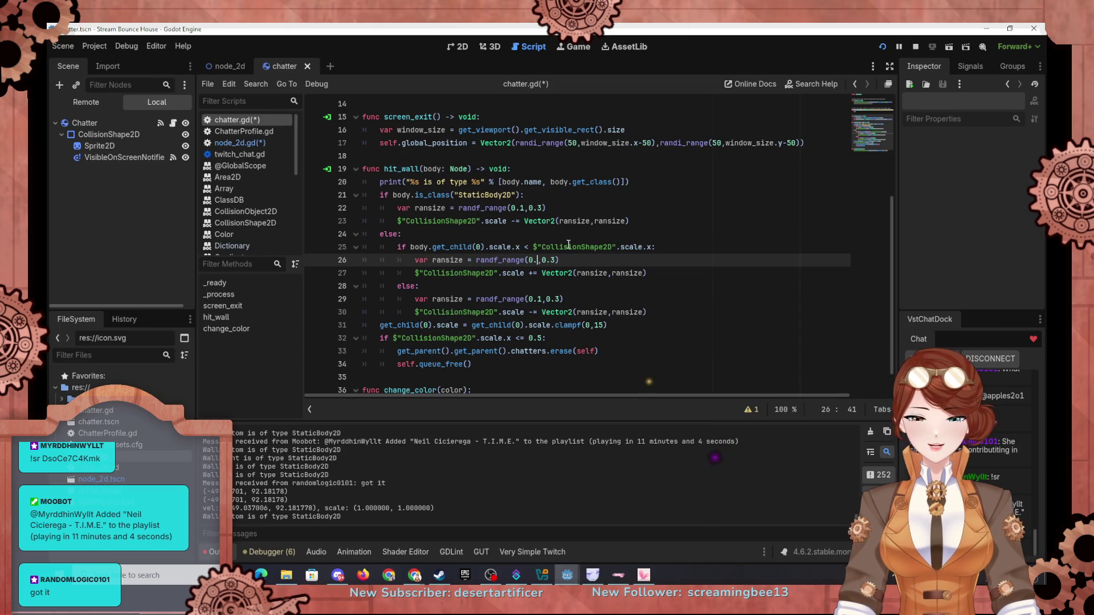
Change line 26's randf_range arguments in hit_wall to (0.5, 1)
left_click(547, 261)
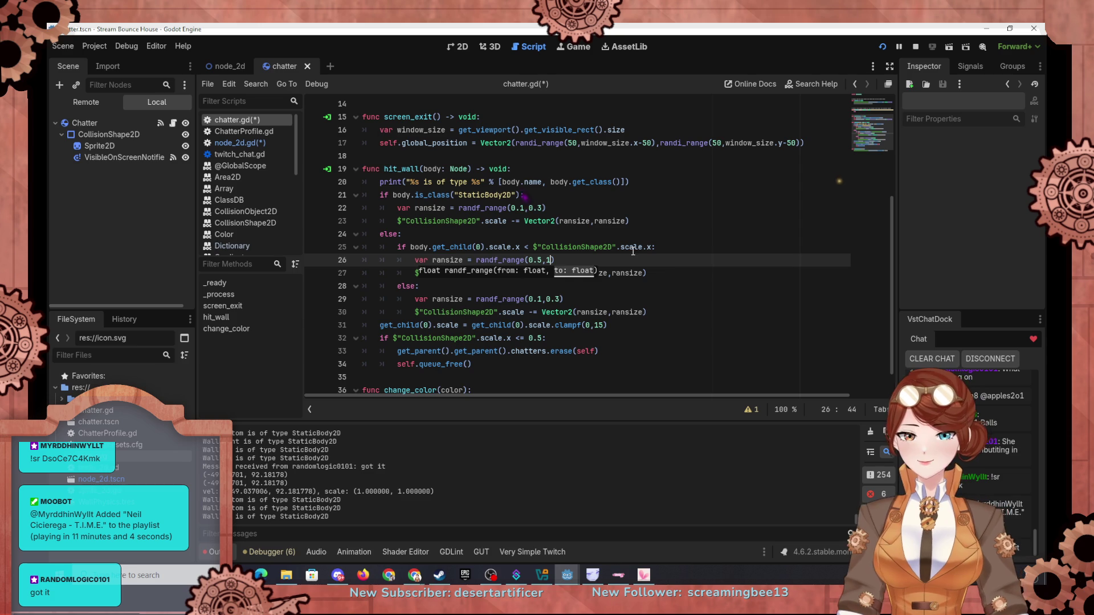
left_click(680, 297)
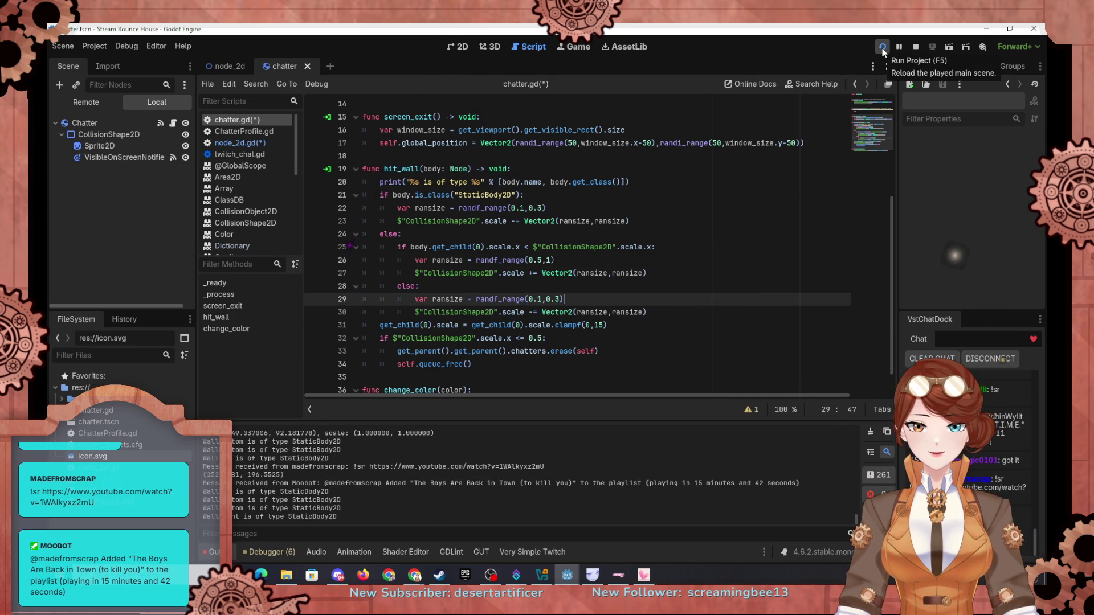
Run the project to watch the wall-bounce scaling, then switch back to the editor
left_click(883, 48)
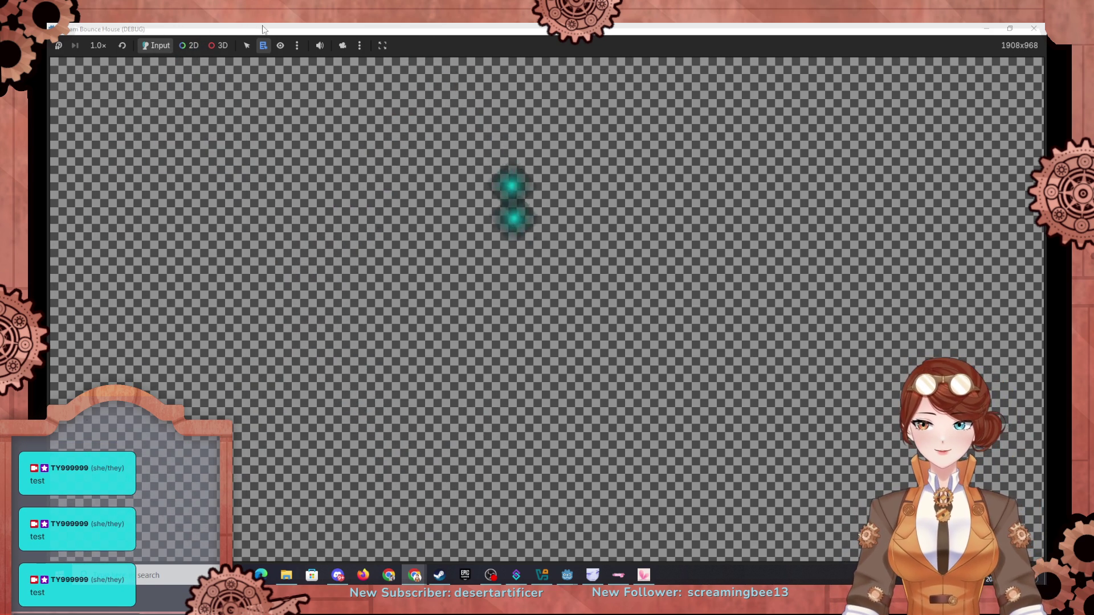
key("alt+Tab")
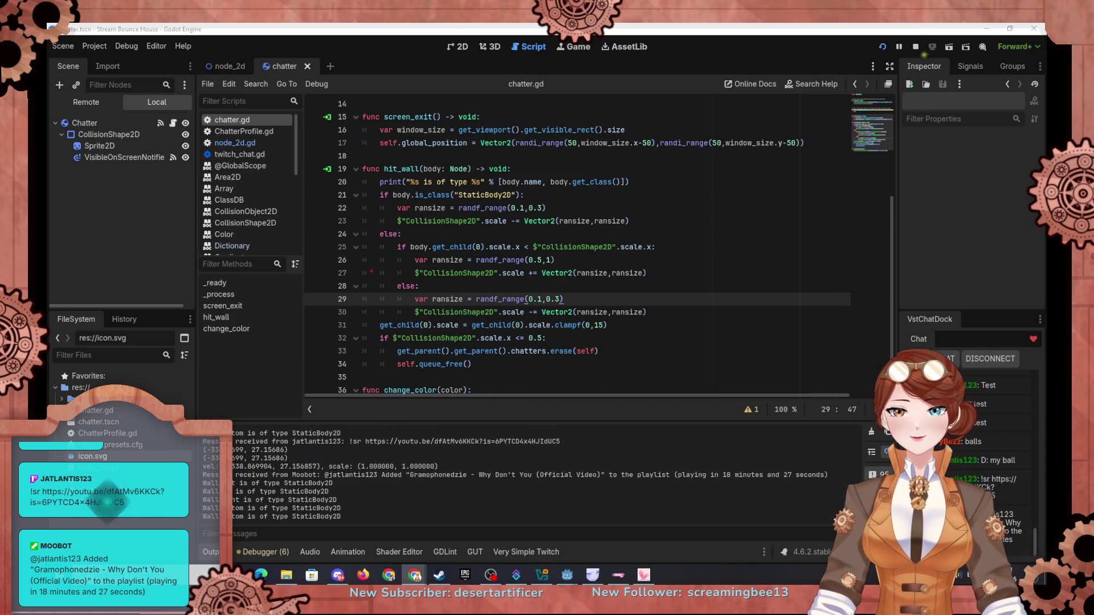
Select Sprite2D and scroll to its GradientTexture2D fill points, expanding the Repeat setting
left_click(110, 150)
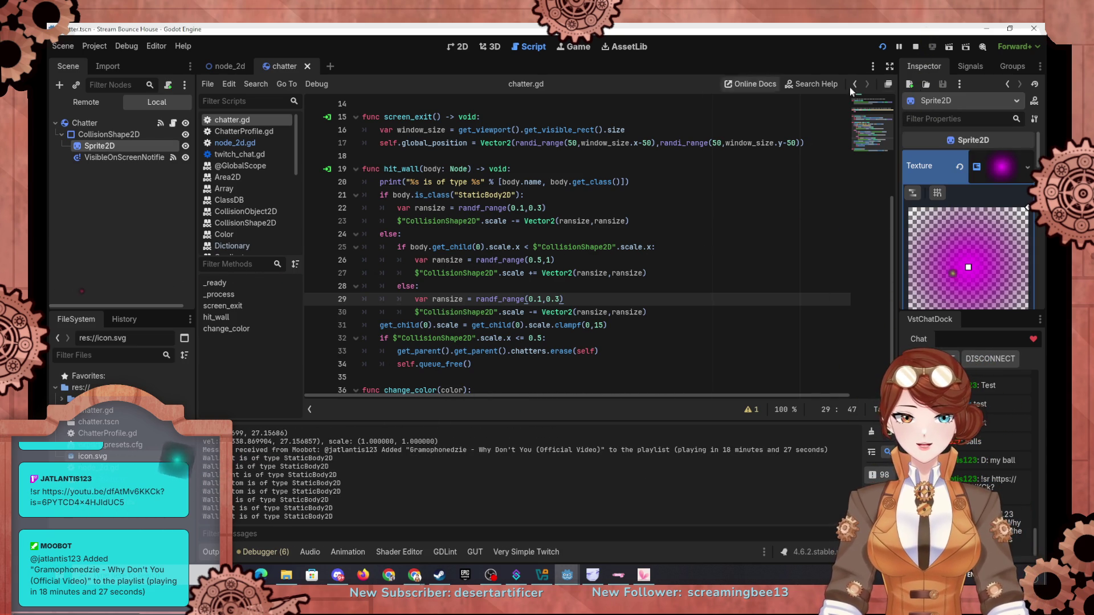
scroll(966, 183, "down", 2)
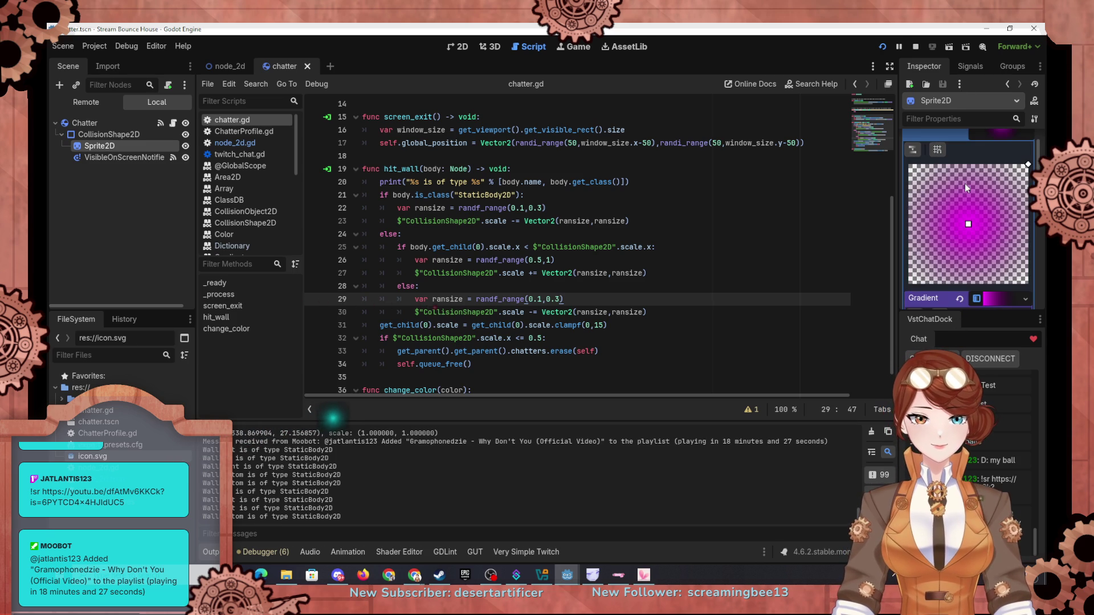
scroll(976, 176, "down", 2)
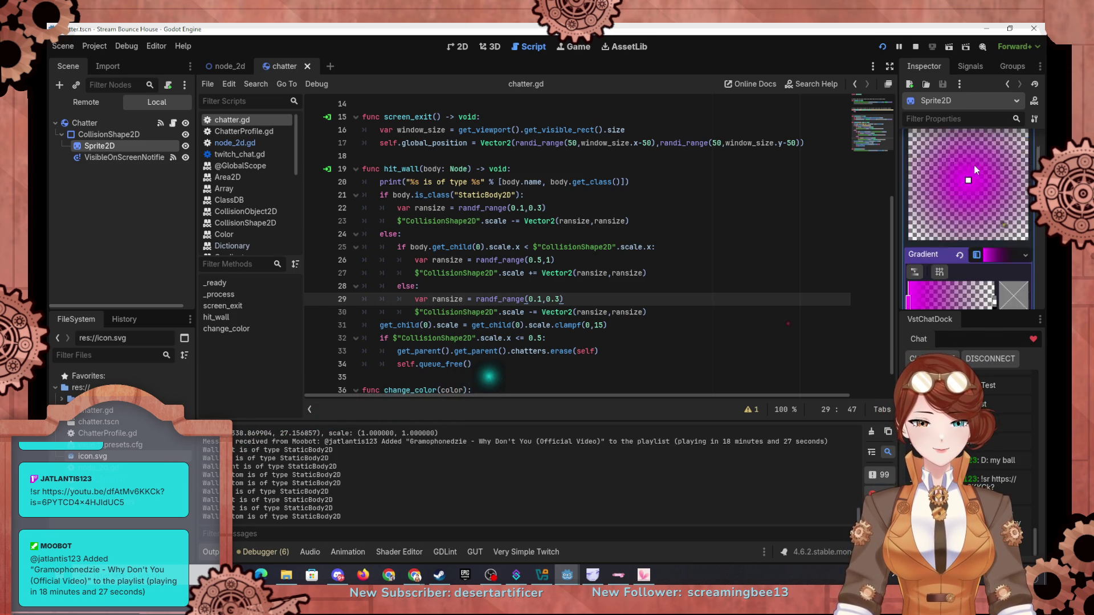
scroll(975, 169, "down", 5)
scroll(939, 252, "down", 2)
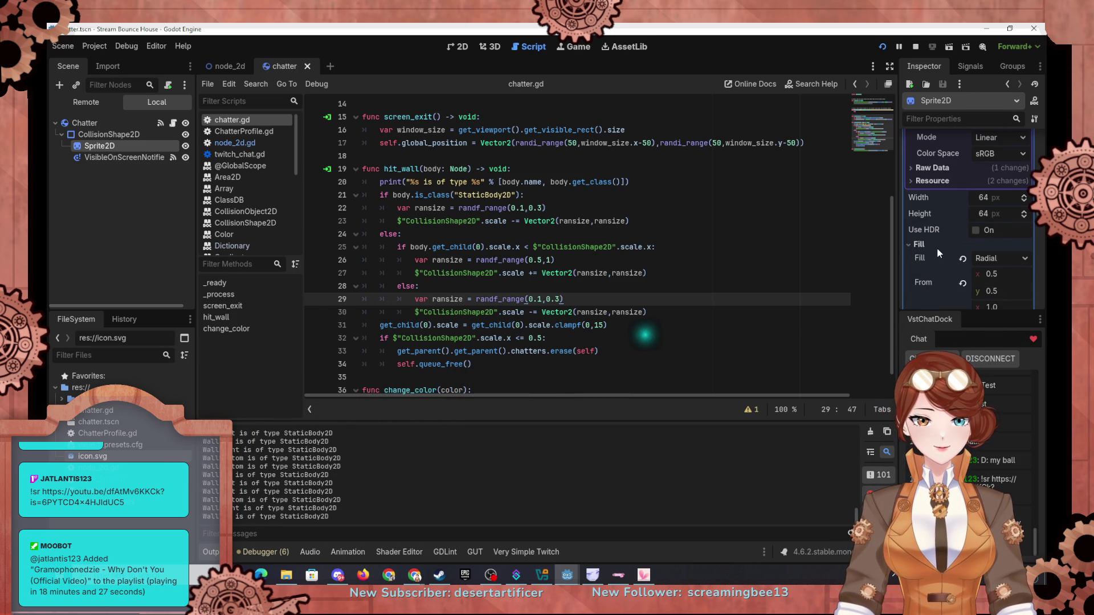
scroll(935, 239, "down", 7)
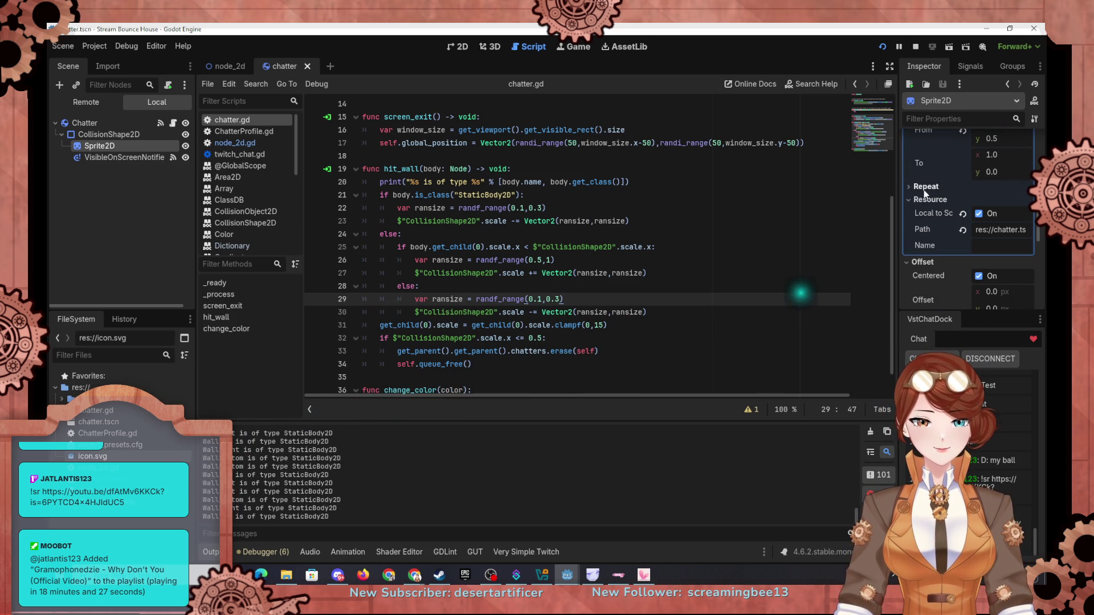
left_click(923, 186)
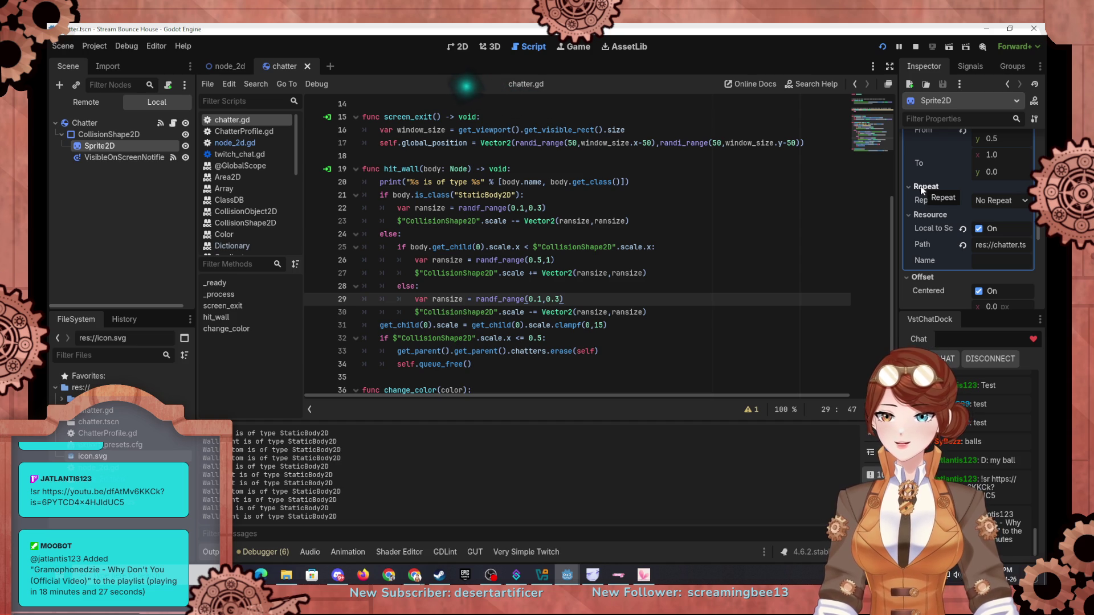
left_click(99, 50)
left_click(105, 62)
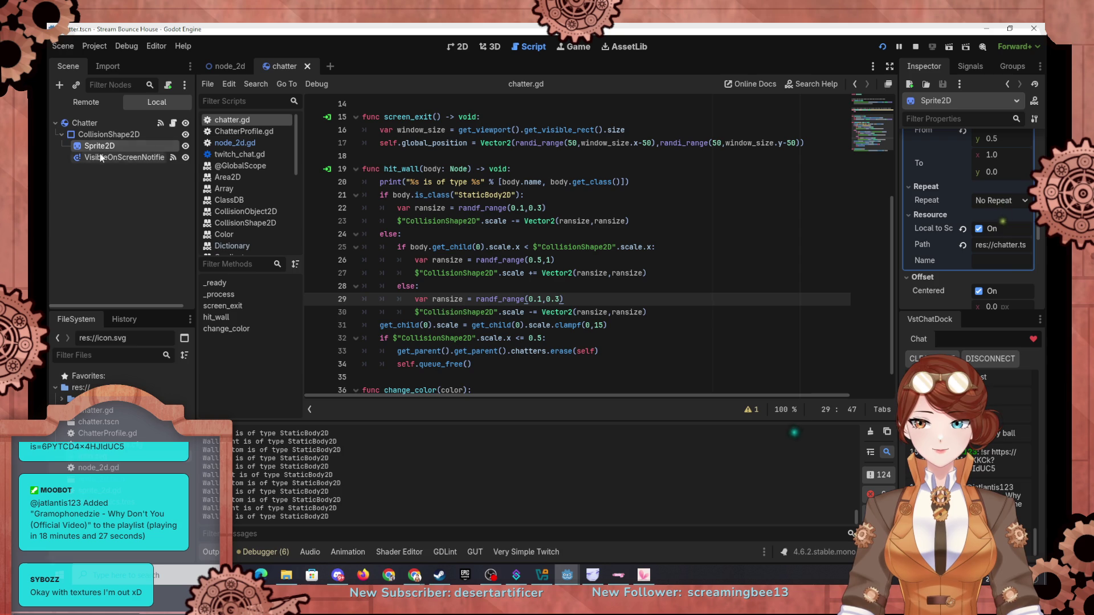
Drag the gradient preview's end handle to the top centre
scroll(932, 277, "up", 4)
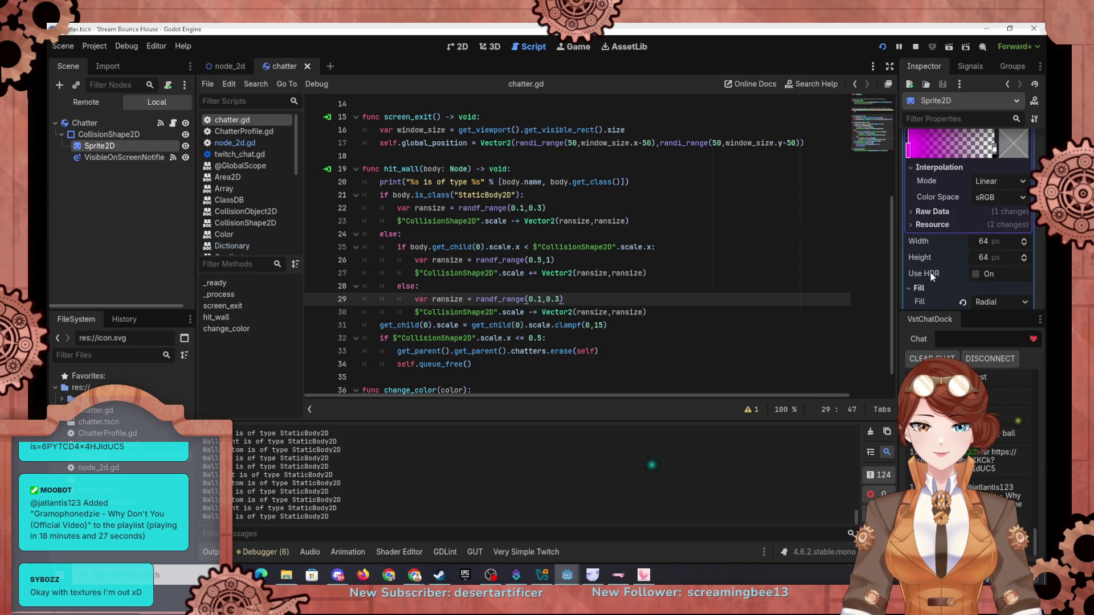
scroll(946, 251, "up", 5)
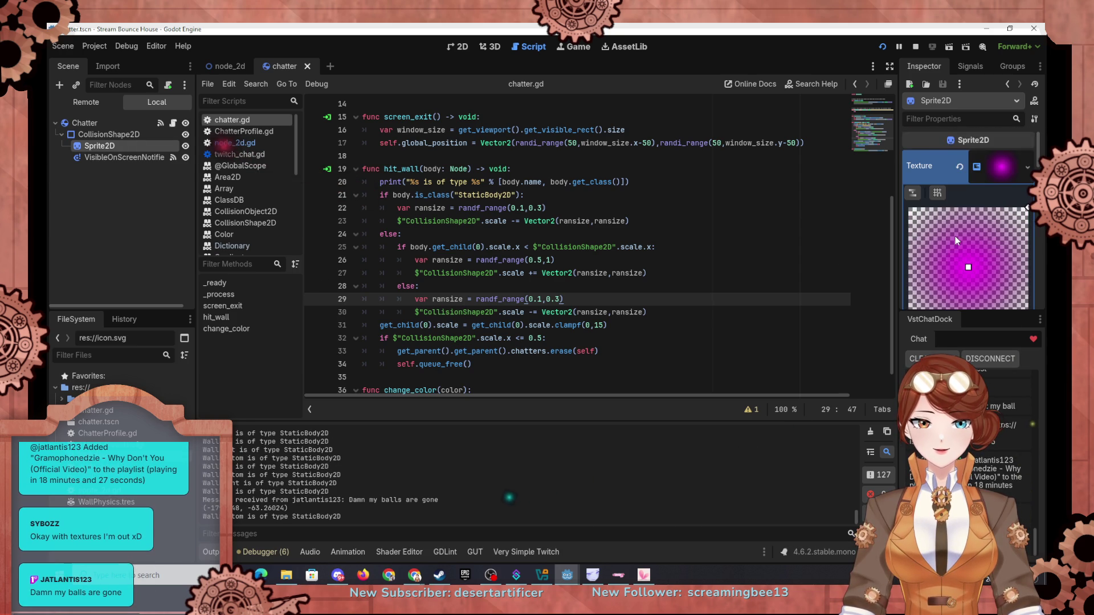
scroll(955, 236, "down", 3)
scroll(955, 235, "up", 3)
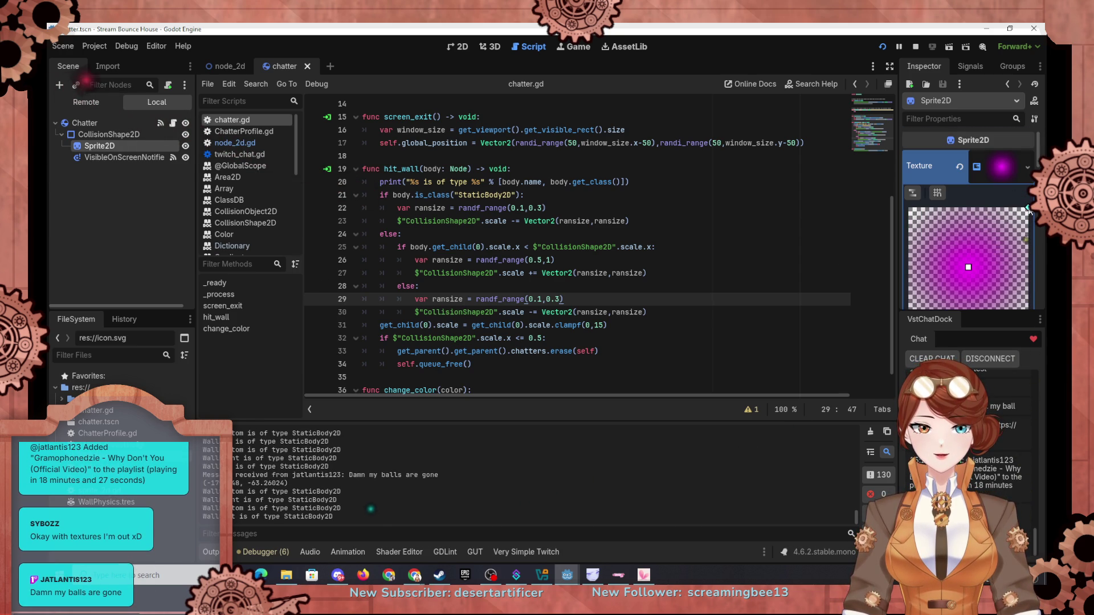
left_click_drag(1028, 209, 969, 193)
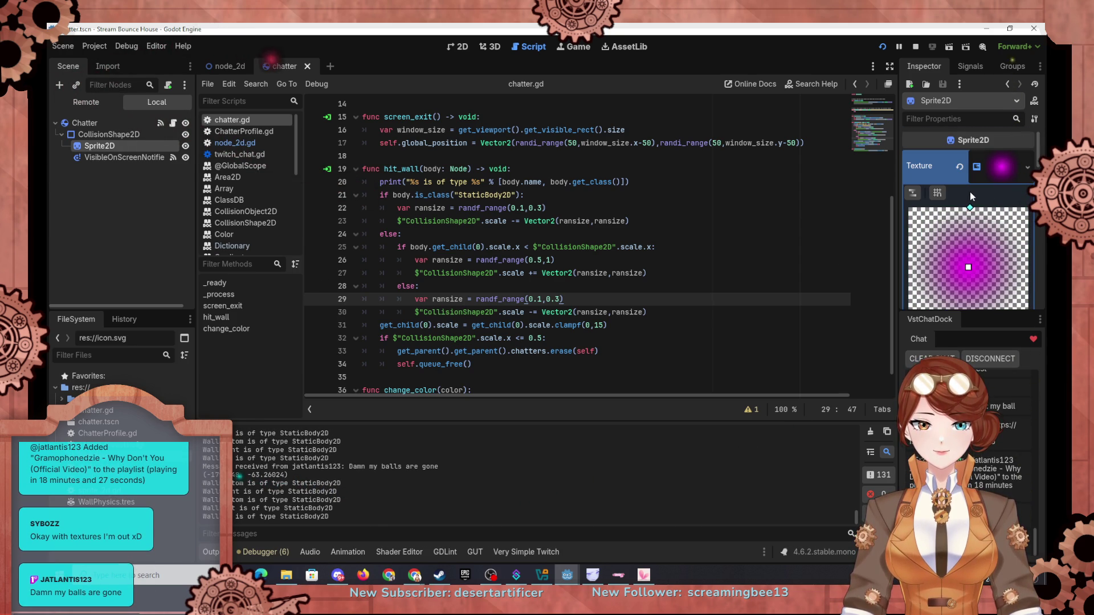
Set the Fill To end point to (0.5, 0.0) and launch the game to check it
scroll(968, 191, "down", 6)
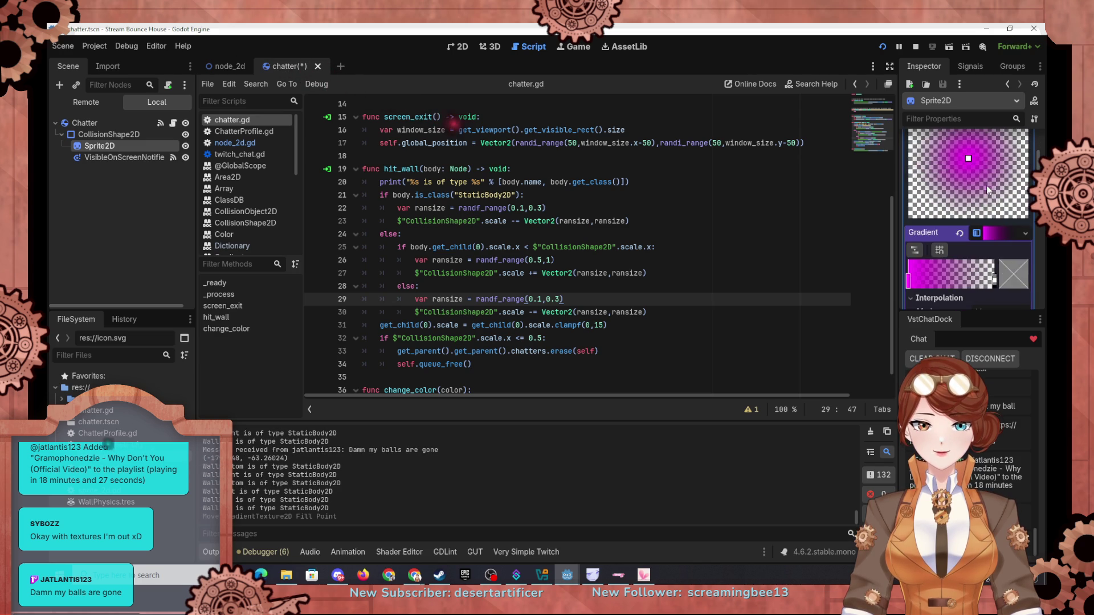
scroll(963, 276, "down", 3)
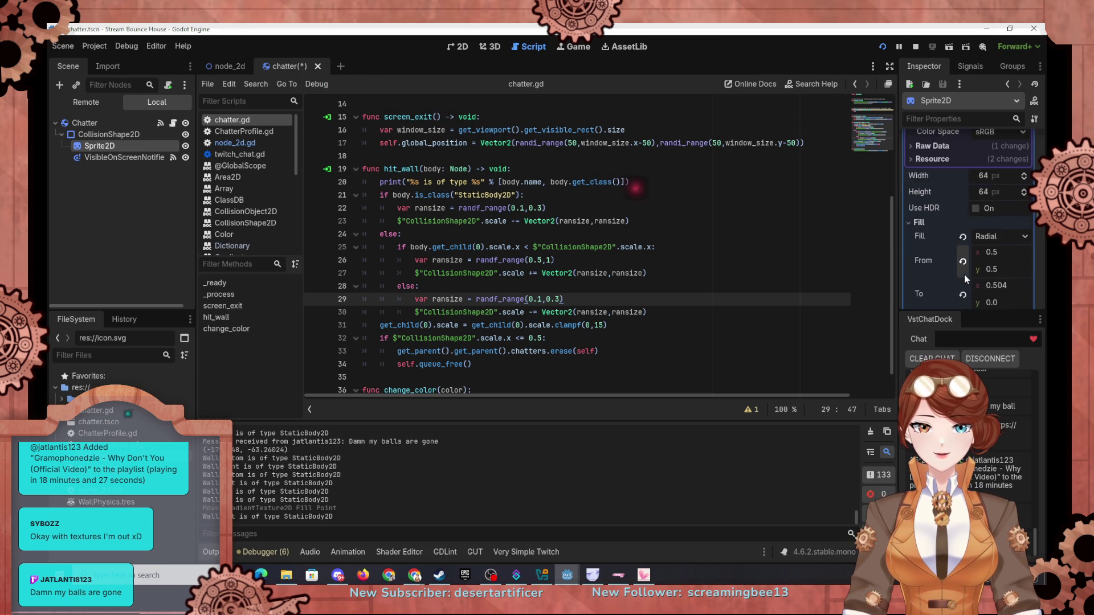
left_click(1003, 265)
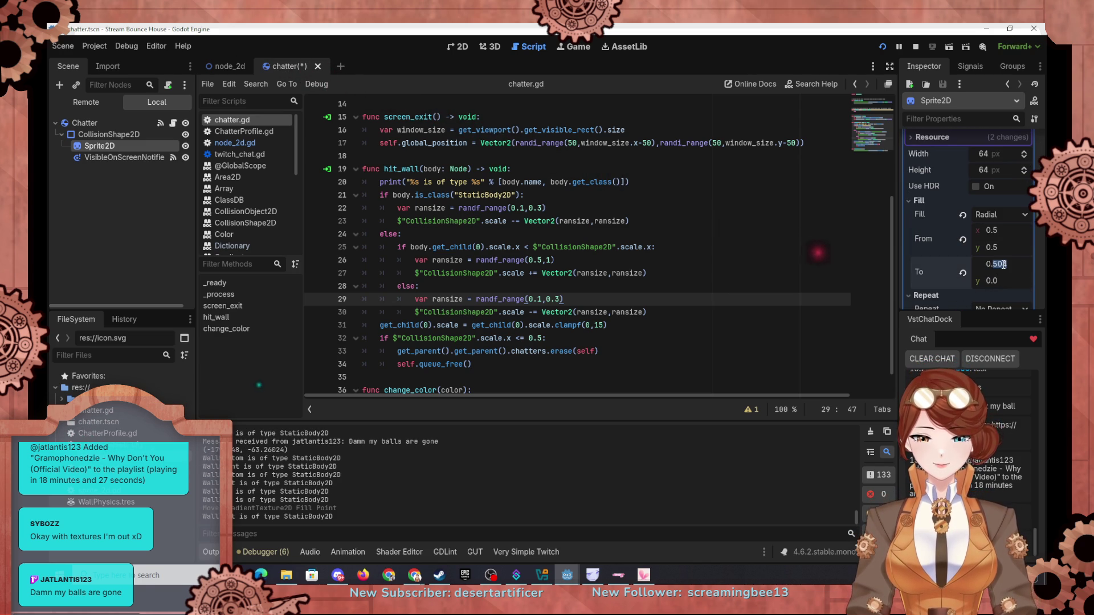
type("0")
key("Return")
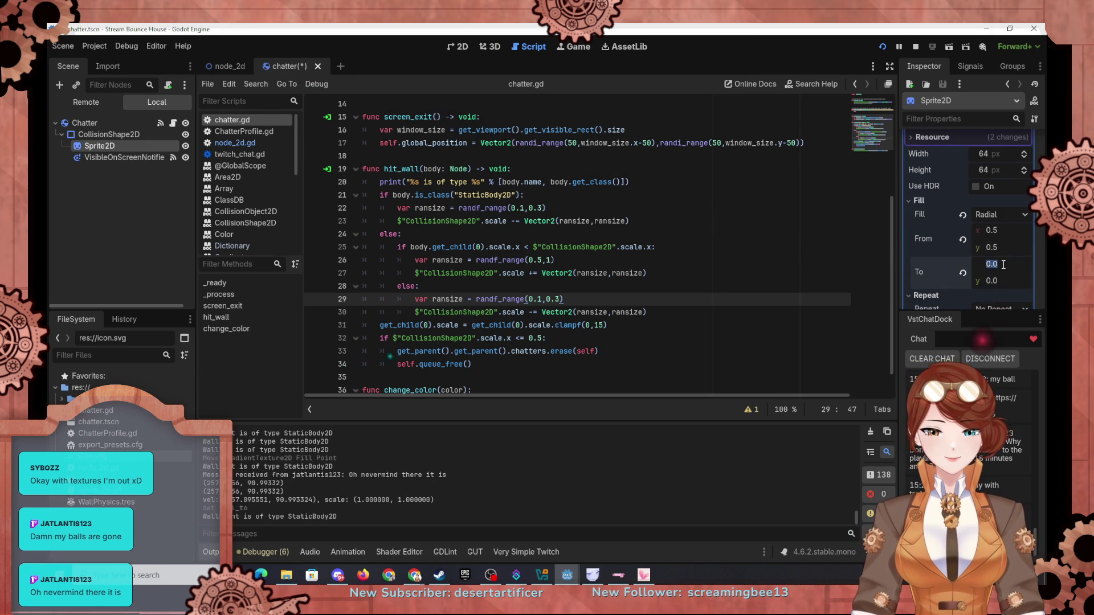
key("Return")
scroll(753, 238, "up", 5)
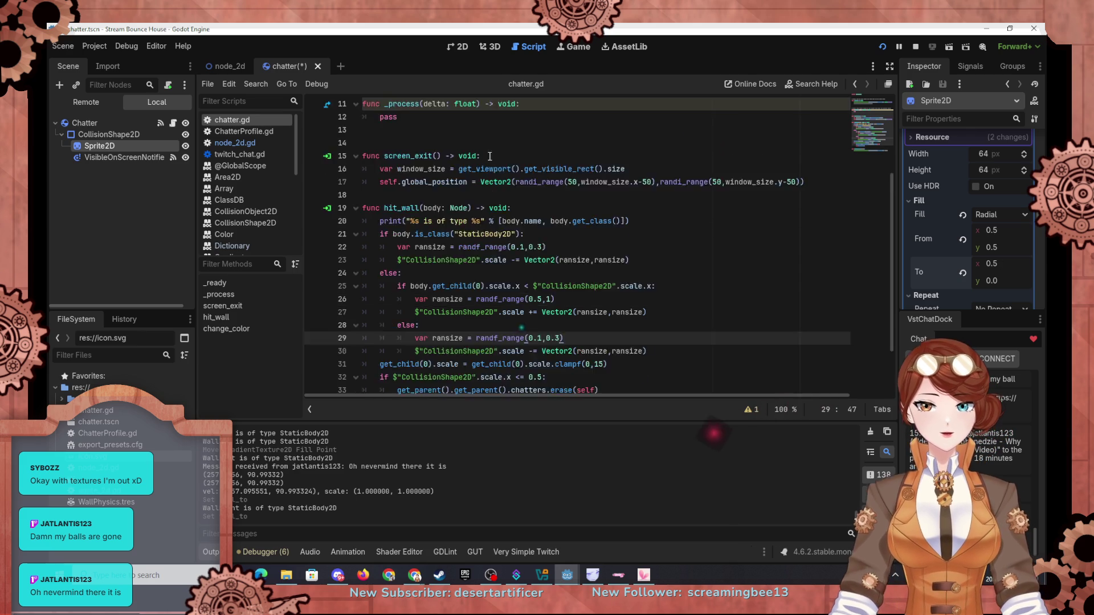
left_click(882, 46)
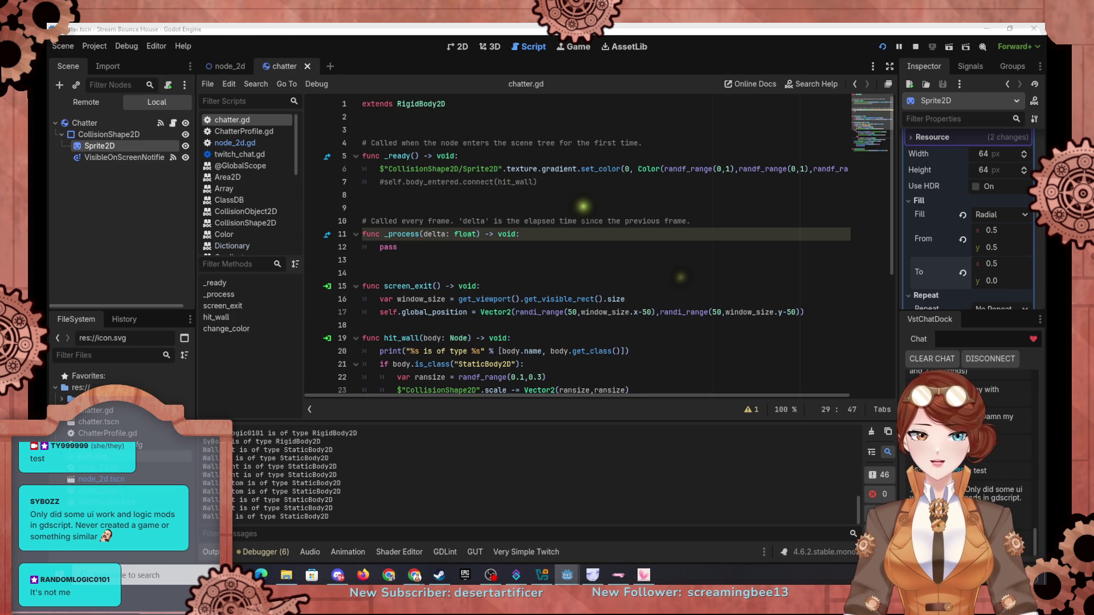
Set the gradient's colour stop to pure white (255, 255, 255) in the colour picker
scroll(922, 193, "up", 1)
scroll(922, 193, "up", 5)
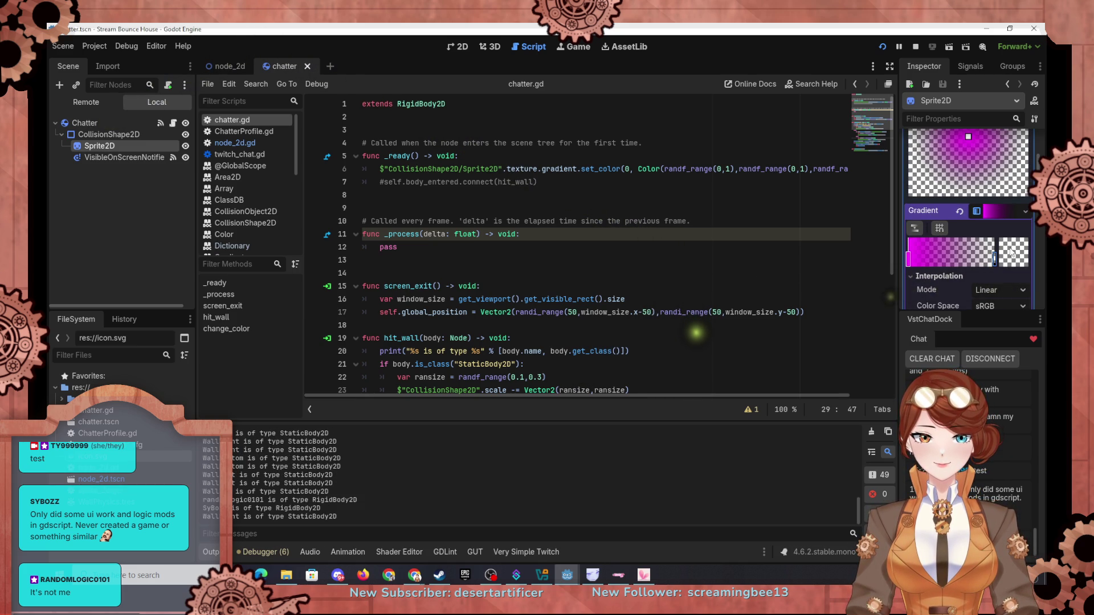
left_click(1010, 248)
left_click_drag(1031, 359, 1045, 228)
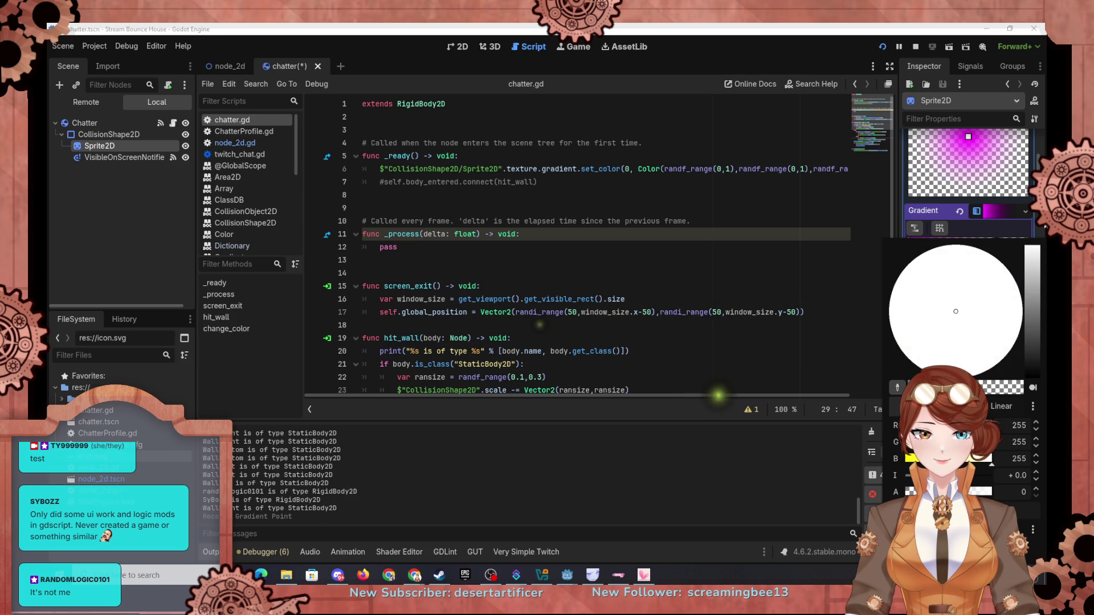
left_click(777, 46)
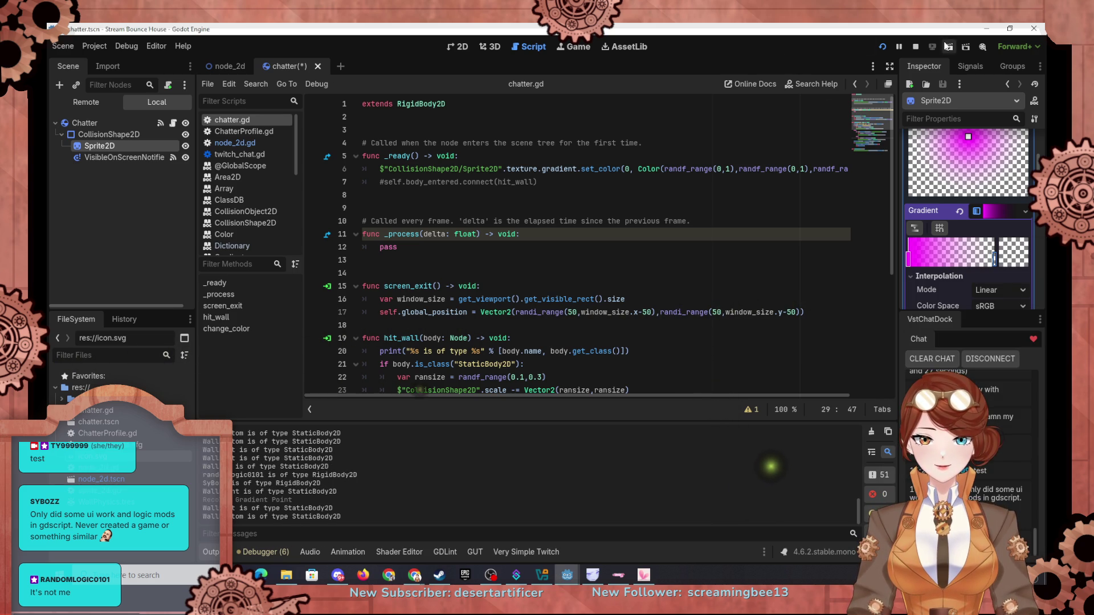
Save the scene and relaunch the game to see the white-stop gradient
left_click(882, 47)
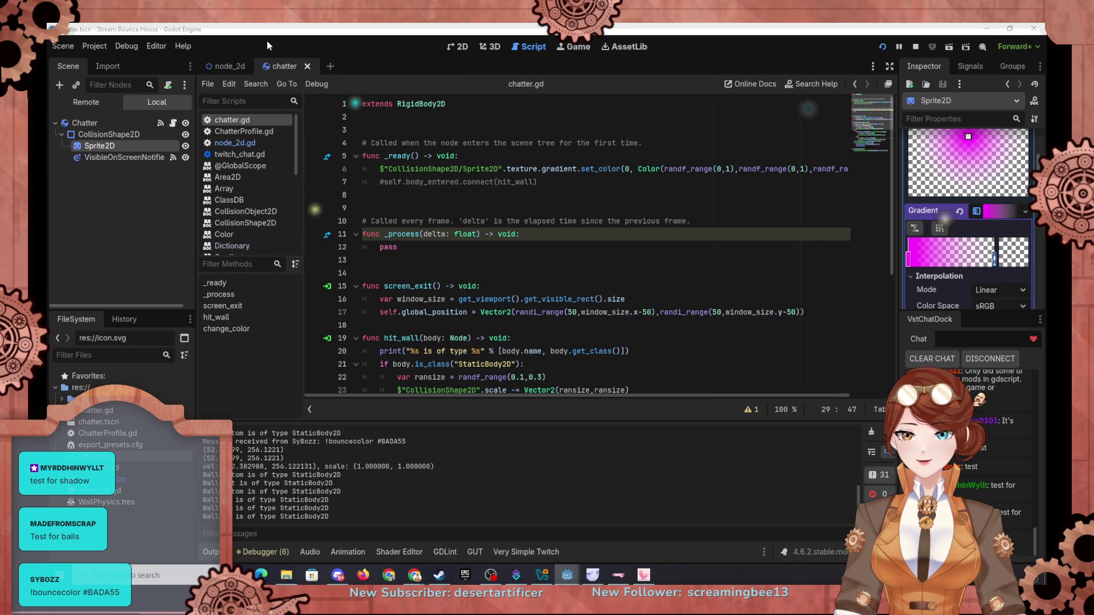
In the 2D view, enter 0.75 as the radial gradient's Fill To x value
left_click(456, 47)
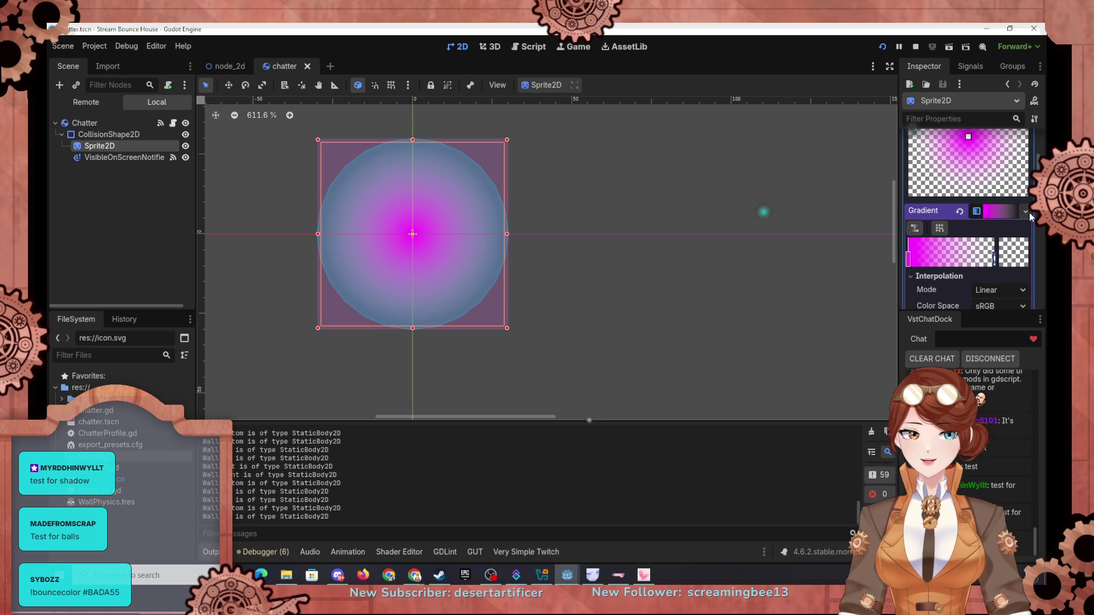
scroll(968, 228, "up", 5)
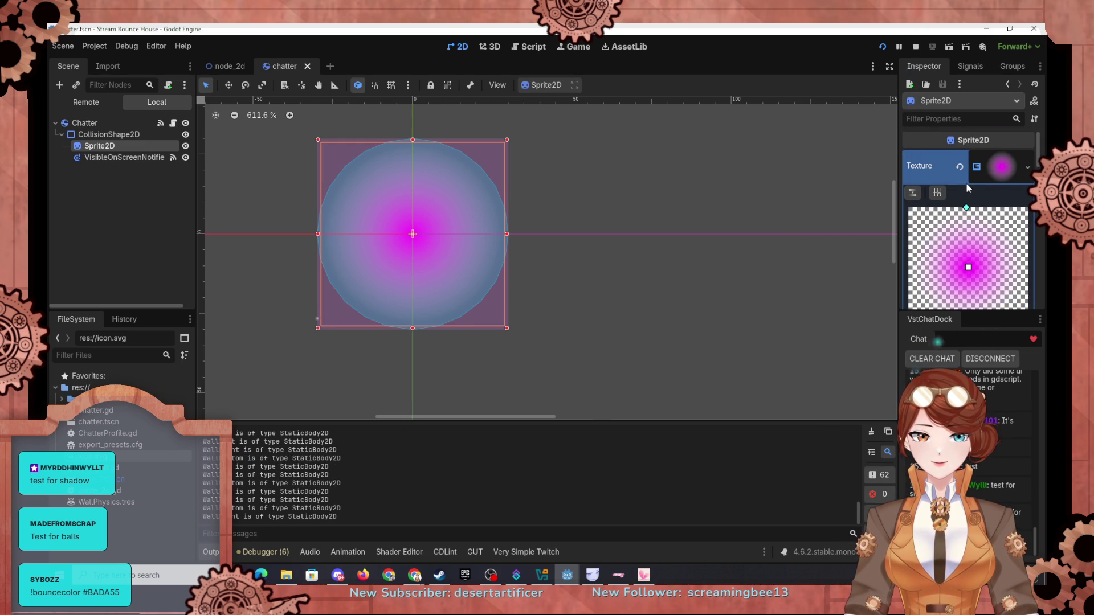
scroll(1003, 188, "down", 3)
scroll(976, 271, "down", 6)
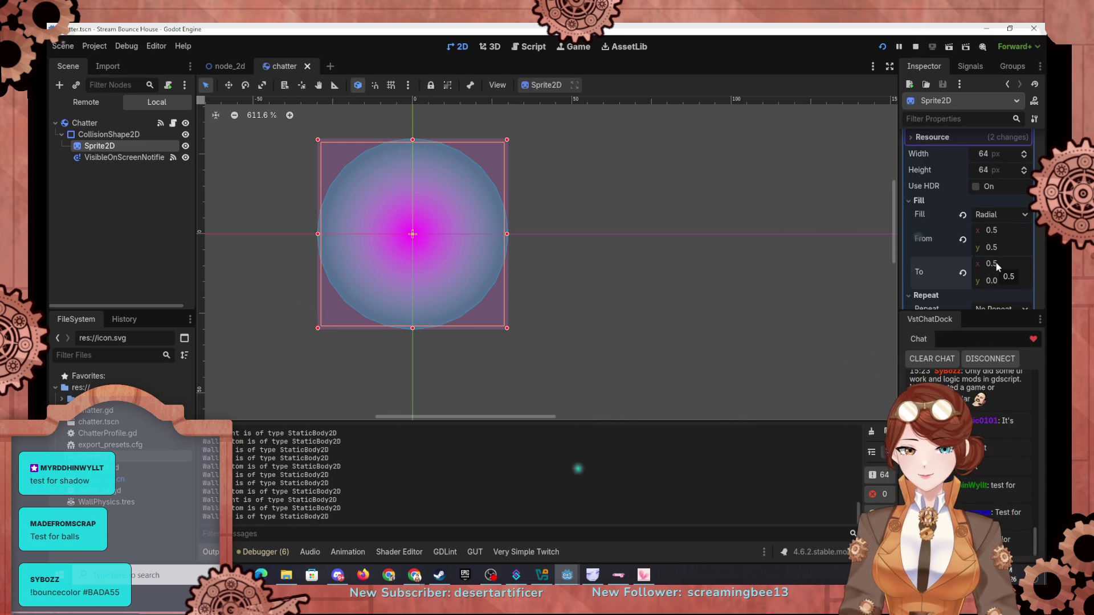
left_click(996, 262)
type("0.75")
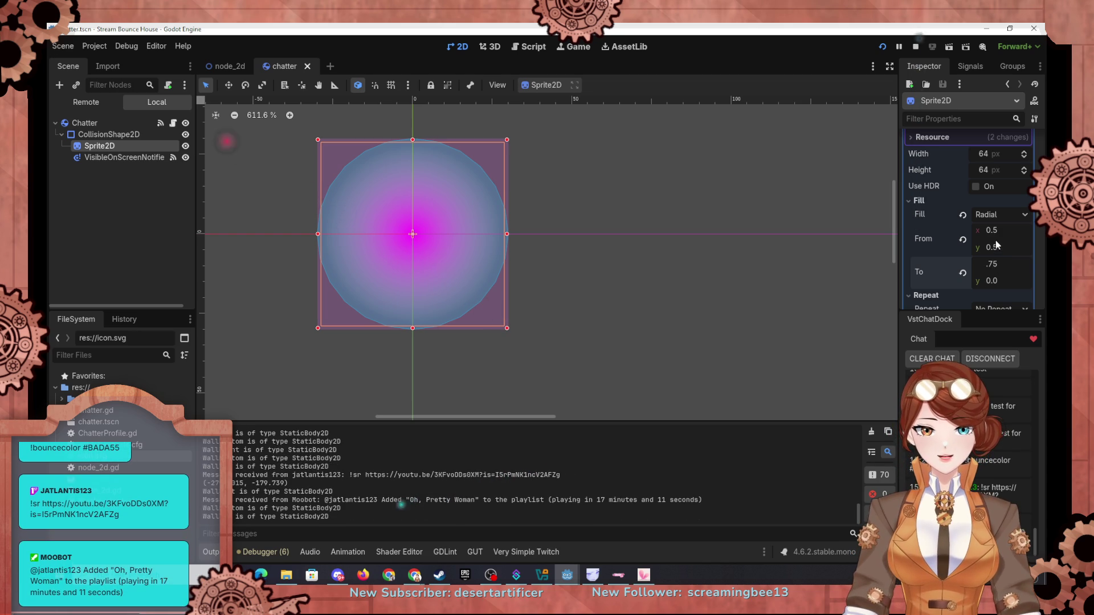
key("Return")
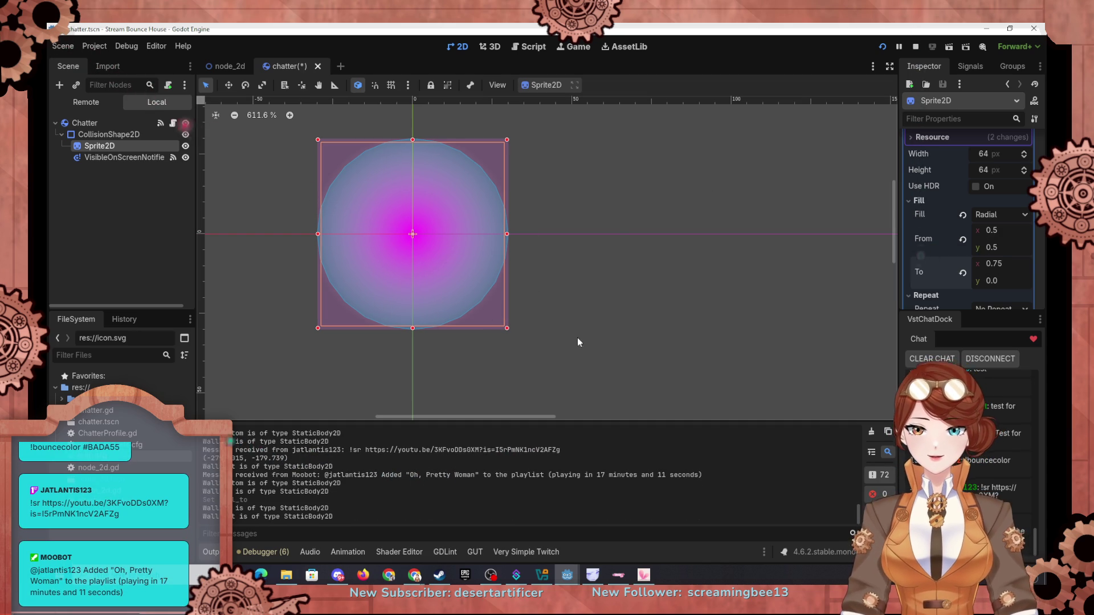
Reselect Sprite2D, change Fill To x to 0.7, and deselect to view the ball
left_click(612, 360)
left_click(479, 319)
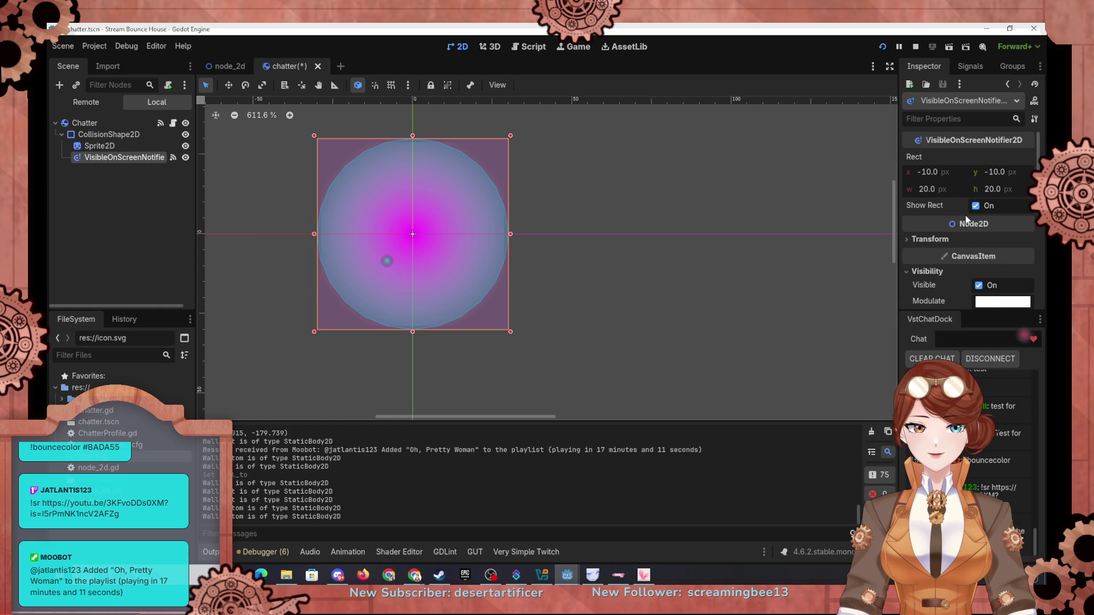
left_click(691, 276)
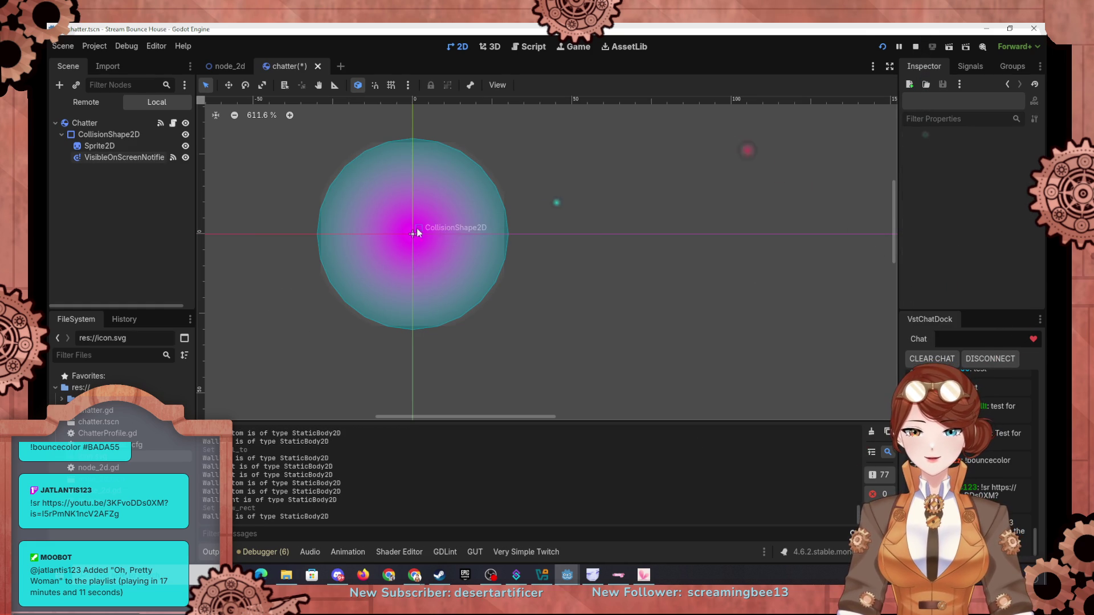
left_click(101, 146)
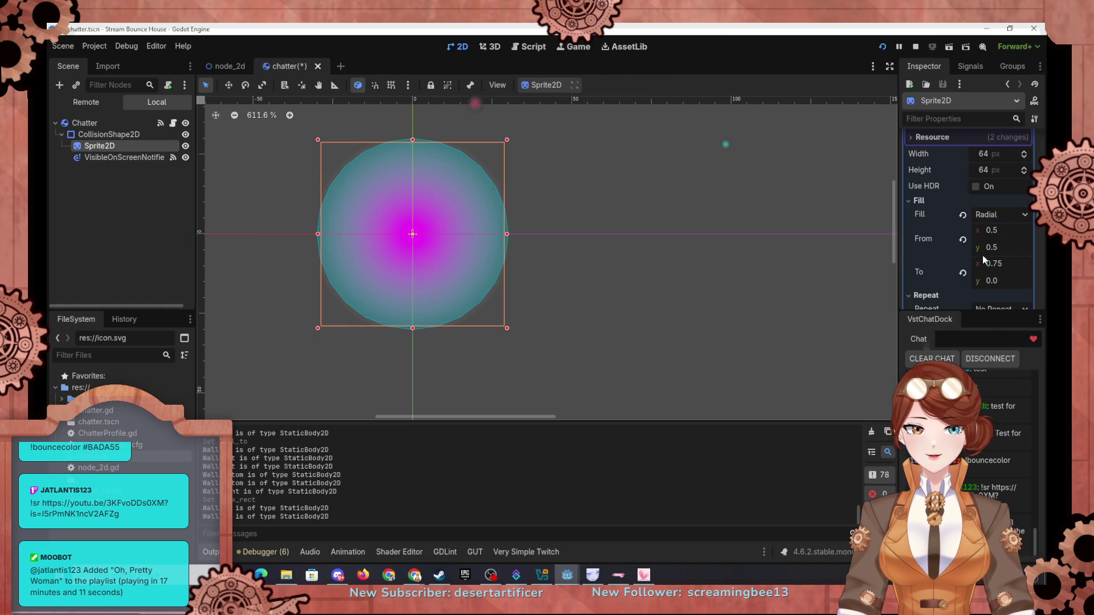
left_click(997, 263)
type("0.7")
key("Return")
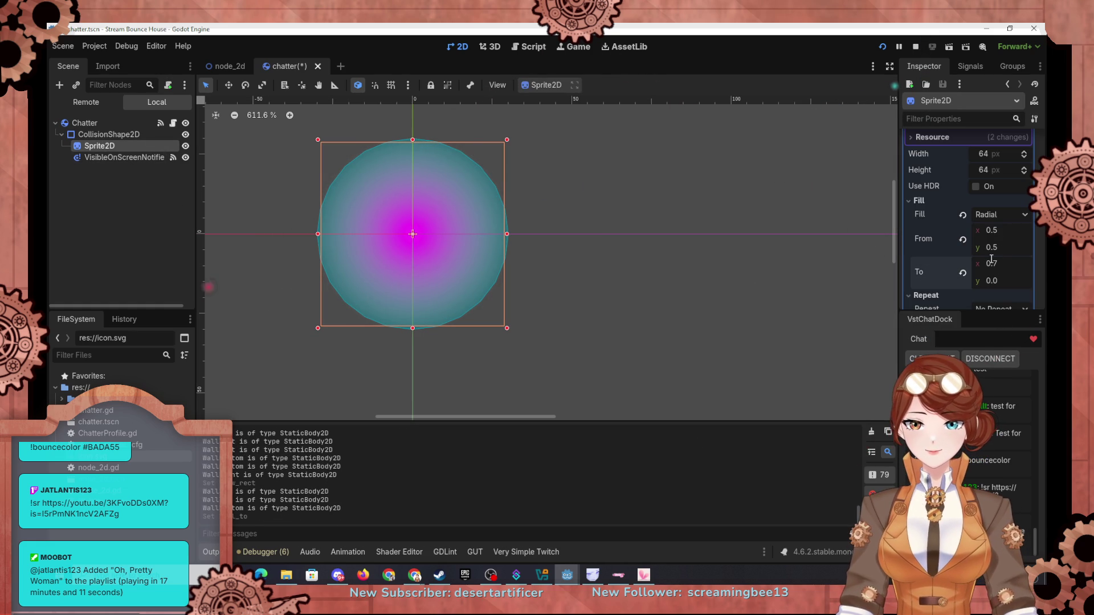
left_click(740, 296)
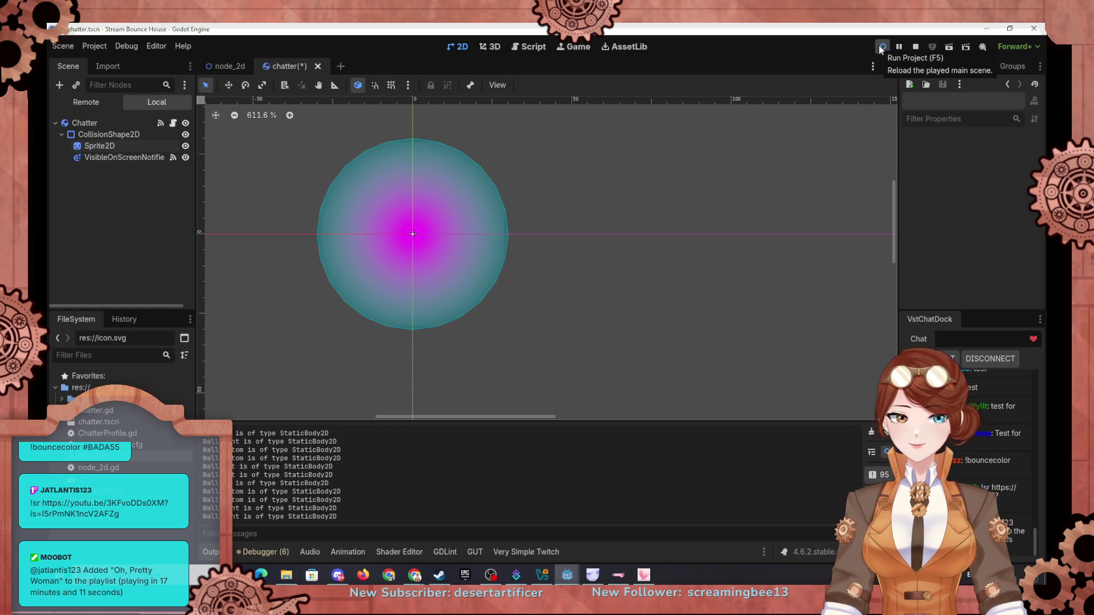
Launch the project to watch viewer chat messages and wall hits in the output
left_click(881, 48)
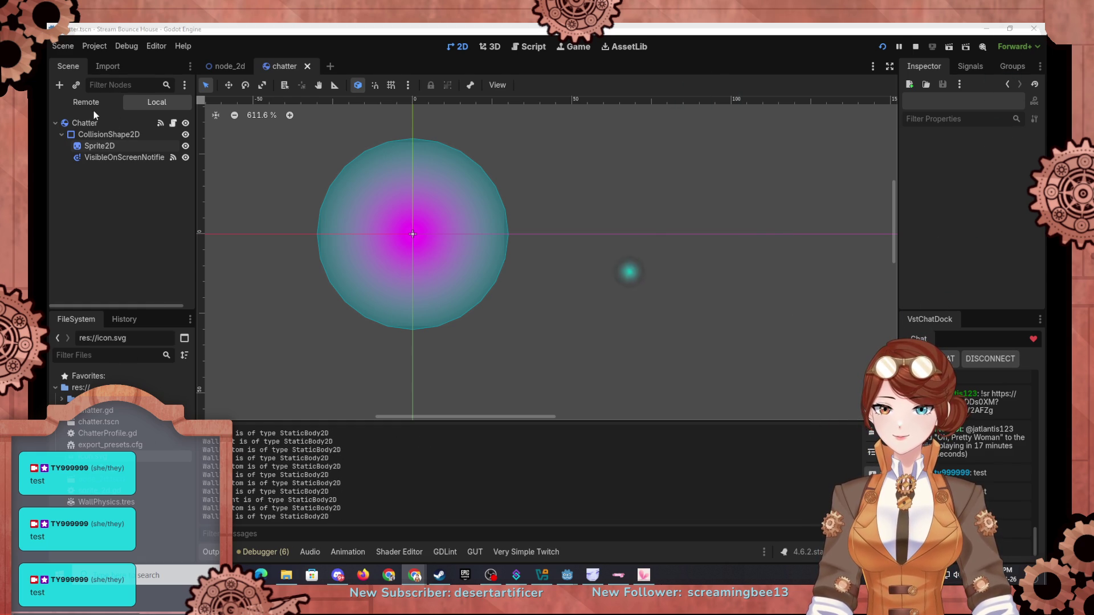
Select CollisionShape2D and toggle its Visible checkbox off and on twice, leaving it visible
left_click(88, 132)
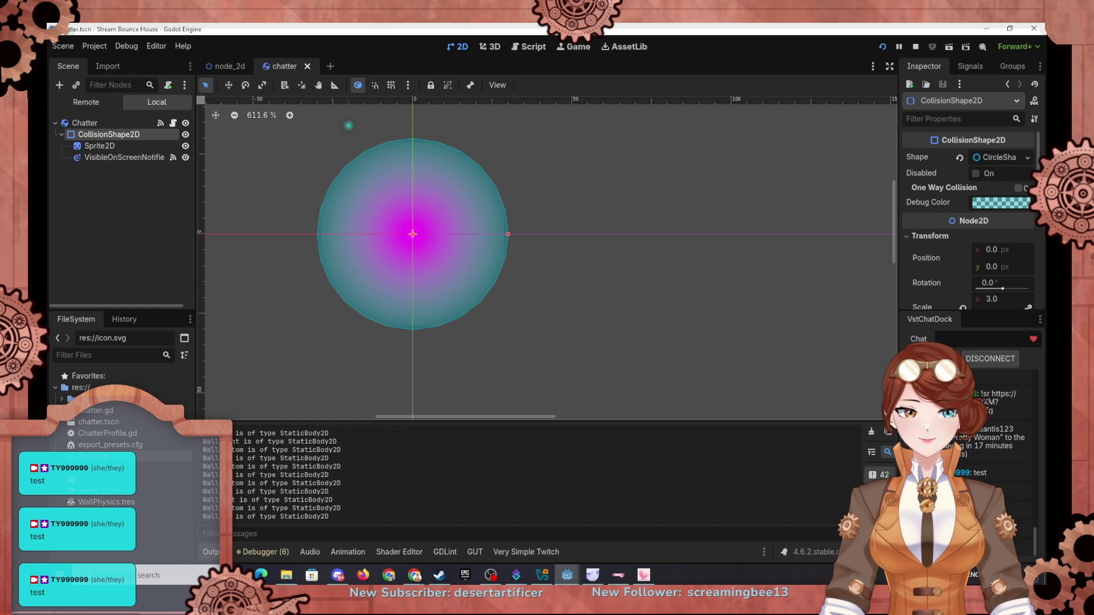
left_click_drag(1038, 154, 1038, 235)
left_click(942, 210)
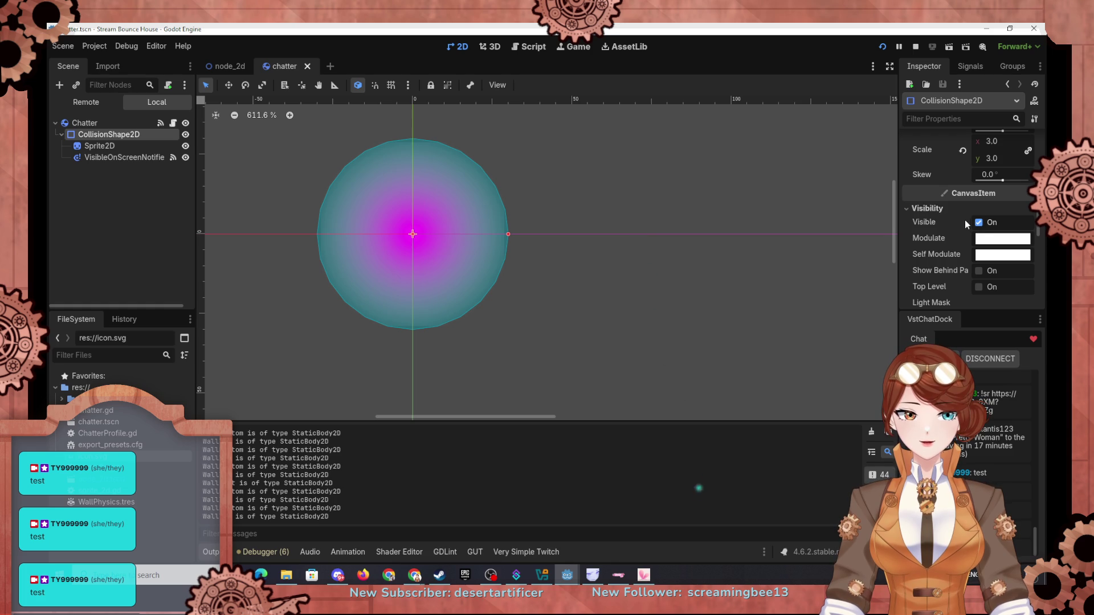
left_click(980, 223)
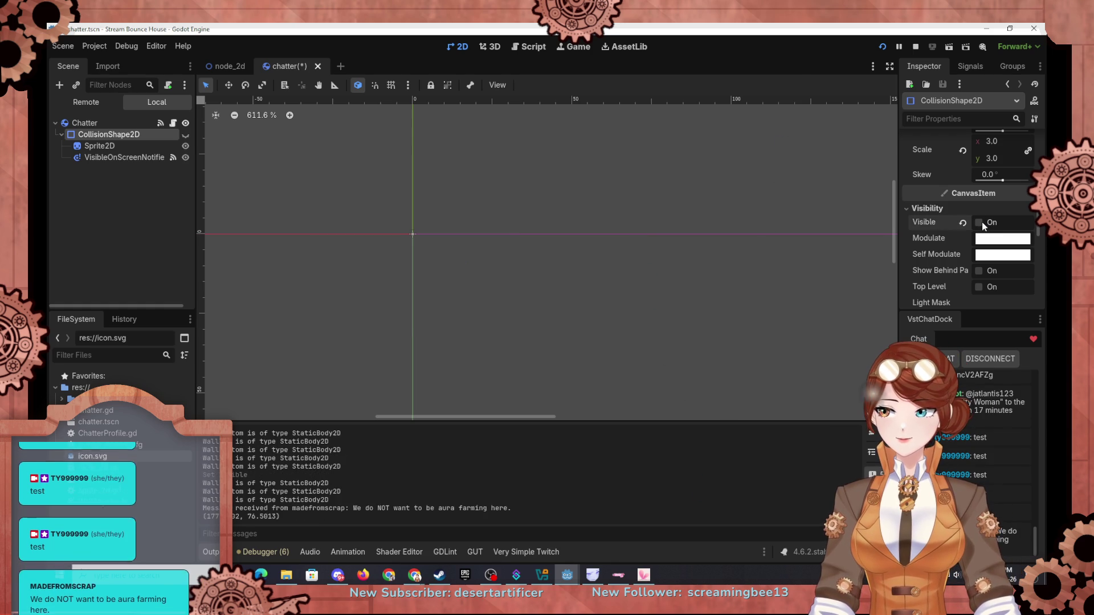
left_click(980, 223)
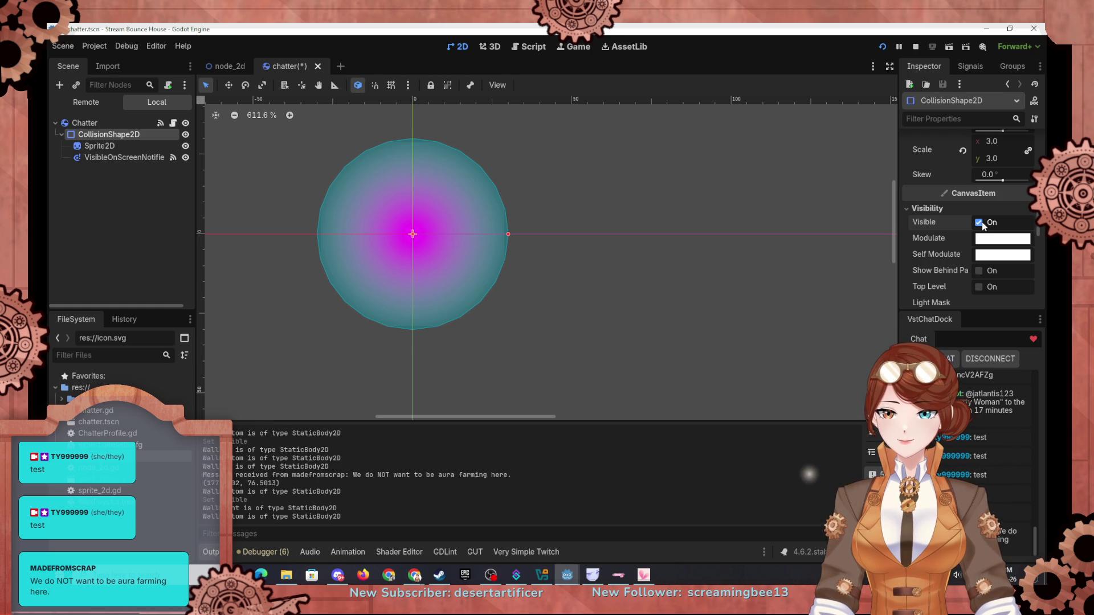
left_click(979, 223)
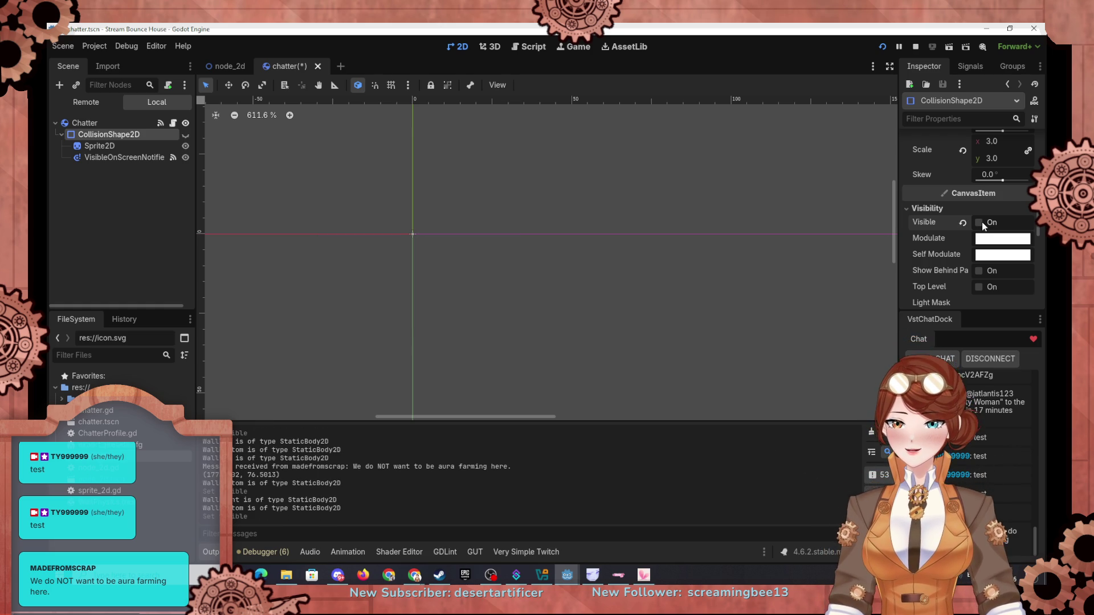
left_click(979, 223)
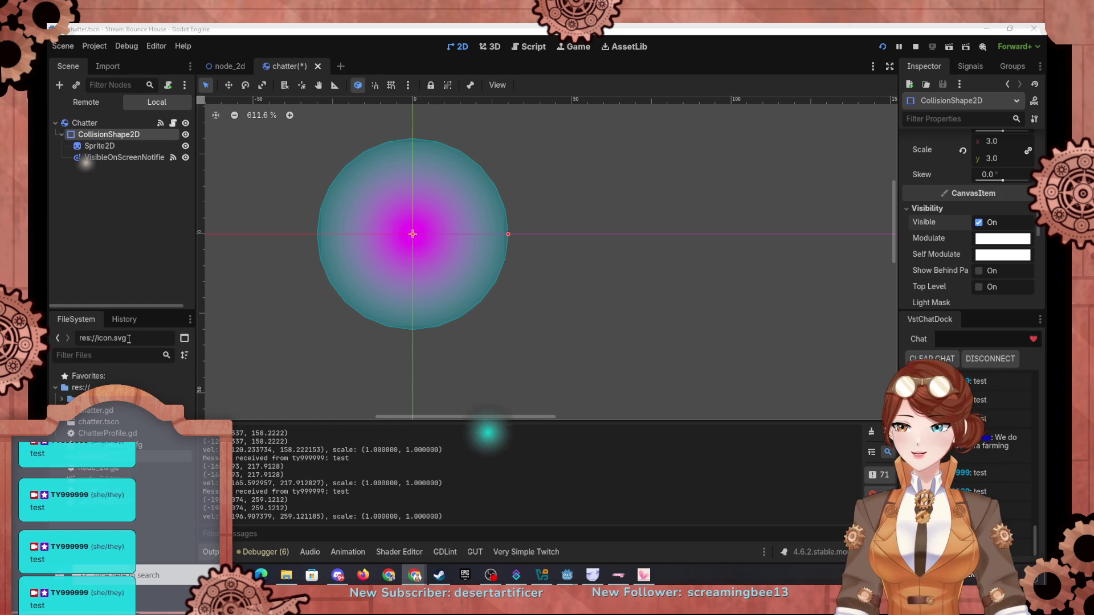
In the Remote scene tree, select the live chatter's CollisionShape2D and toggle Visible off and on
left_click(83, 102)
left_click(108, 237)
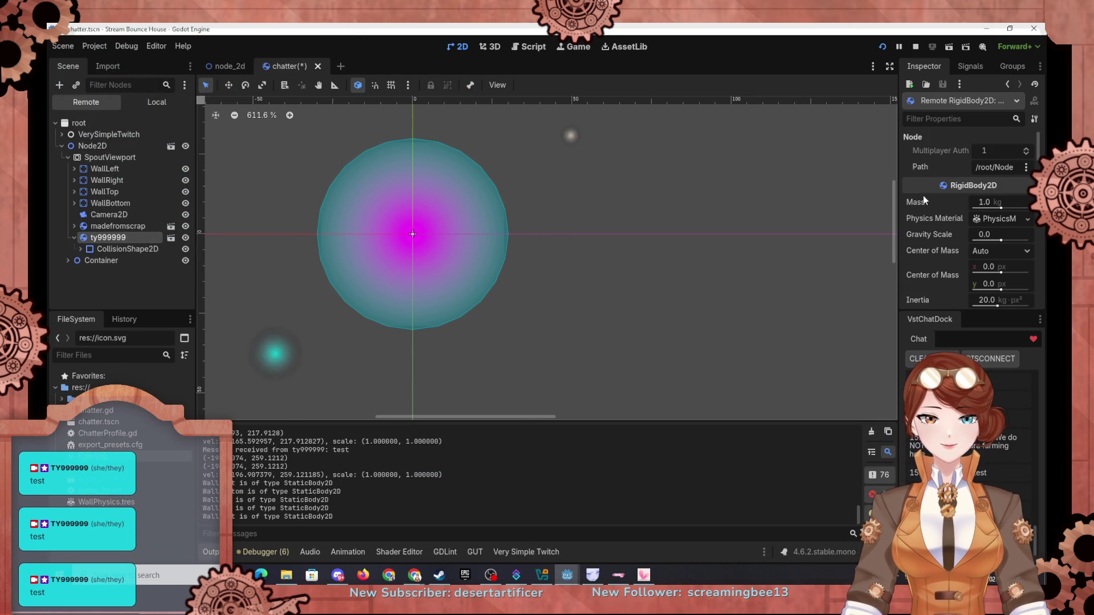
left_click(102, 249)
left_click(80, 249)
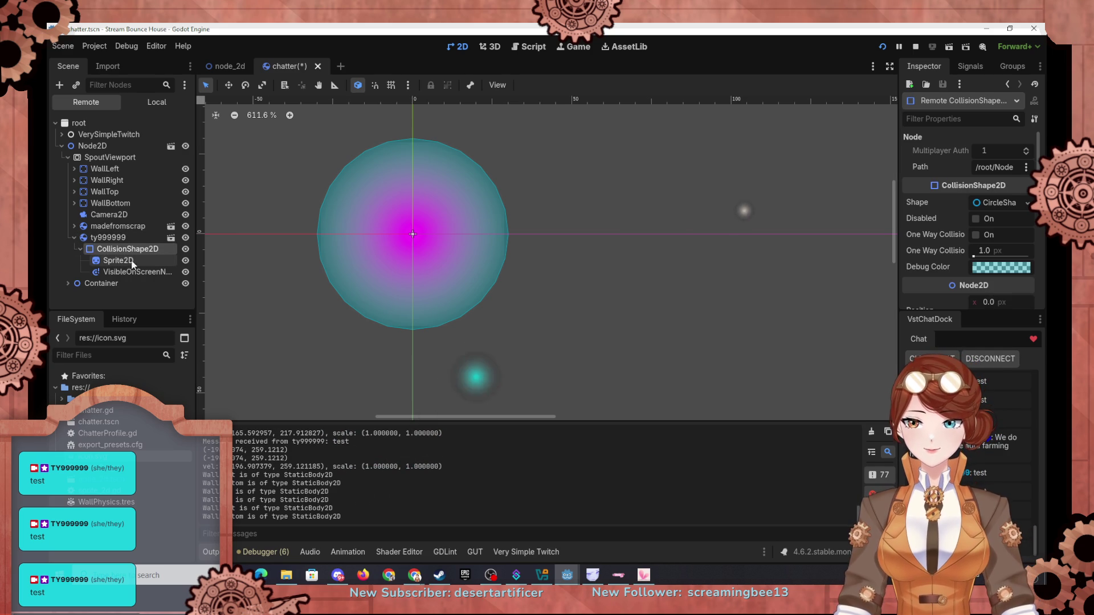
scroll(935, 229, "down", 1)
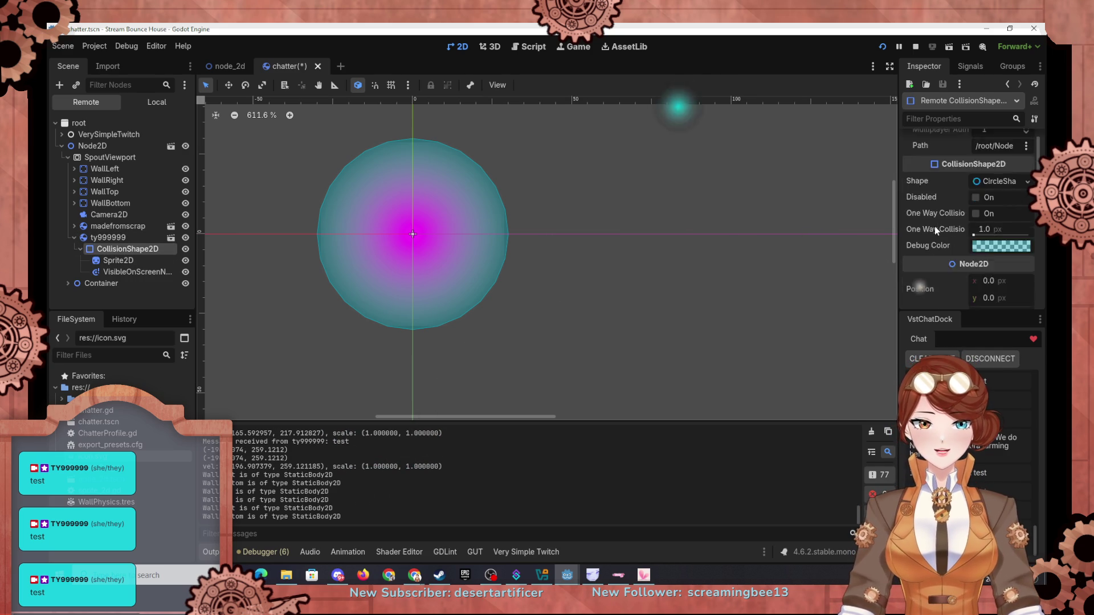
scroll(935, 227, "down", 5)
left_click(976, 268)
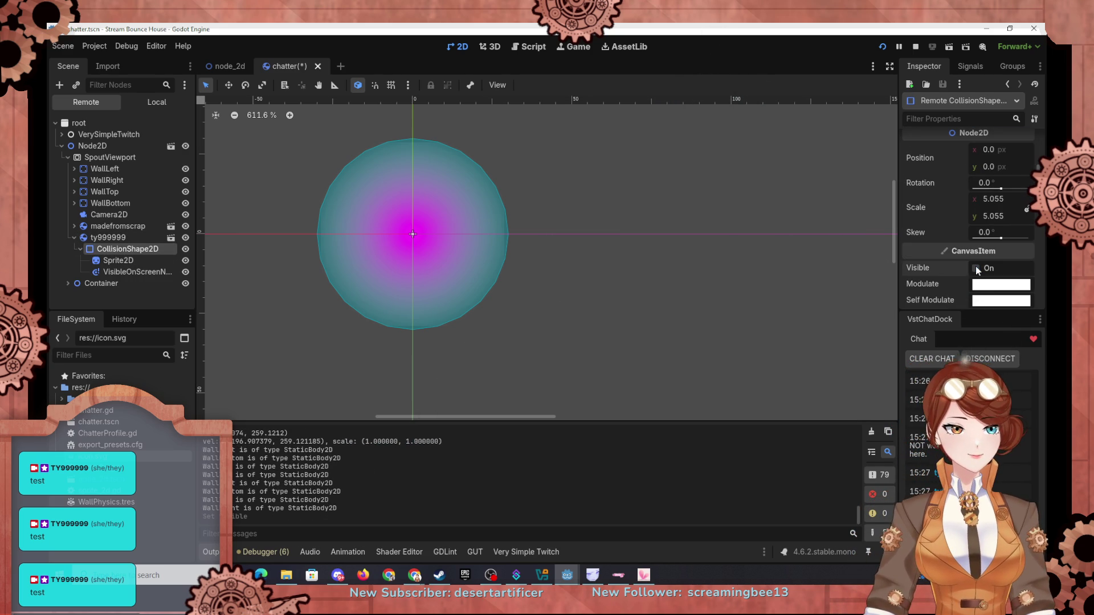
left_click(976, 269)
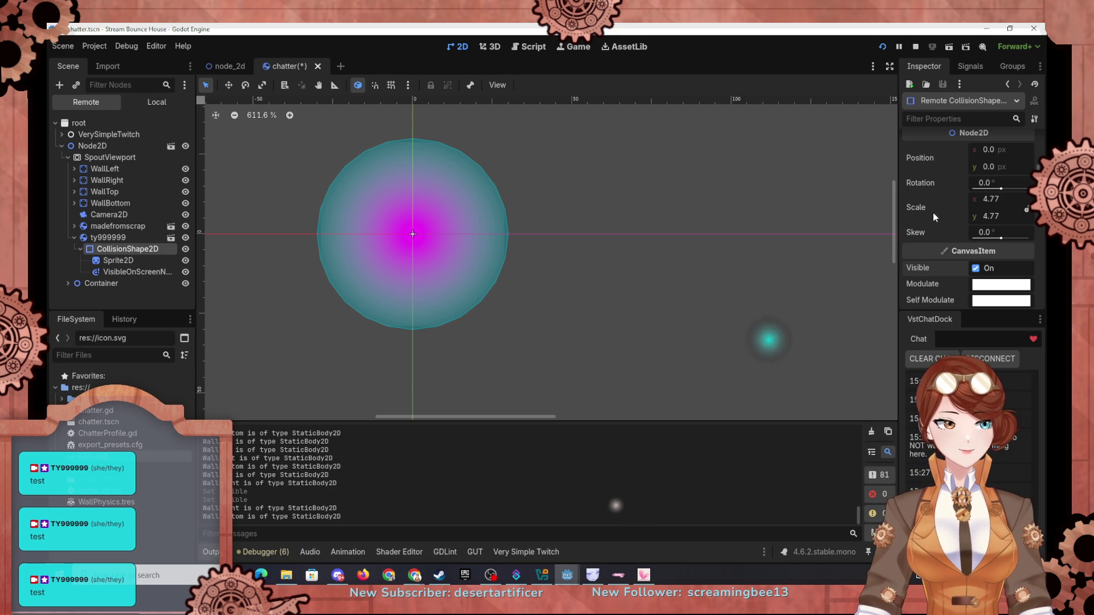
scroll(937, 193, "down", 3)
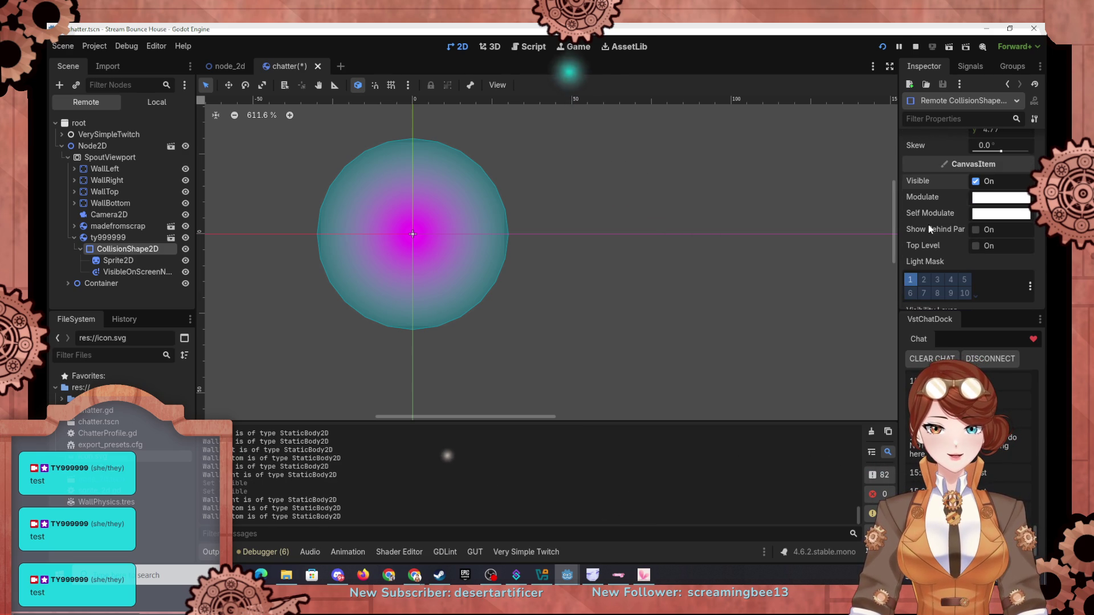
Review the live CollisionShape2D settings, then show the remote Sprite2D's texture, offset and Hframes
mouse_move(928, 228)
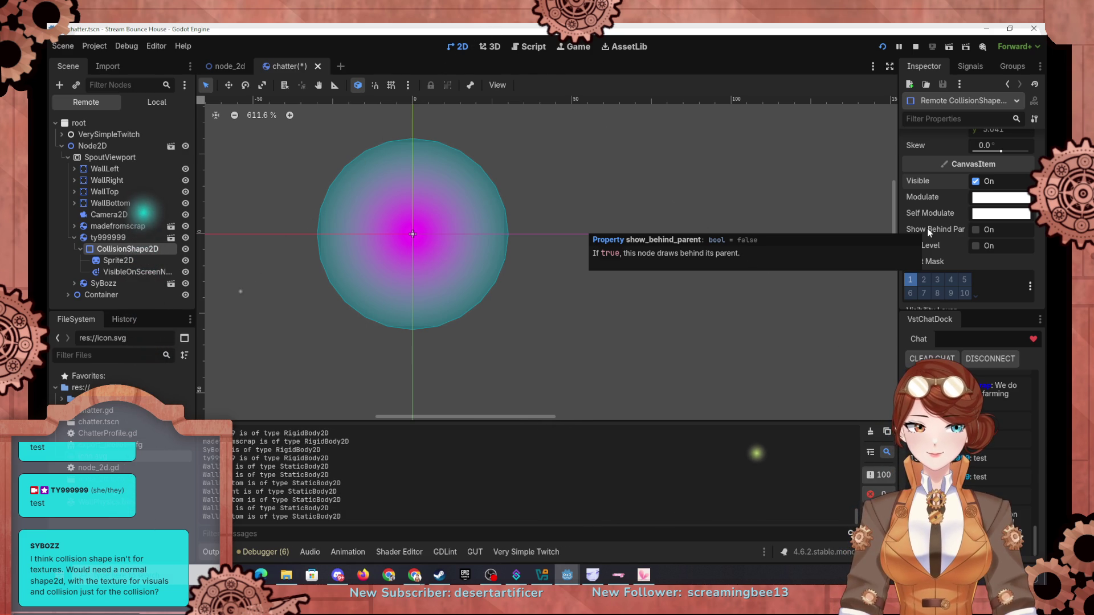
scroll(928, 228, "down", 3)
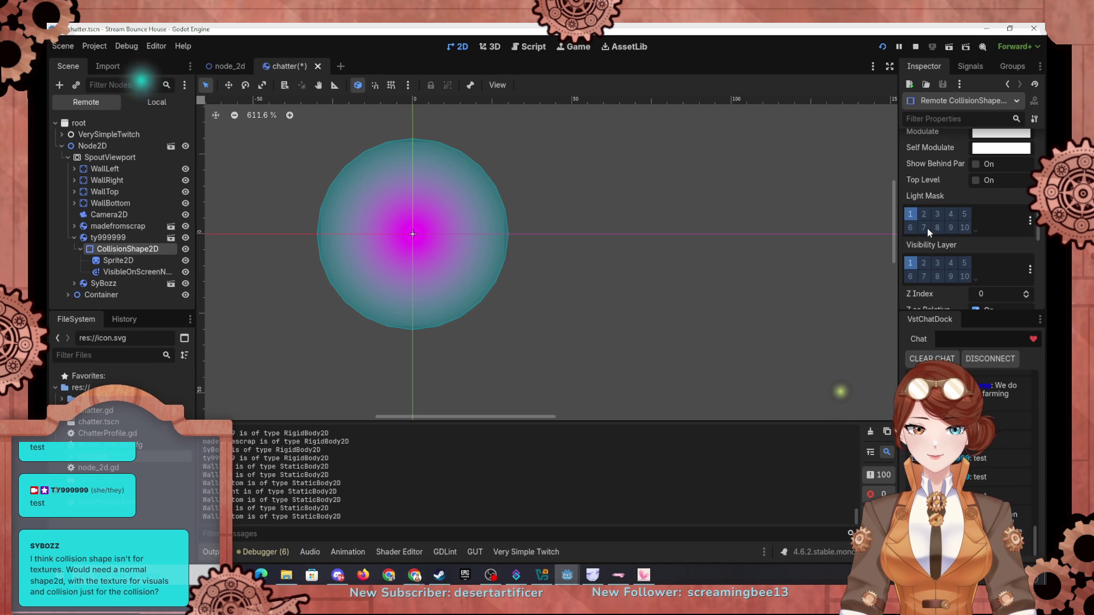
scroll(939, 163, "down", 3)
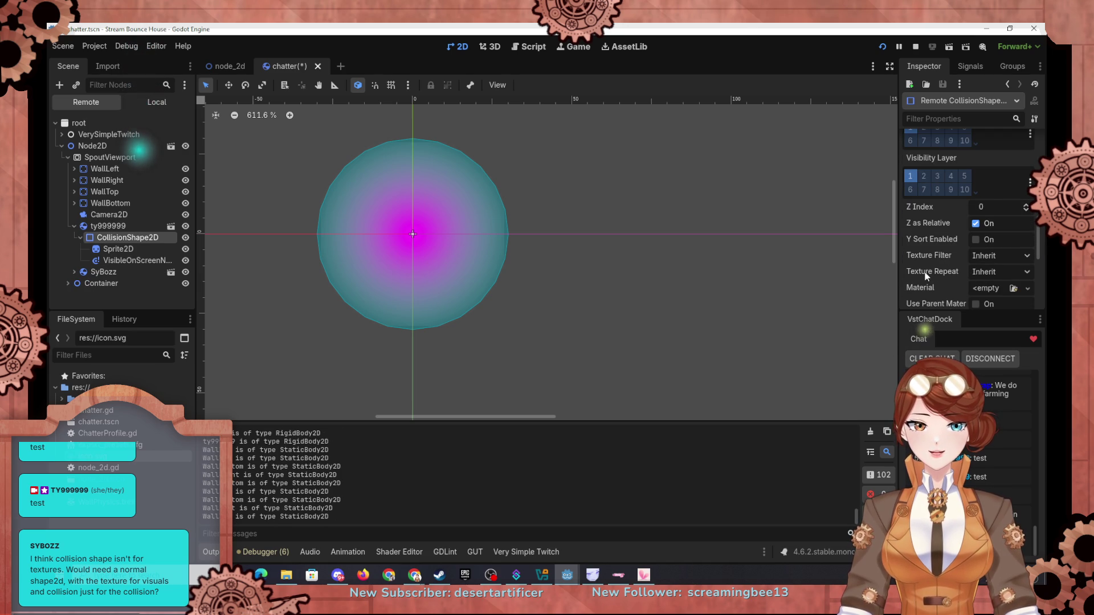
scroll(929, 279, "down", 1)
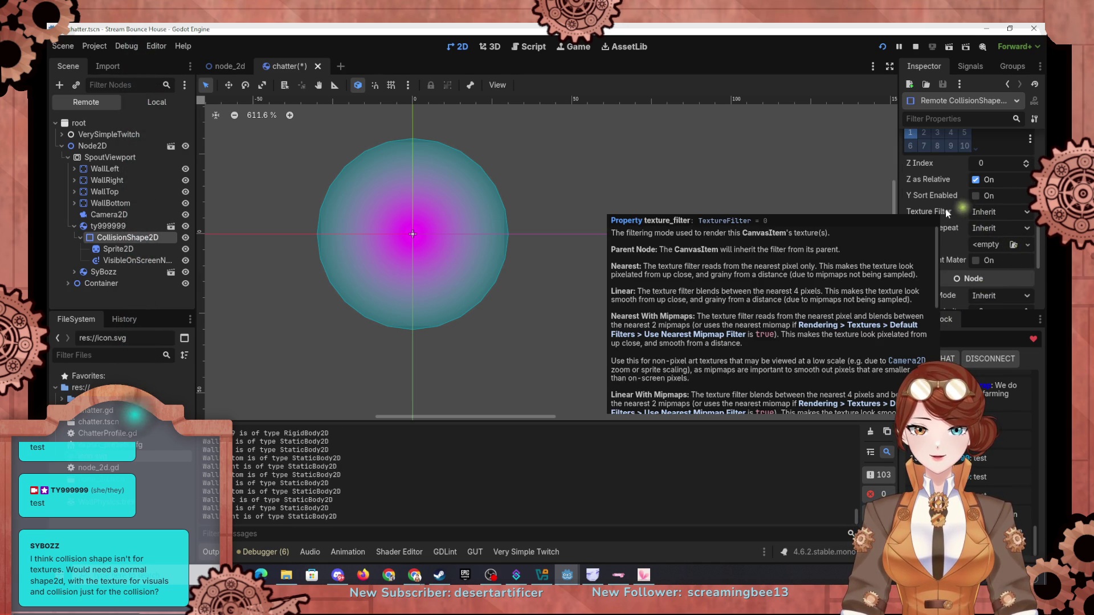
scroll(946, 211, "down", 1)
scroll(946, 214, "down", 1)
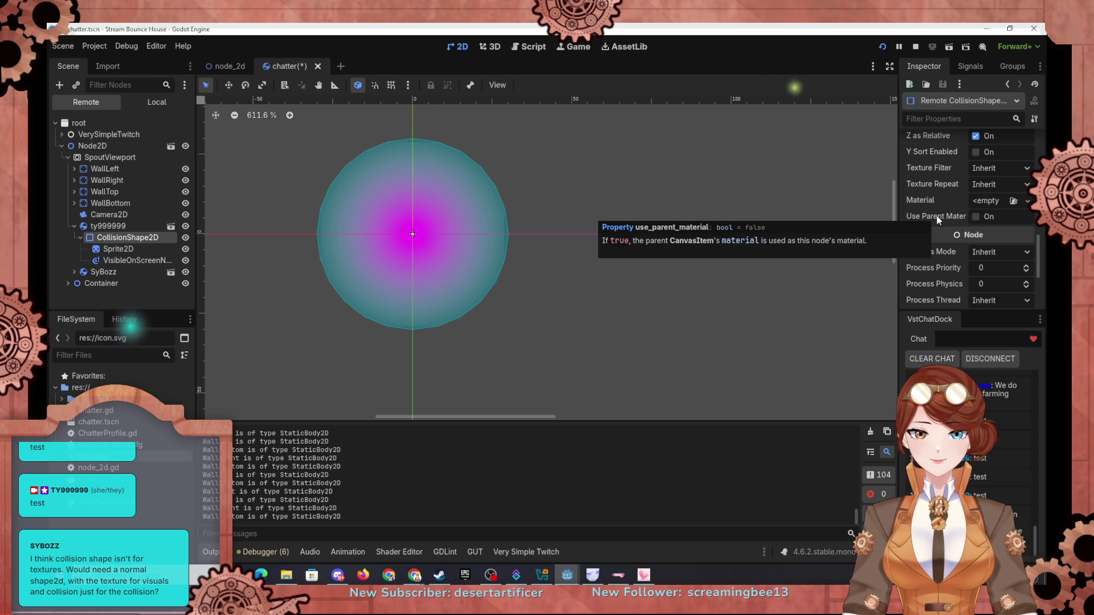
scroll(939, 219, "down", 4)
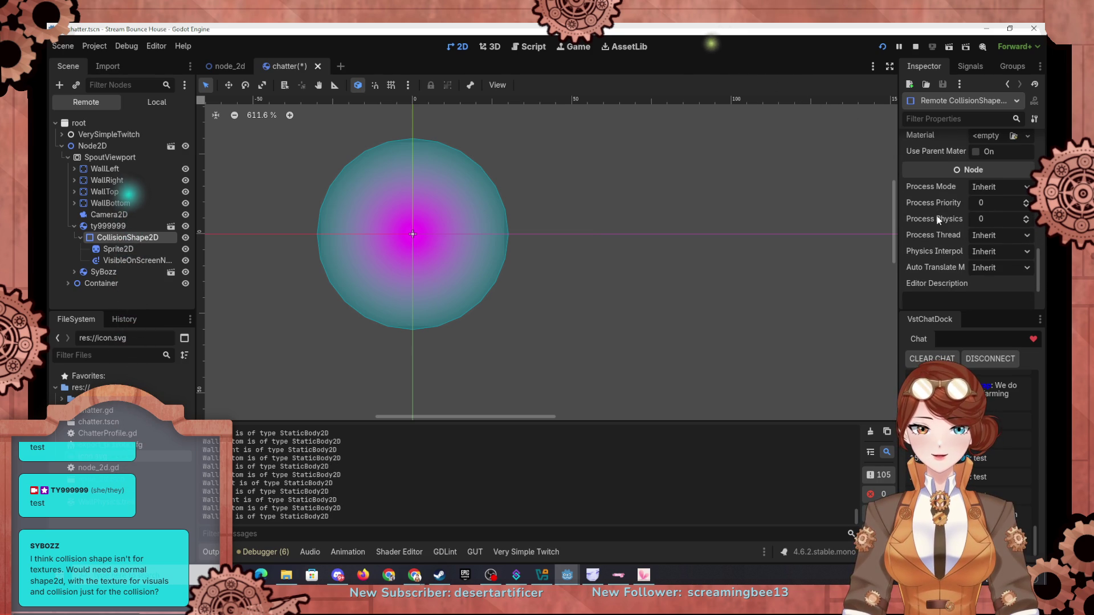
scroll(938, 219, "down", 2)
scroll(938, 219, "up", 6)
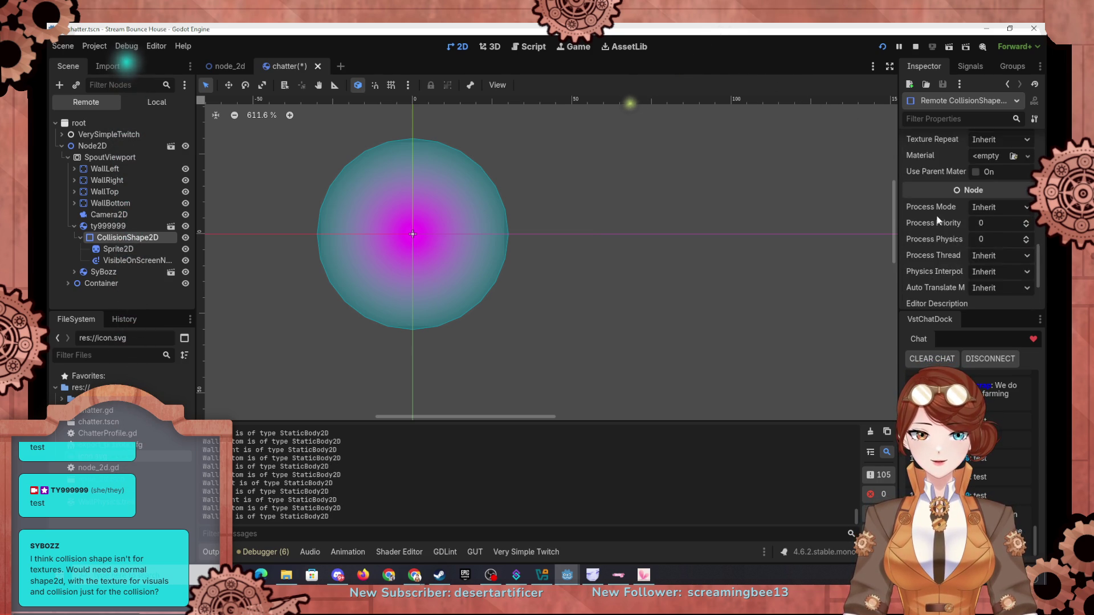
scroll(937, 220, "up", 3)
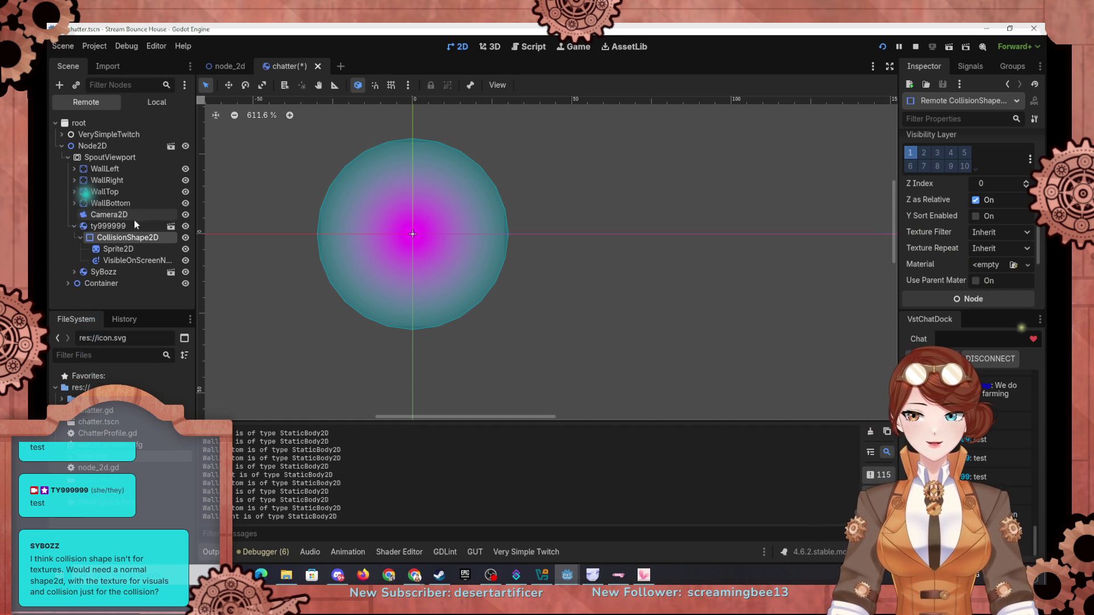
key("Down")
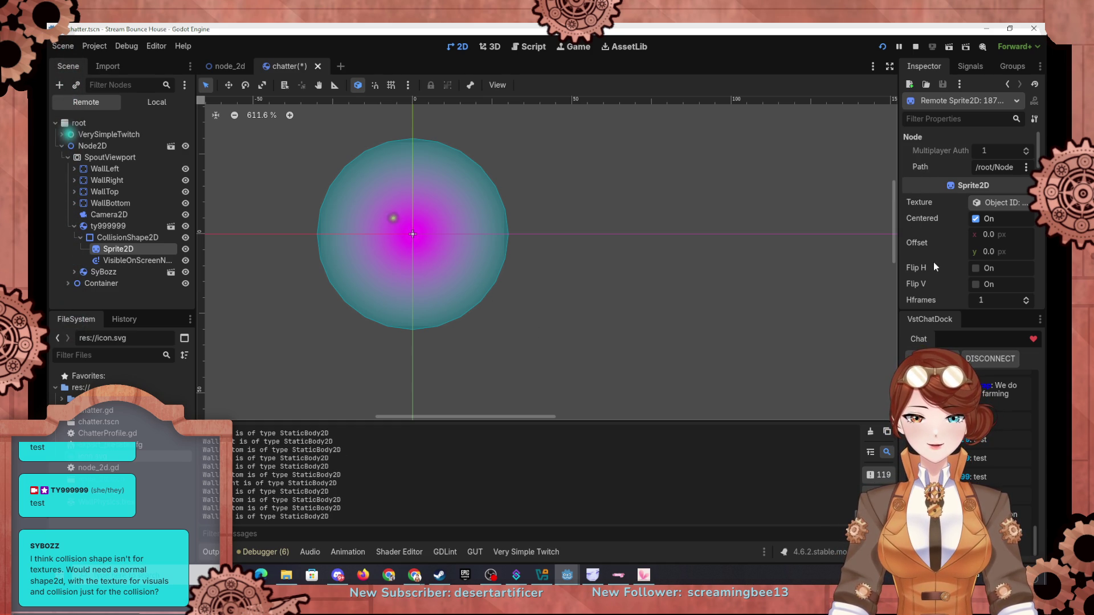
scroll(933, 266, "down", 2)
scroll(931, 266, "down", 1)
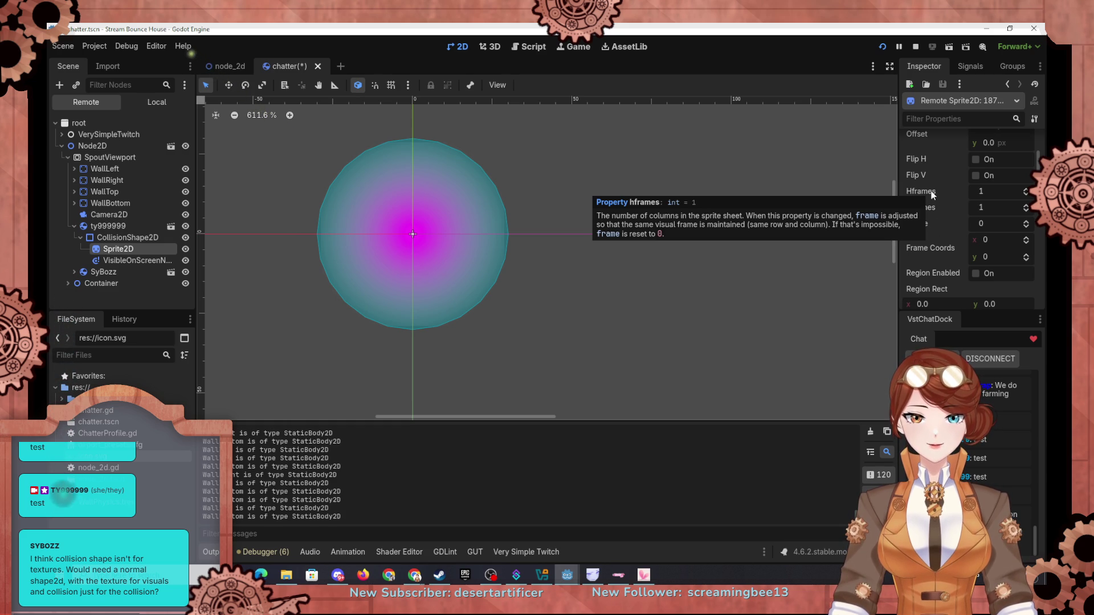
scroll(932, 195, "up", 2)
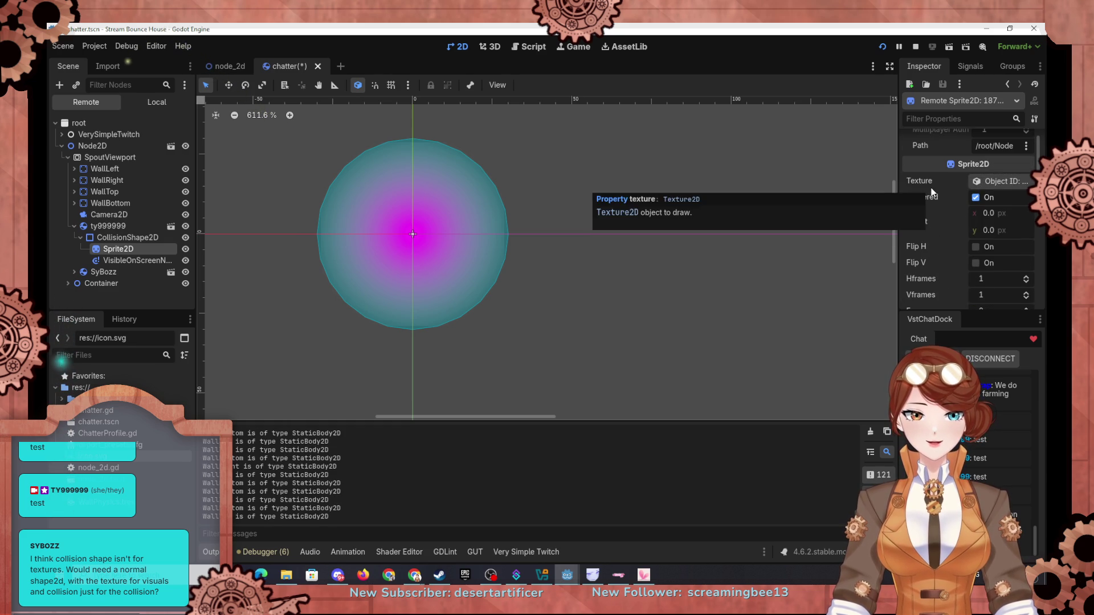
scroll(932, 193, "down", 2)
scroll(931, 187, "down", 5)
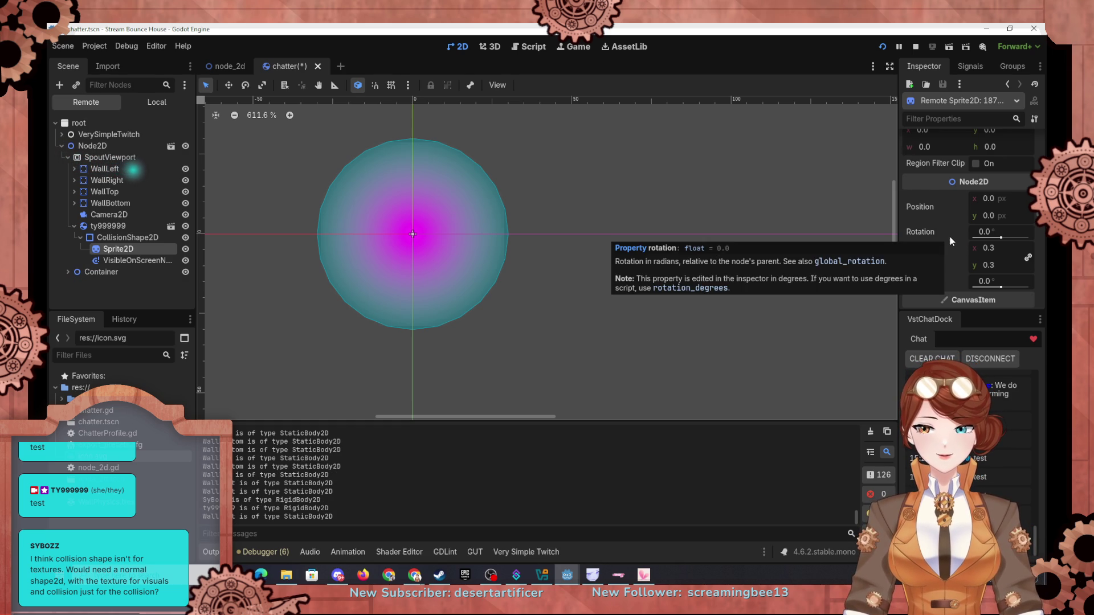
scroll(931, 213, "down", 1)
scroll(934, 211, "down", 1)
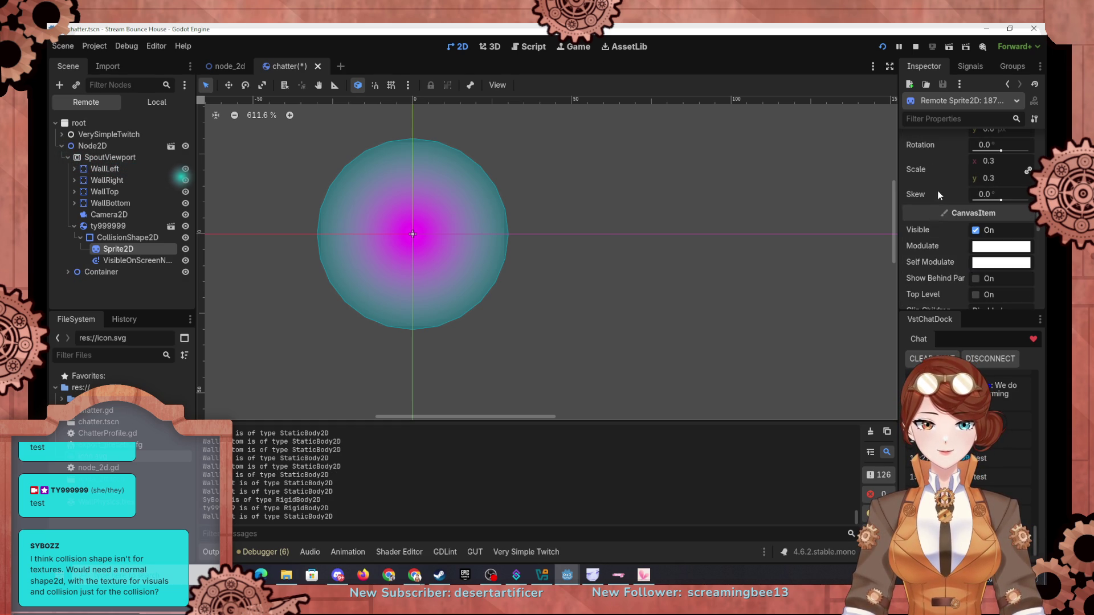
mouse_move(941, 159)
scroll(938, 163, "down", 1)
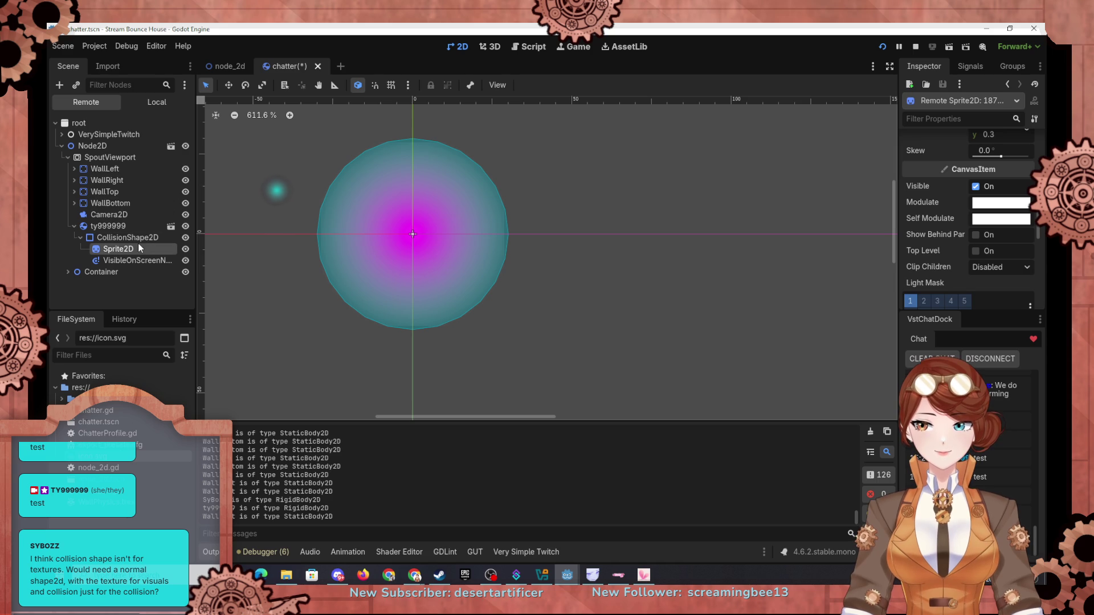
left_click(111, 238)
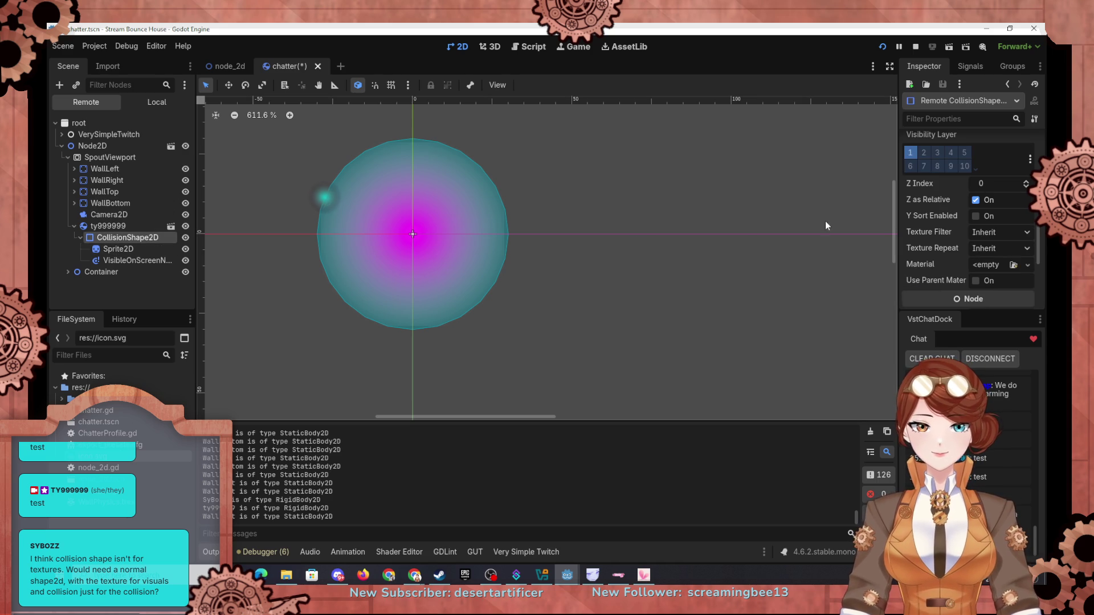
scroll(909, 211, "down", 3)
scroll(908, 211, "up", 5)
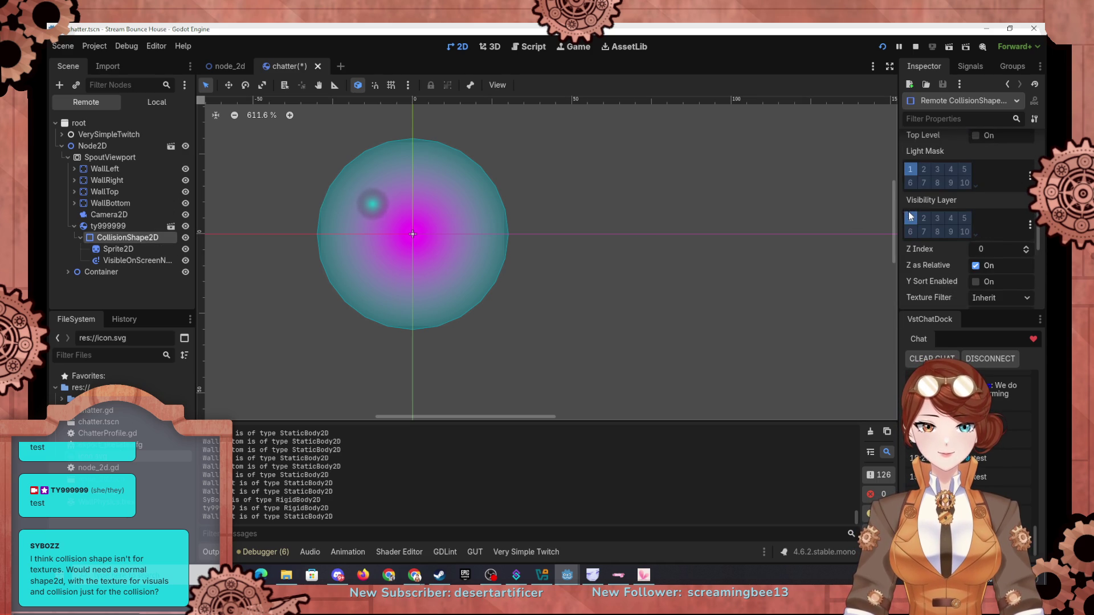
scroll(909, 211, "up", 2)
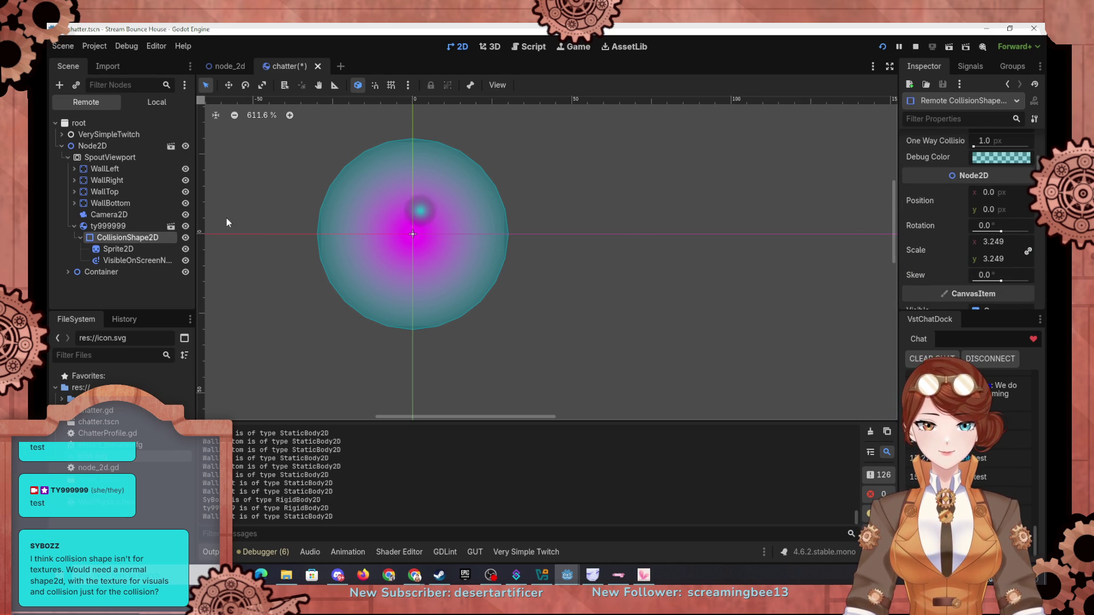
left_click(117, 249)
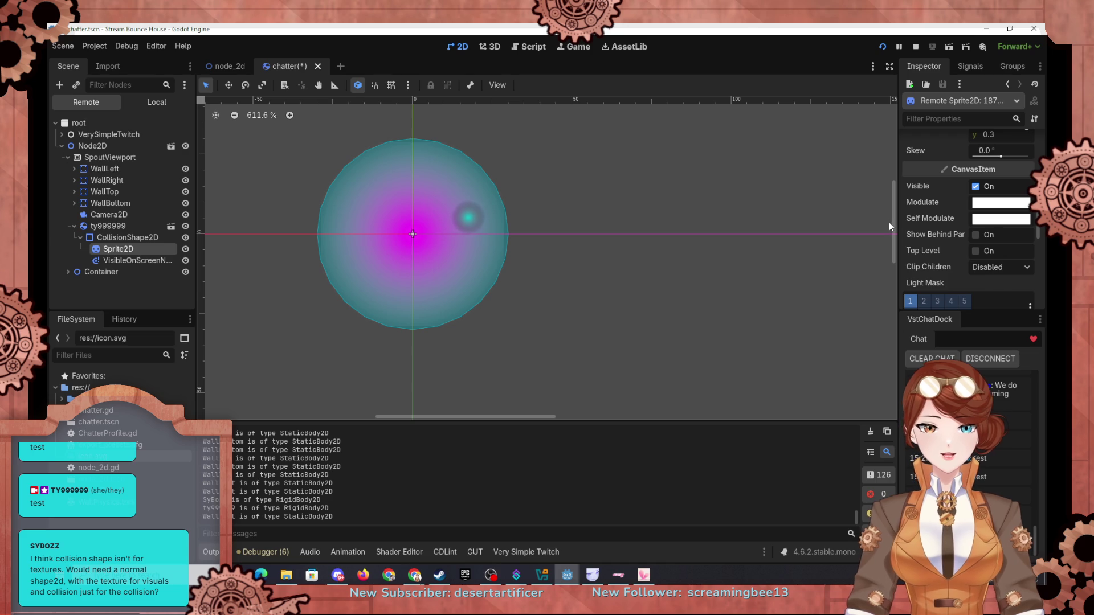
scroll(942, 252, "down", 5)
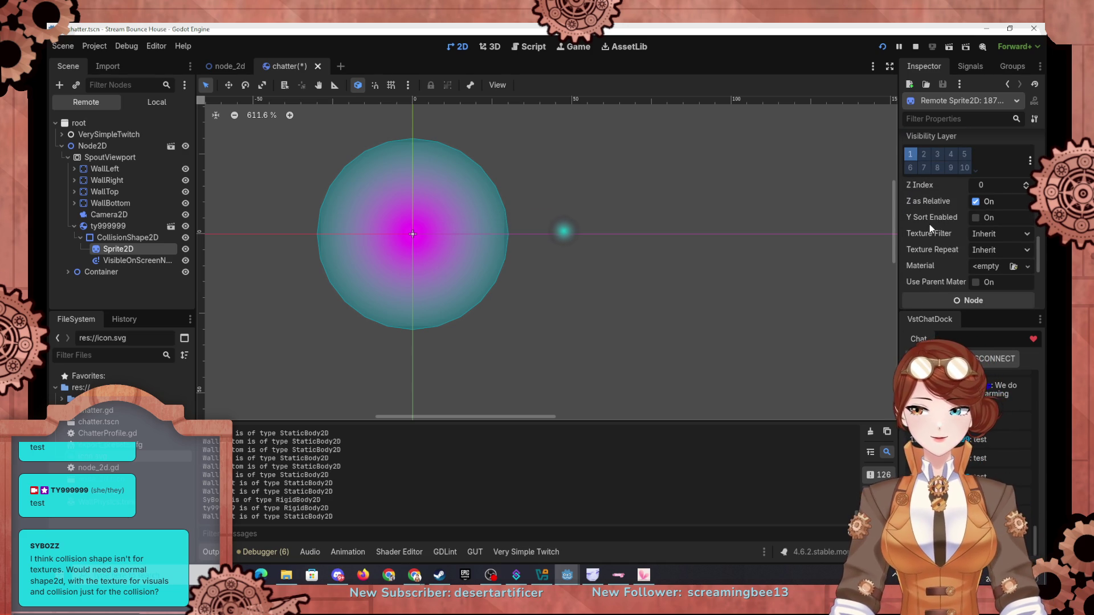
scroll(931, 227, "down", 4)
scroll(929, 224, "up", 8)
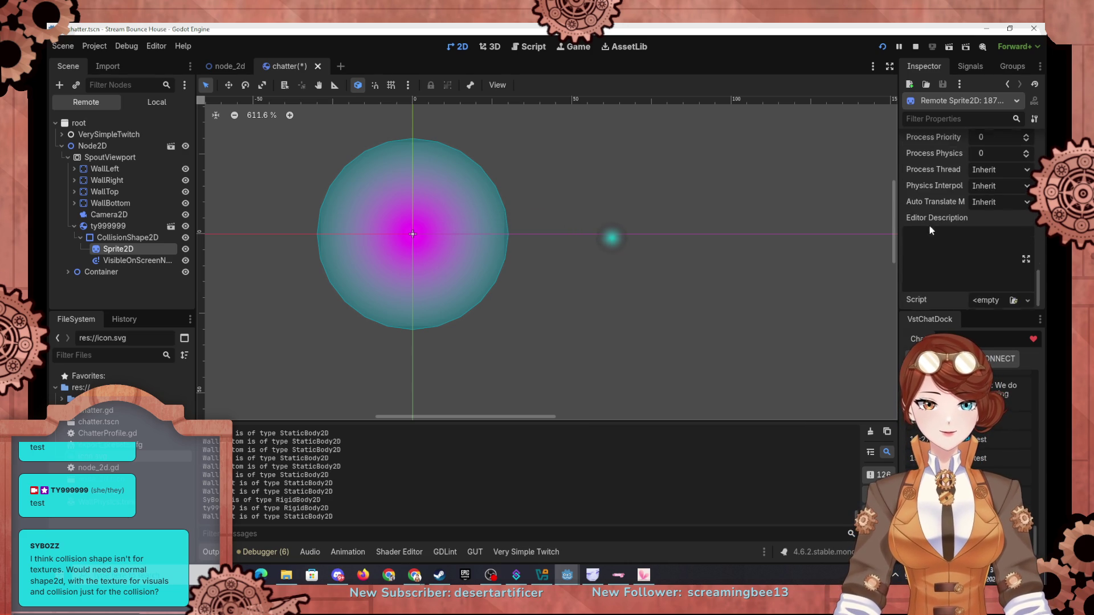
scroll(930, 227, "up", 4)
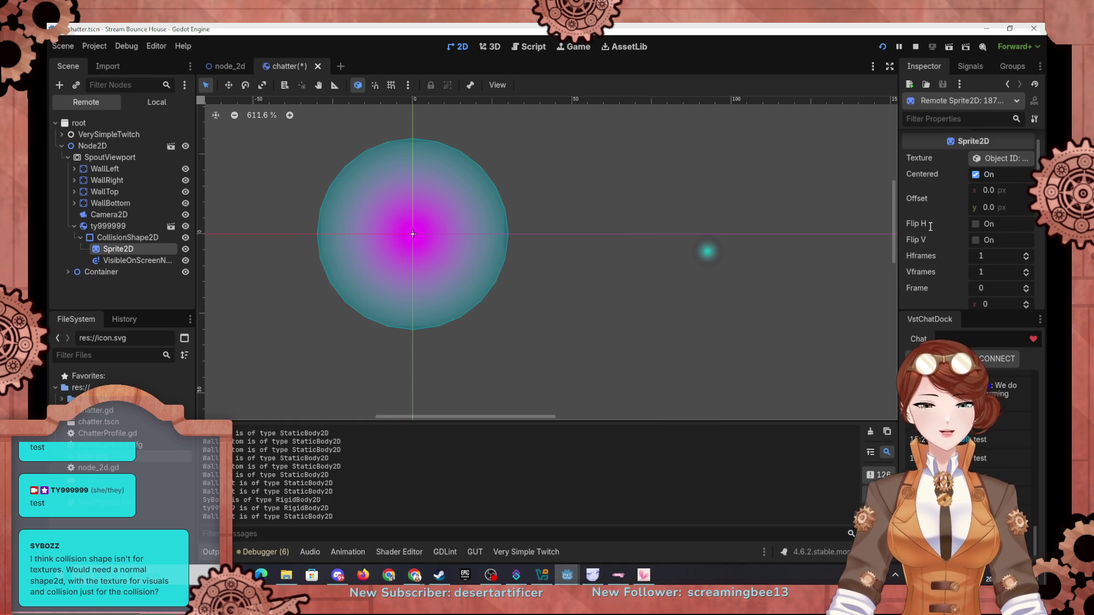
scroll(930, 227, "up", 1)
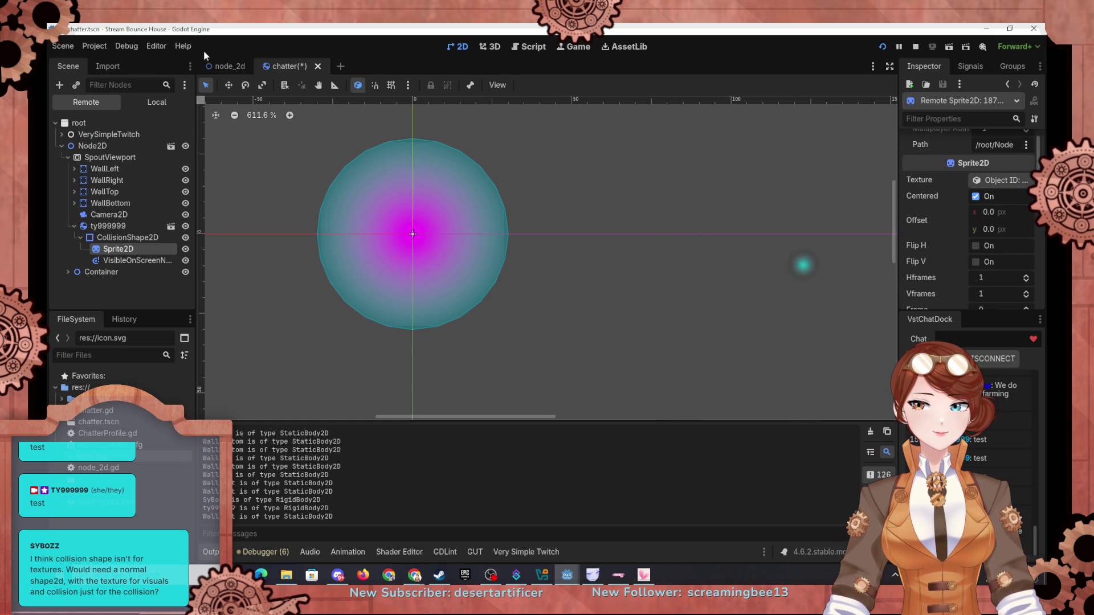
Switch the Scene dock to the local Chatter scene and select its Sprite2D
left_click(107, 67)
left_click(68, 66)
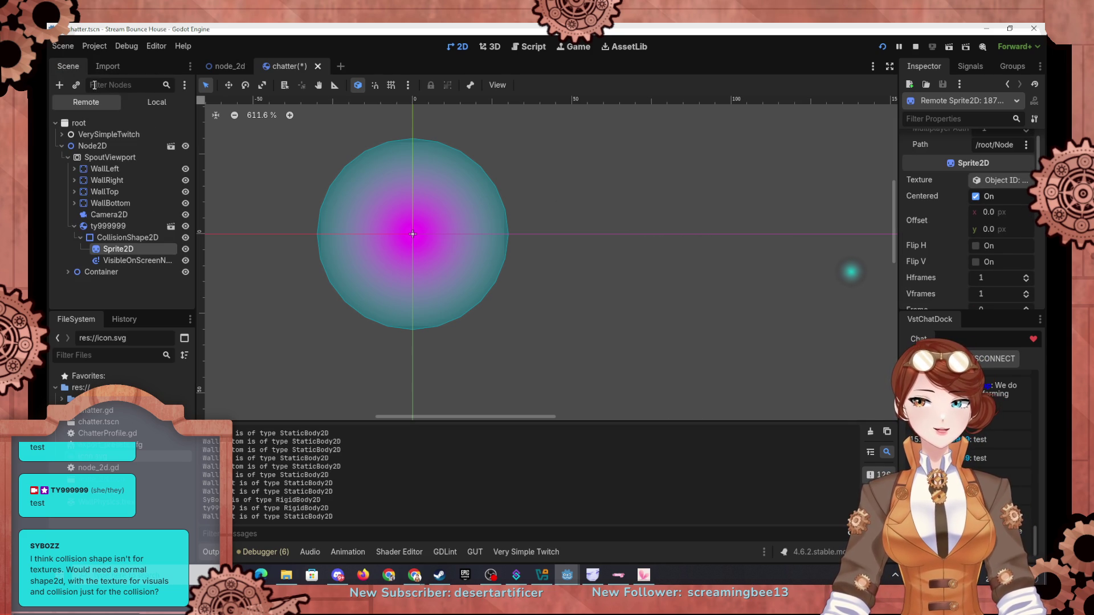
left_click(142, 102)
left_click(113, 147)
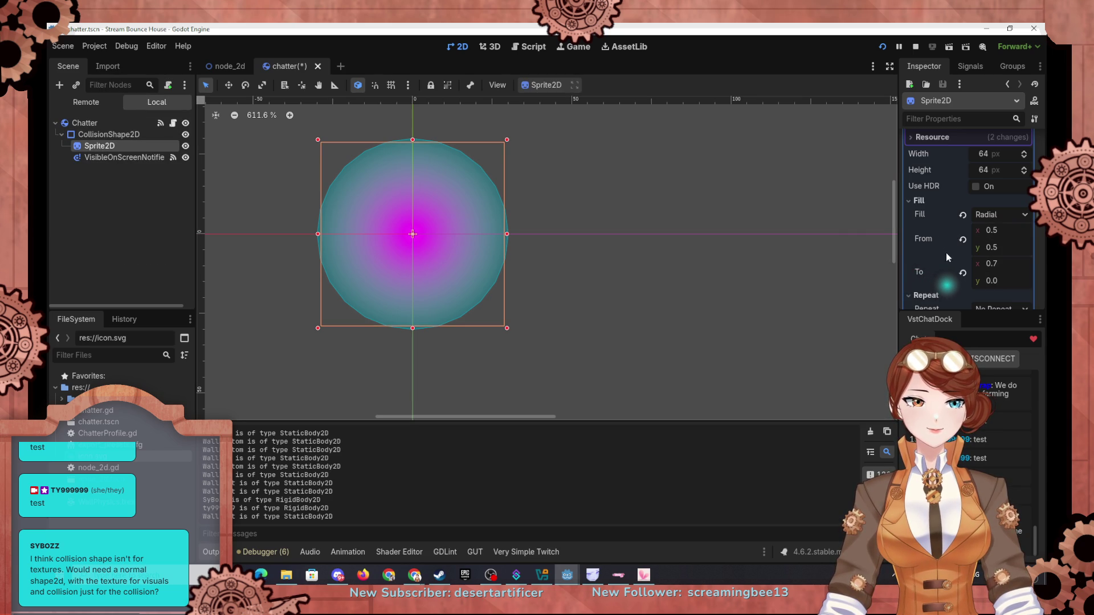
Set the sprite gradient's Fill To x value to 0.5
left_click(994, 266)
type("0.5")
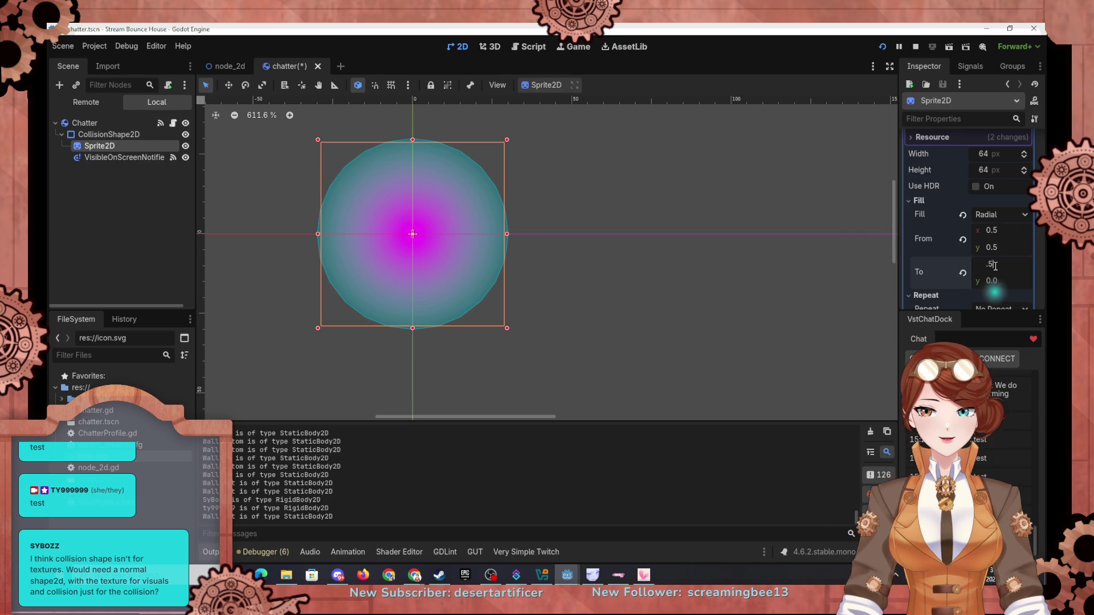
key("Return")
scroll(921, 284, "down", 10)
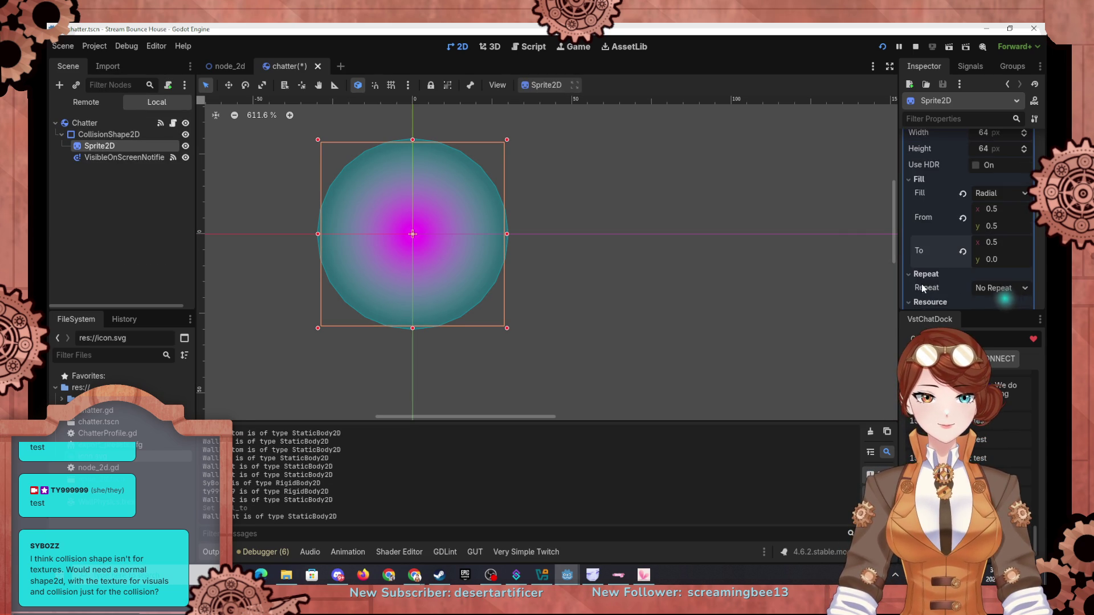
Try sprite scales of 0.4, 0.35 and 0.33 in the Transform section
scroll(924, 279, "down", 5)
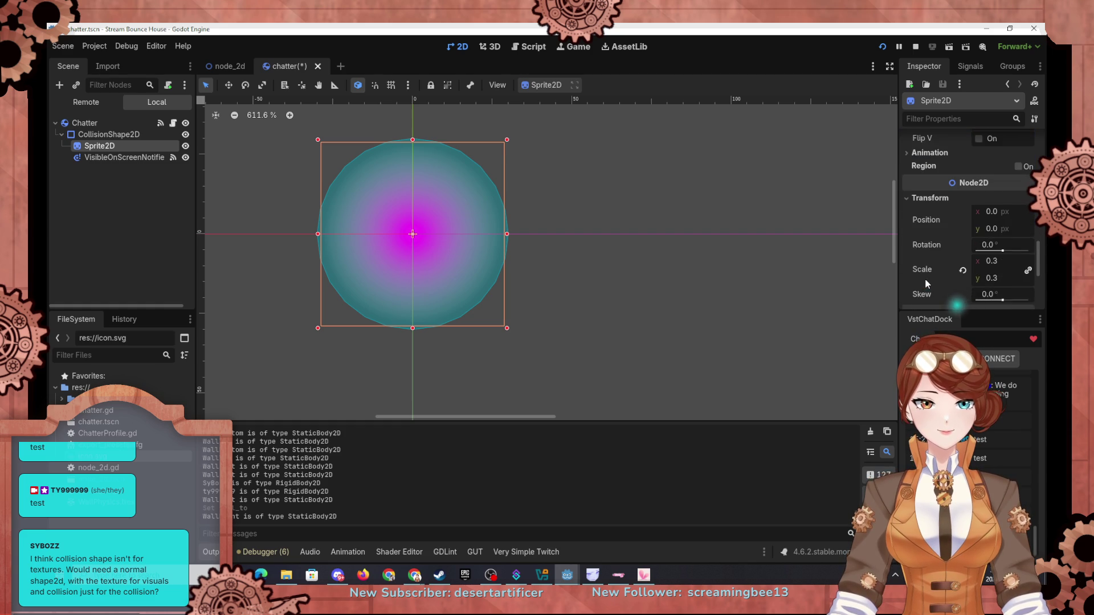
left_click(992, 241)
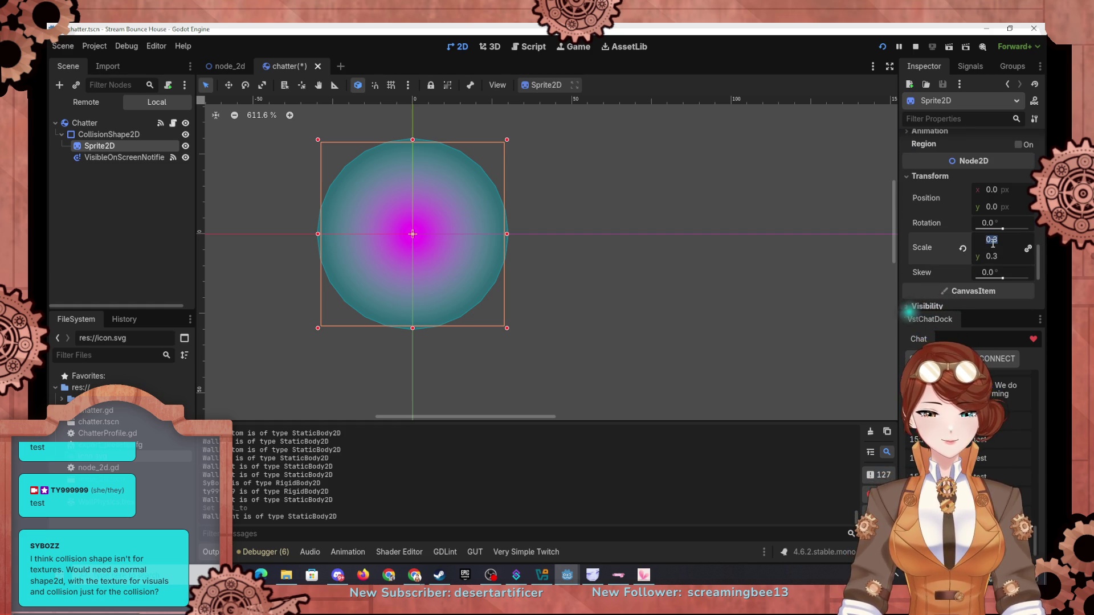
type(".4")
type("0.4")
key("Return")
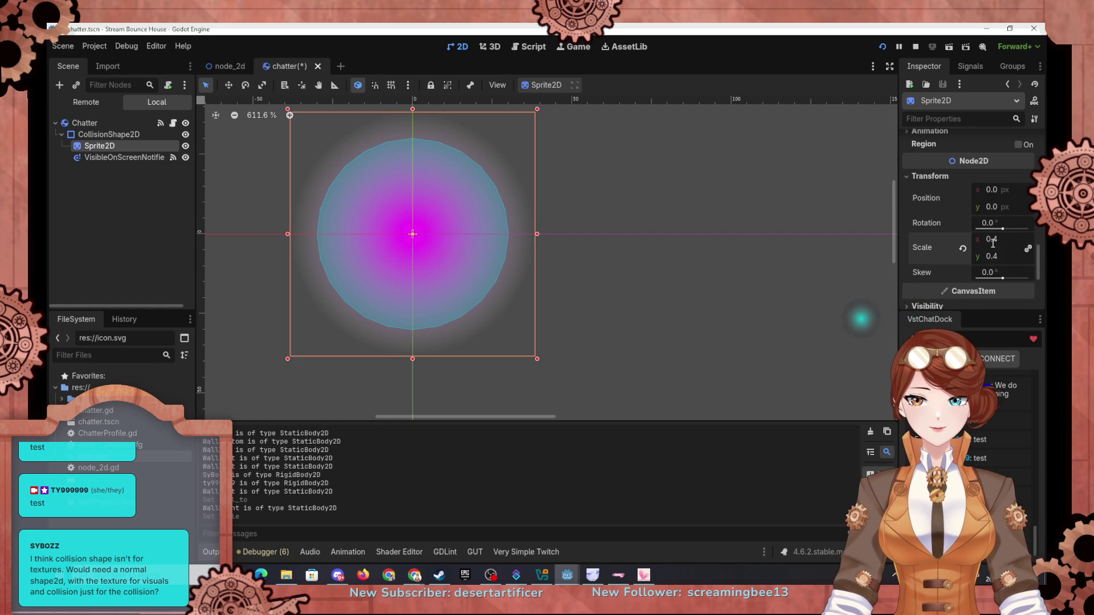
type("0.35")
key("Return")
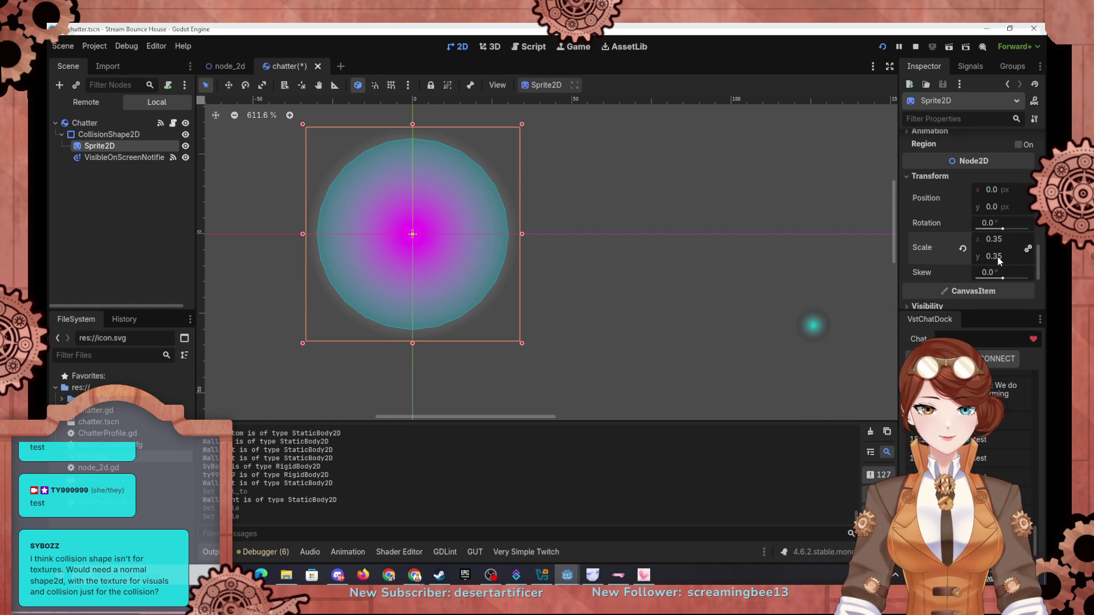
left_click(1007, 239)
type("0.33")
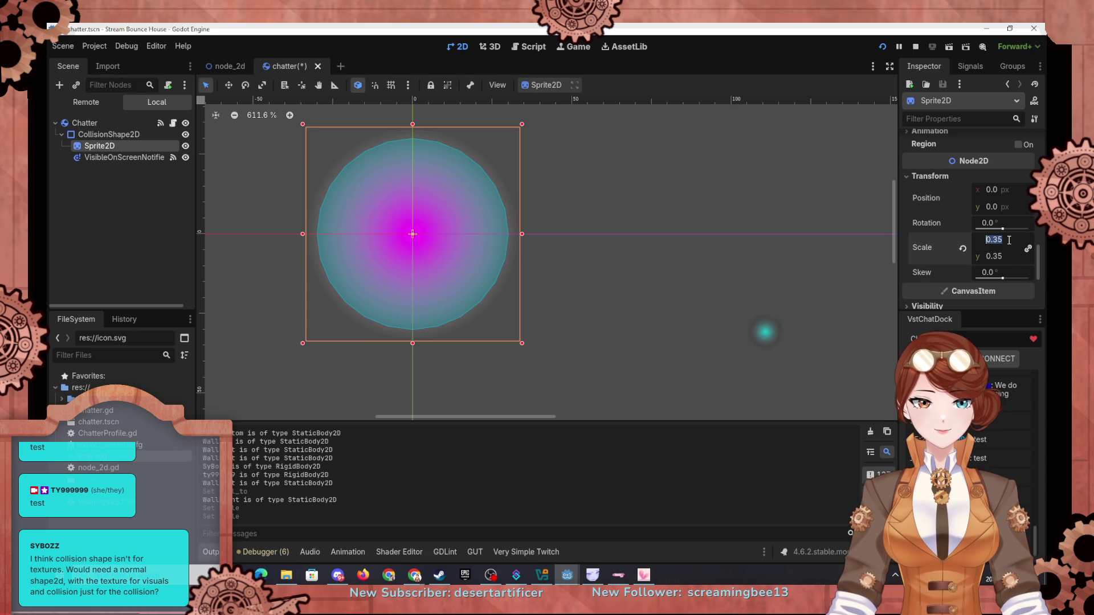
key("Return")
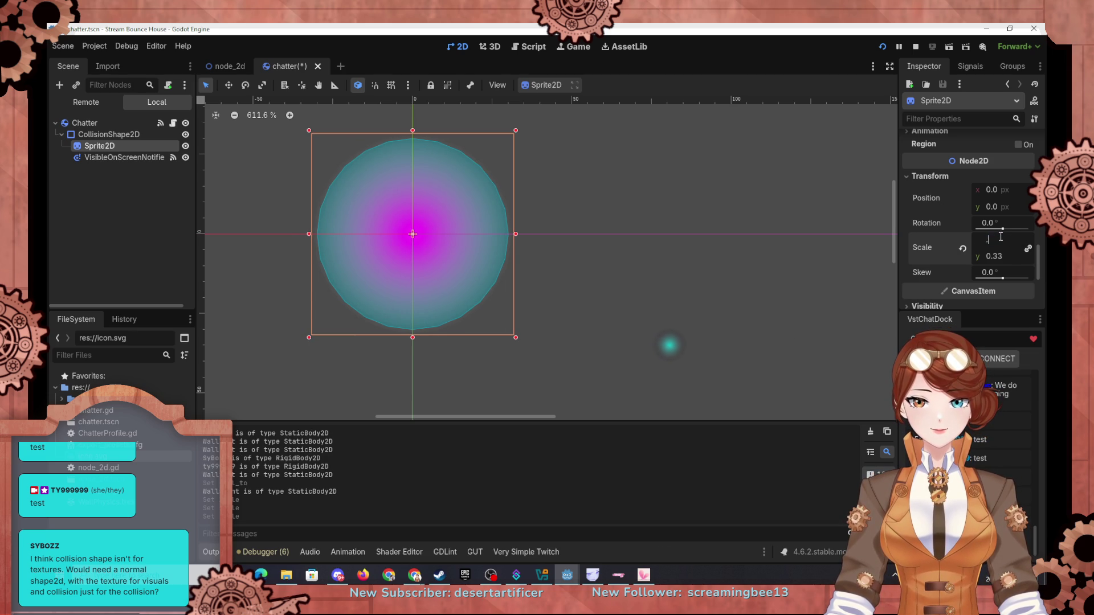
Settle on a 0.32 scale on both axes and compare the sprite with the collision circle
type(".32")
key("Return")
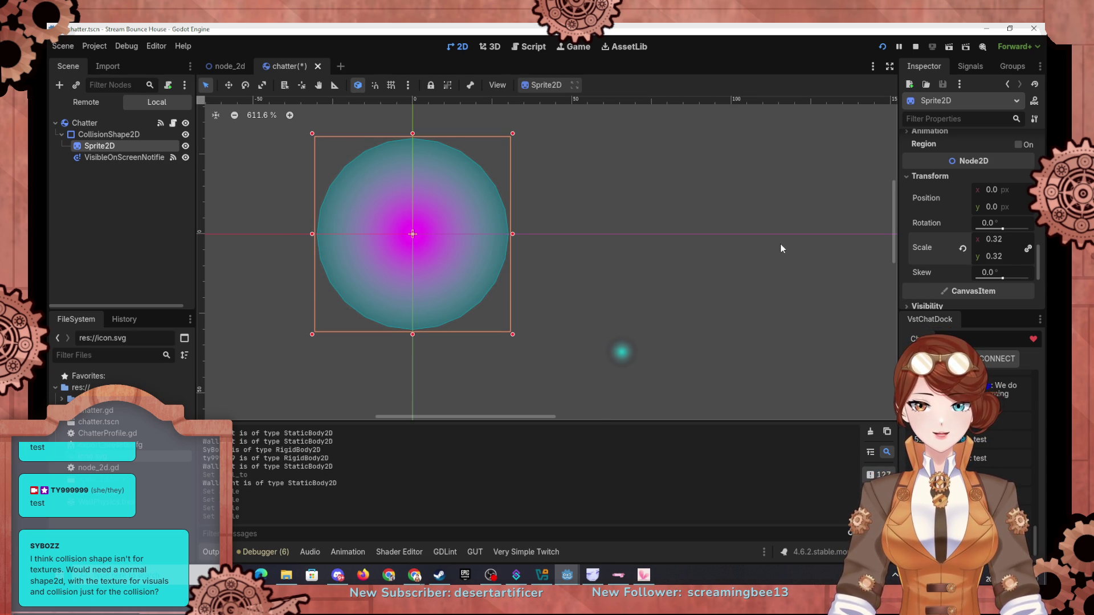
left_click(771, 296)
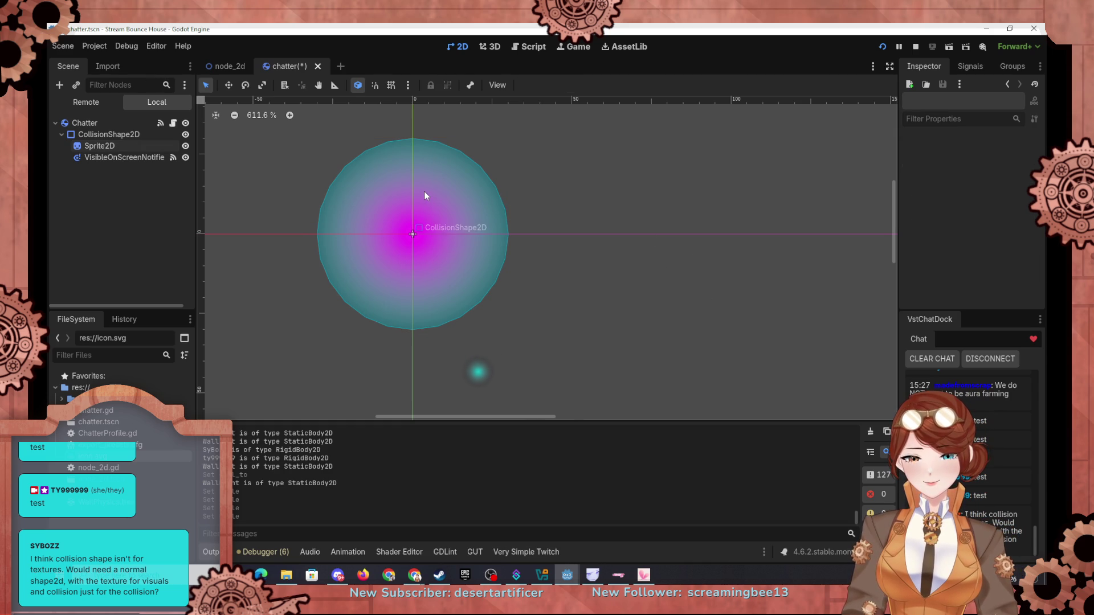
left_click(378, 146)
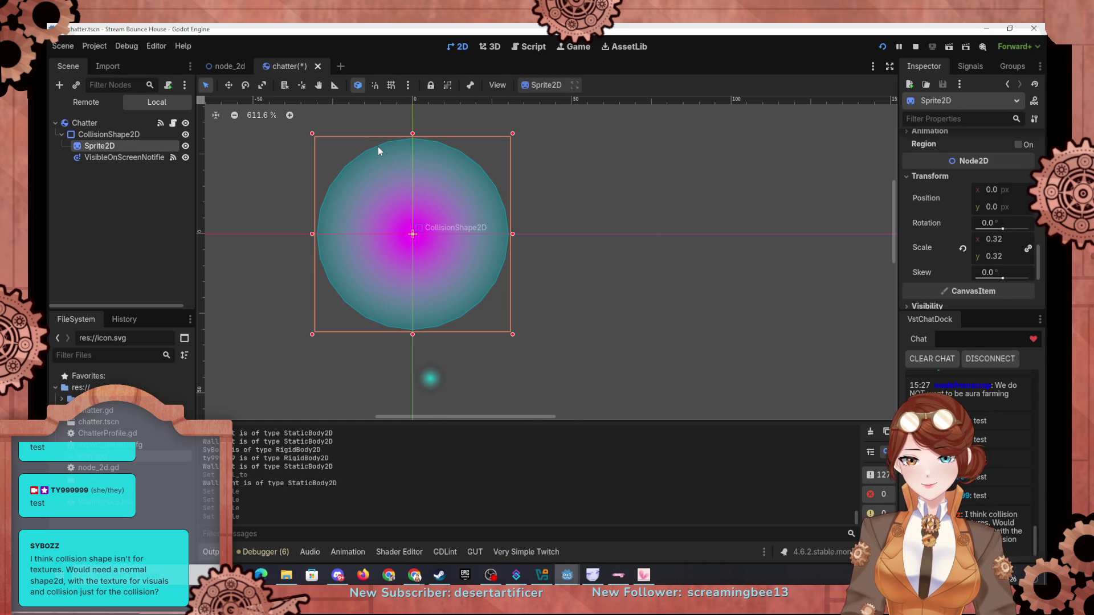
left_click(104, 158)
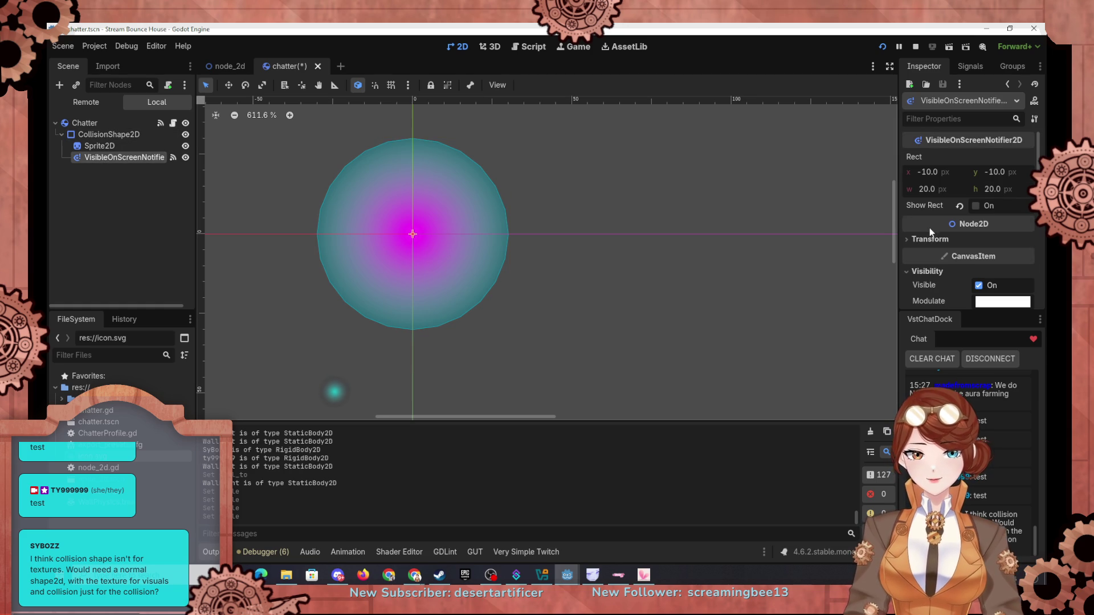
scroll(930, 285, "down", 1)
left_click(978, 265)
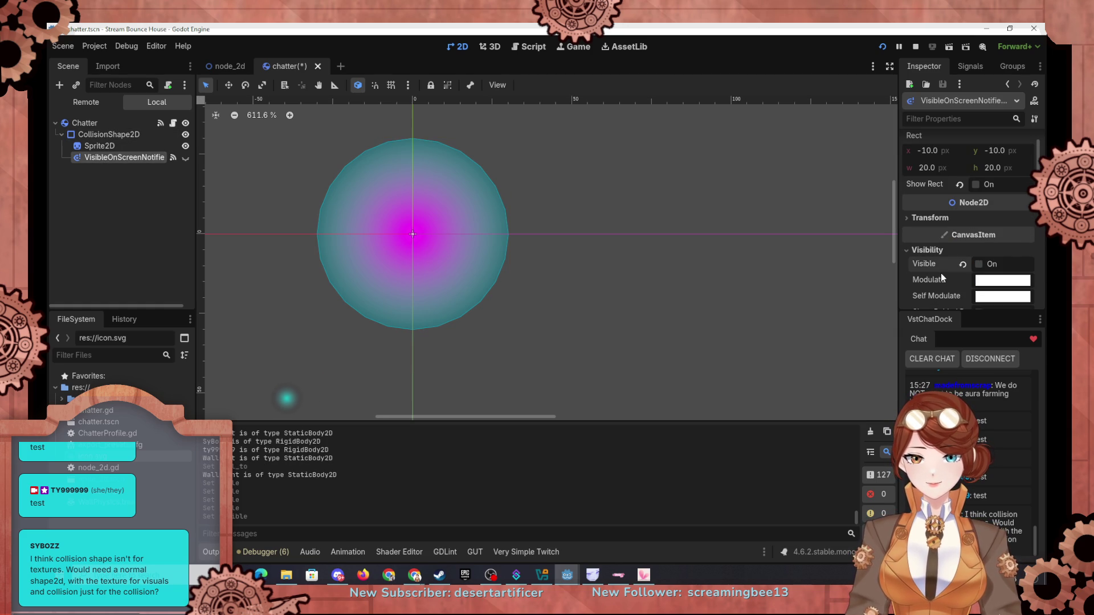
scroll(941, 272, "down", 3)
scroll(936, 250, "down", 3)
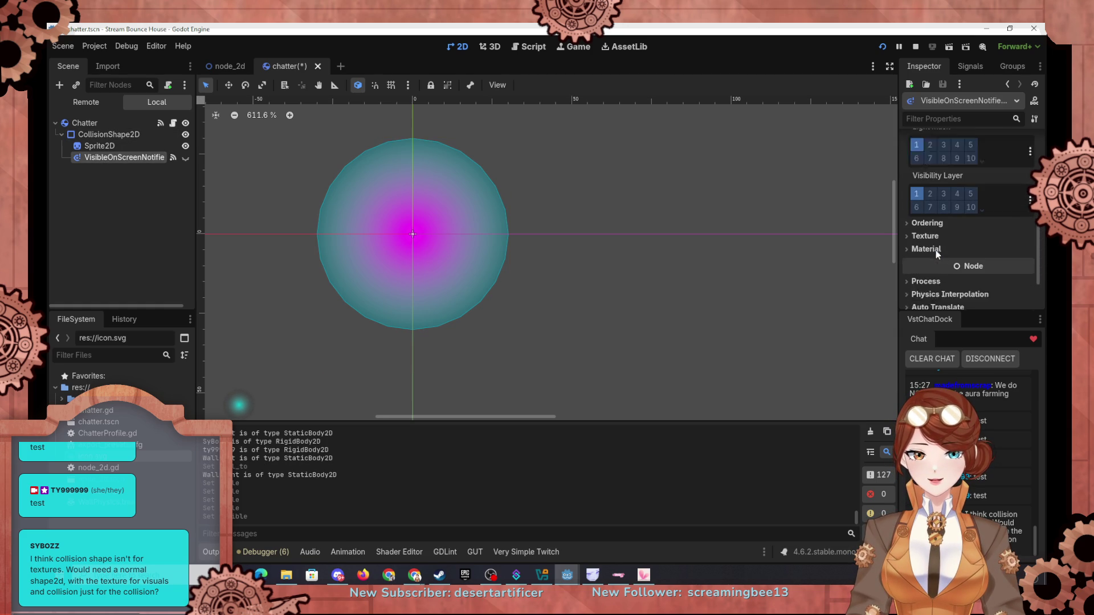
scroll(936, 251, "down", 3)
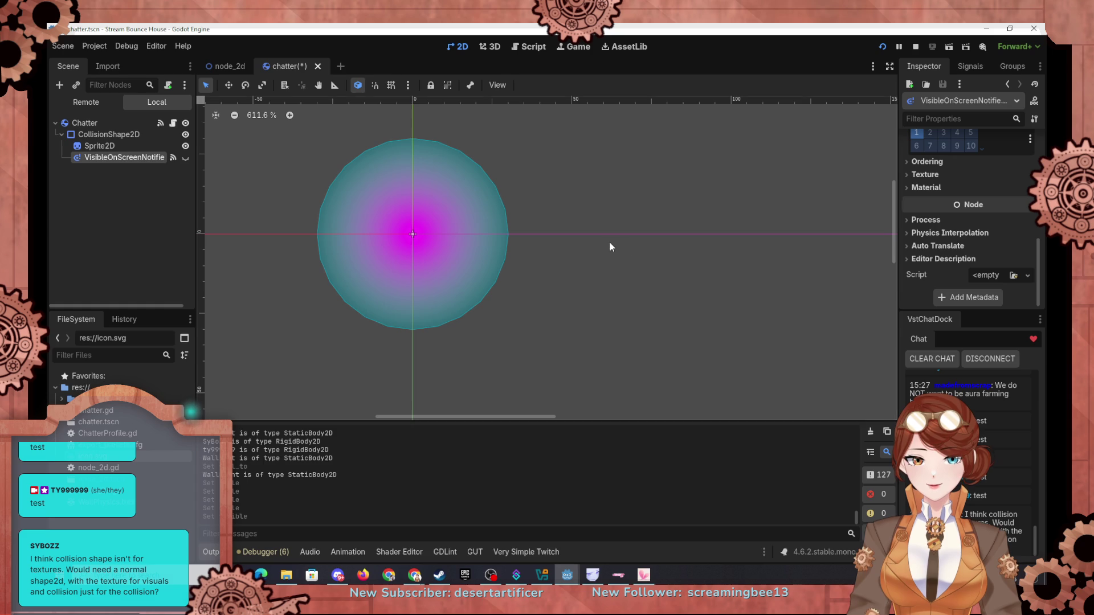
left_click(100, 146)
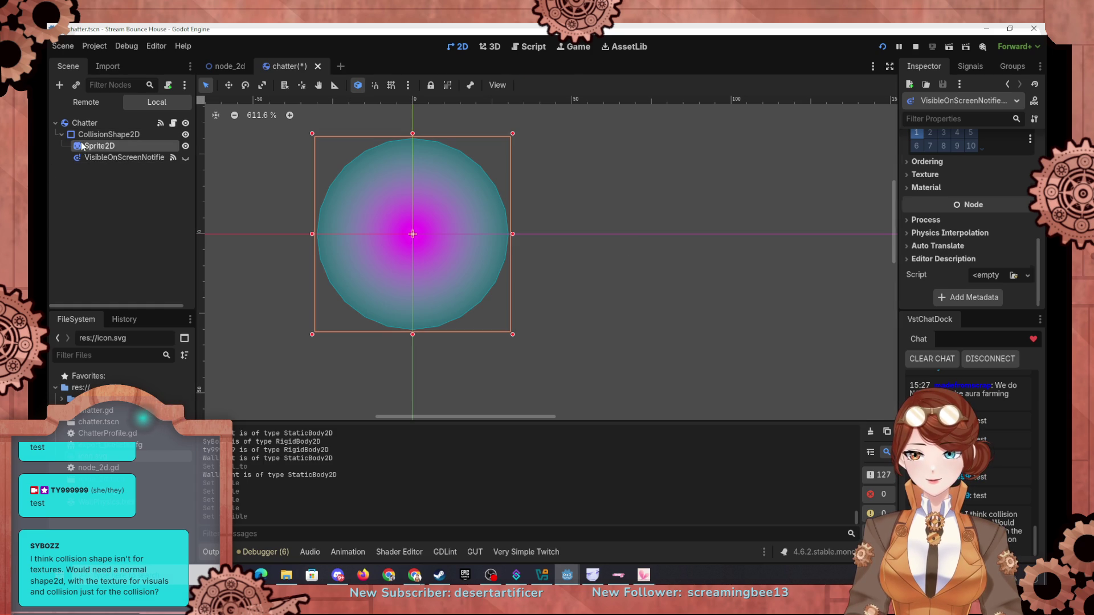
scroll(914, 215, "up", 3)
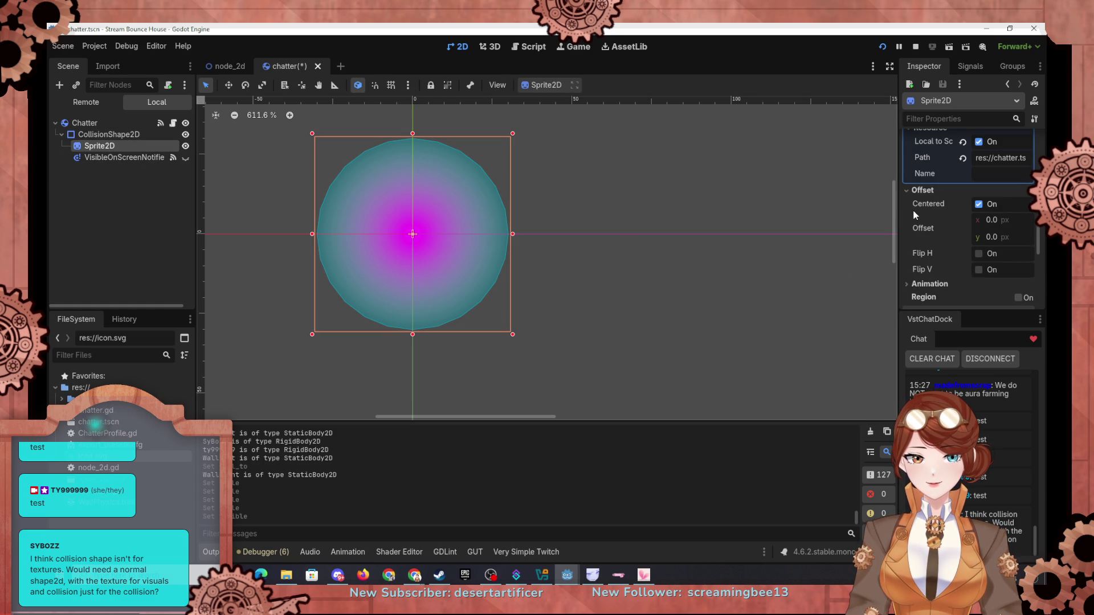
scroll(942, 225, "up", 3)
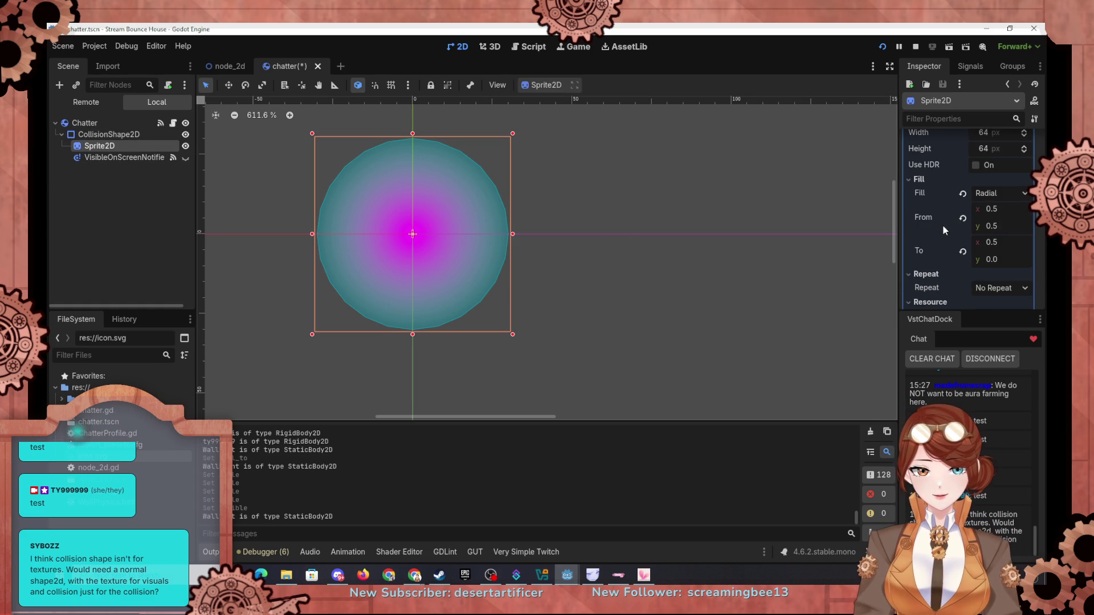
scroll(942, 225, "up", 5)
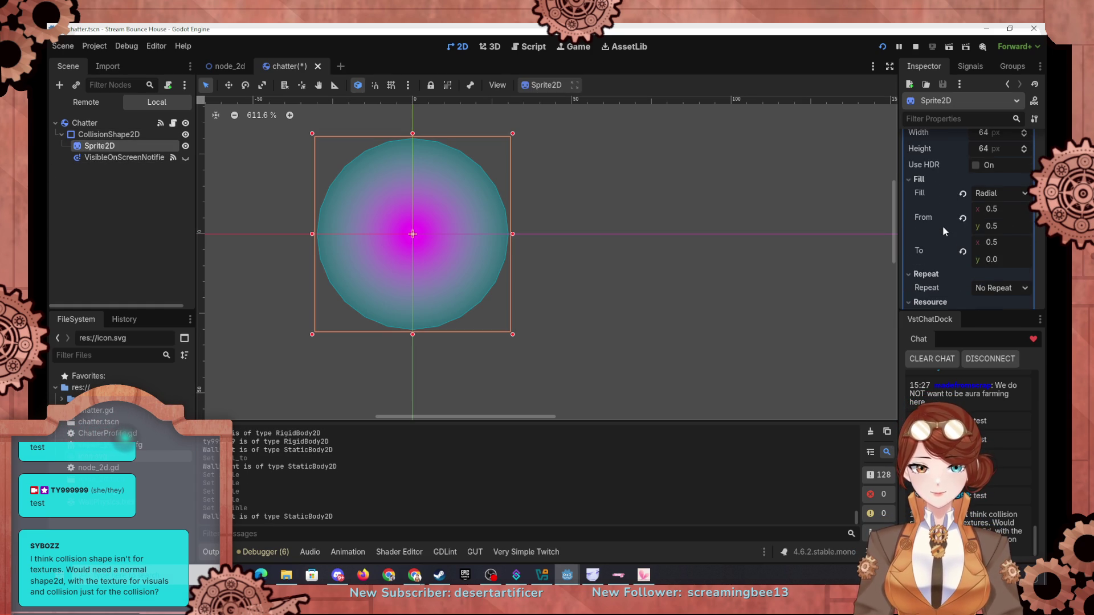
left_click(982, 279)
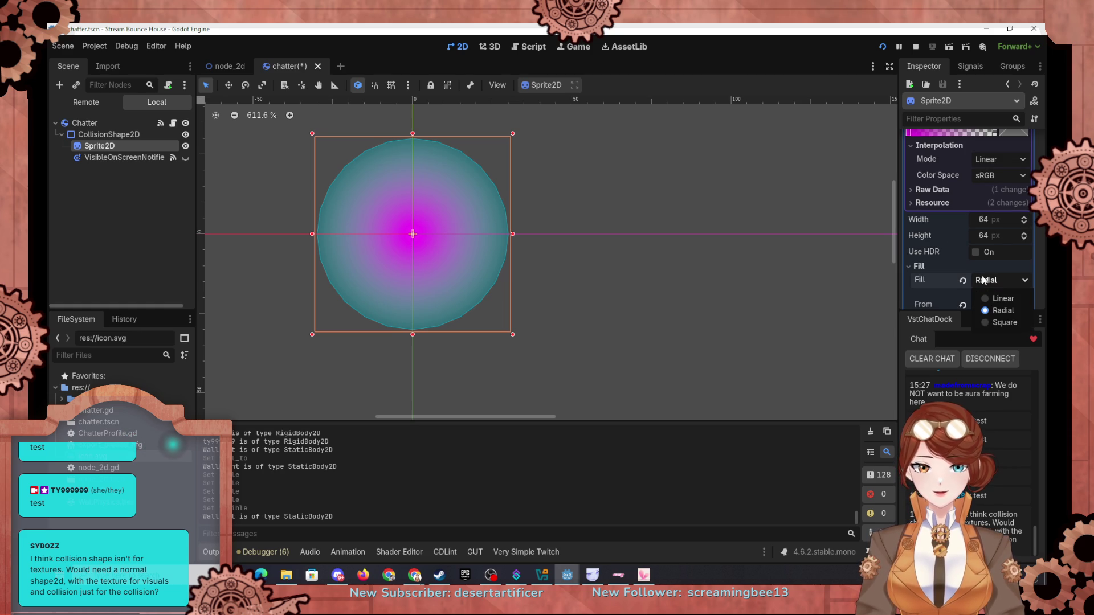
left_click(965, 280)
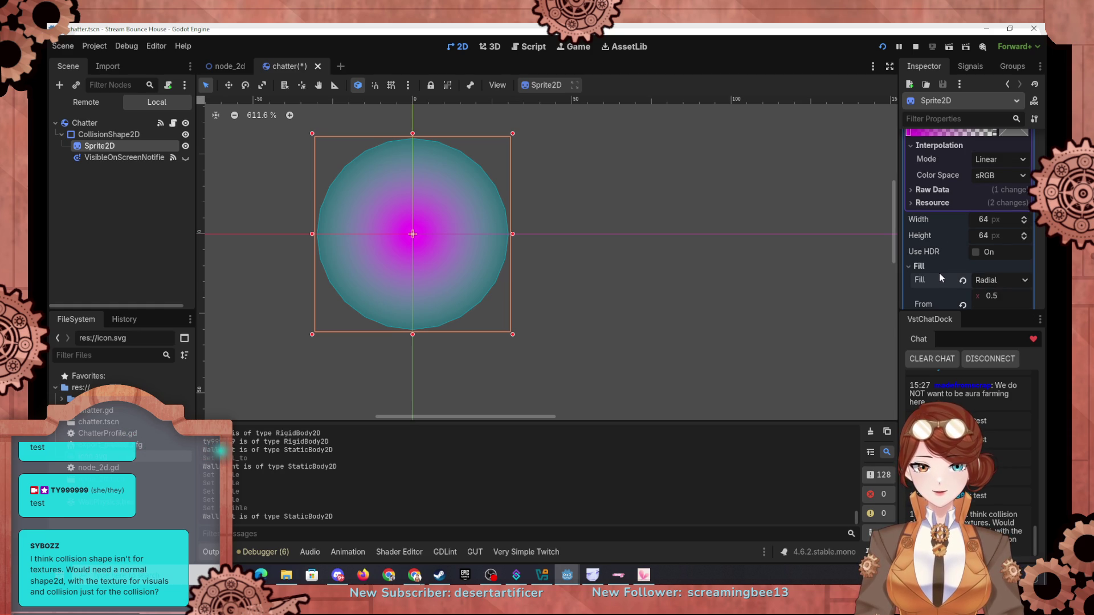
scroll(939, 272, "up", 2)
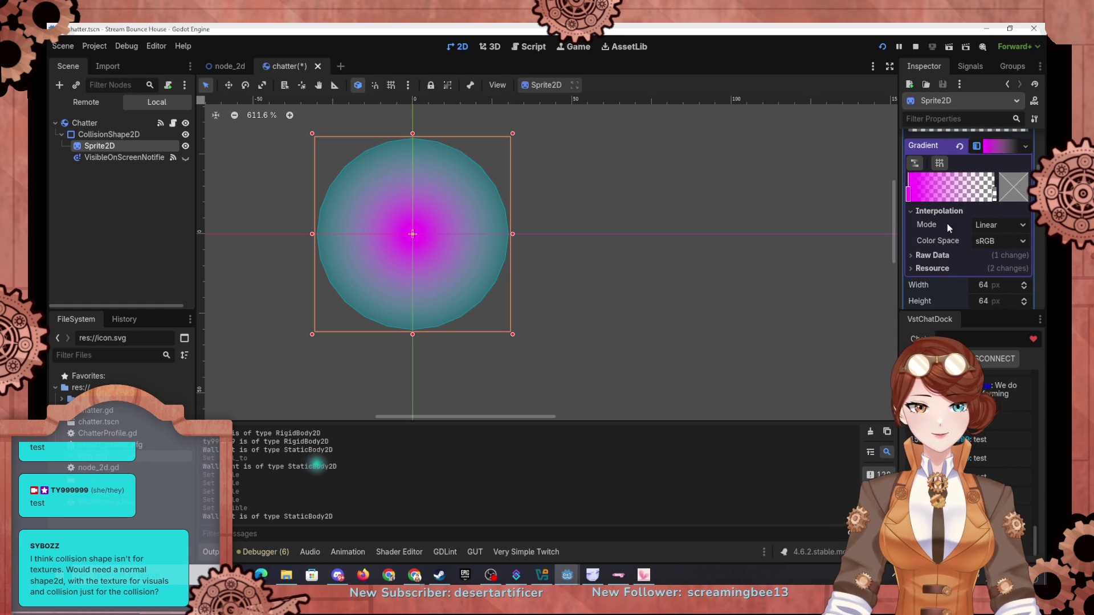
Try Cubic and Constant gradient interpolation, leaving it on Linear
left_click(1014, 228)
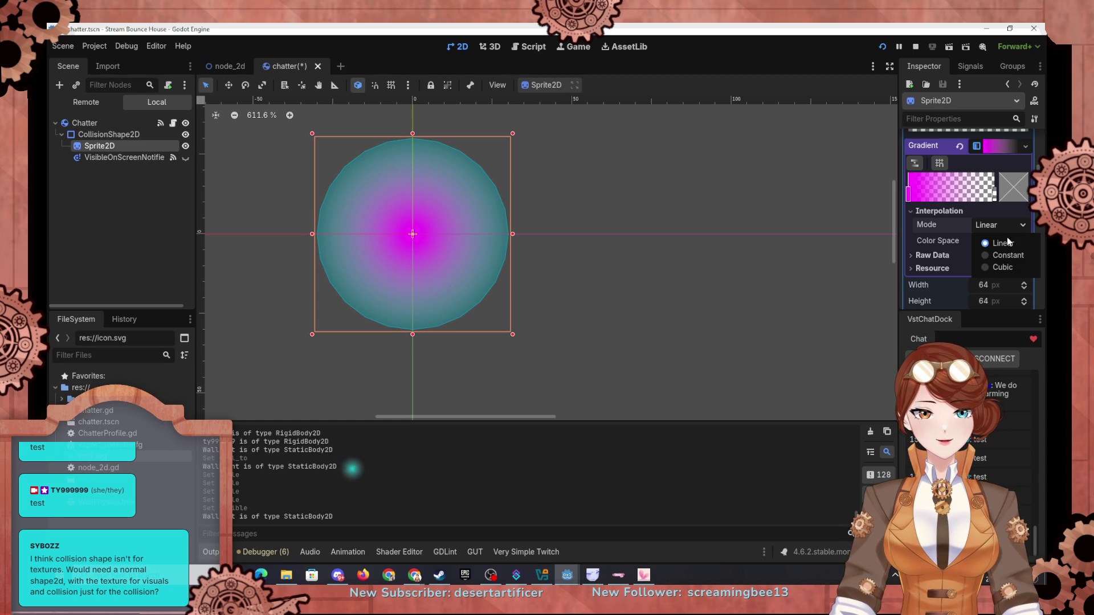
left_click(1003, 269)
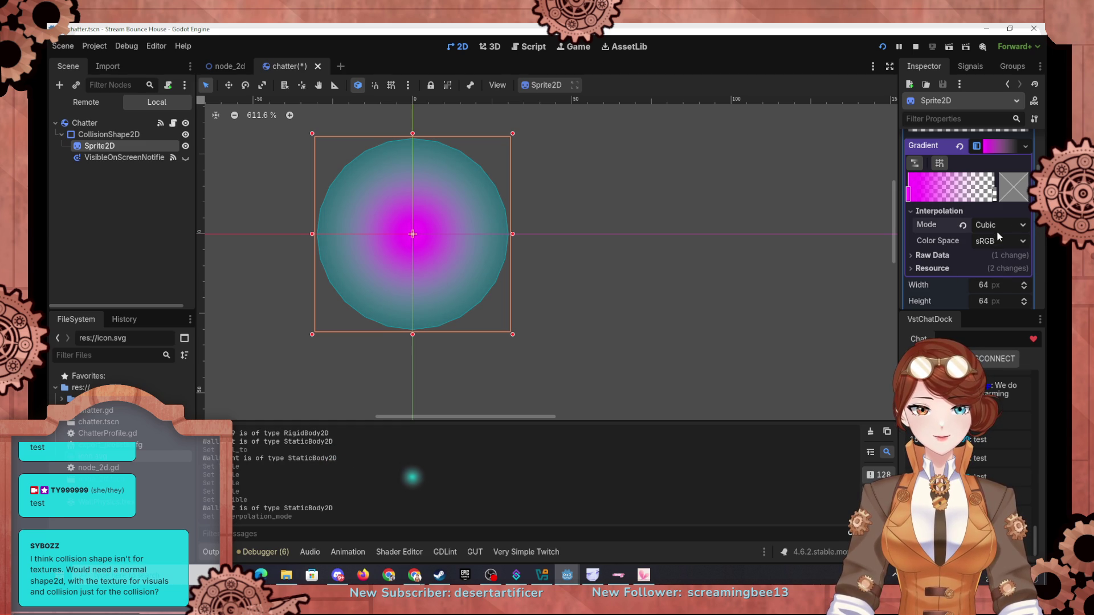
left_click(996, 229)
left_click(997, 252)
left_click(996, 227)
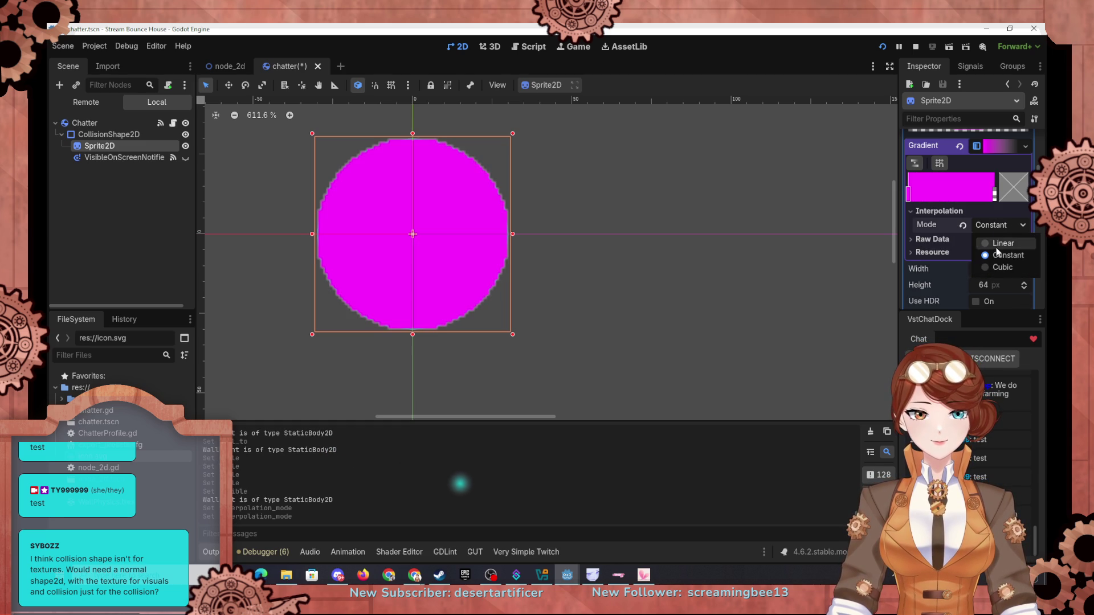
left_click(996, 246)
left_click(997, 226)
left_click(1001, 269)
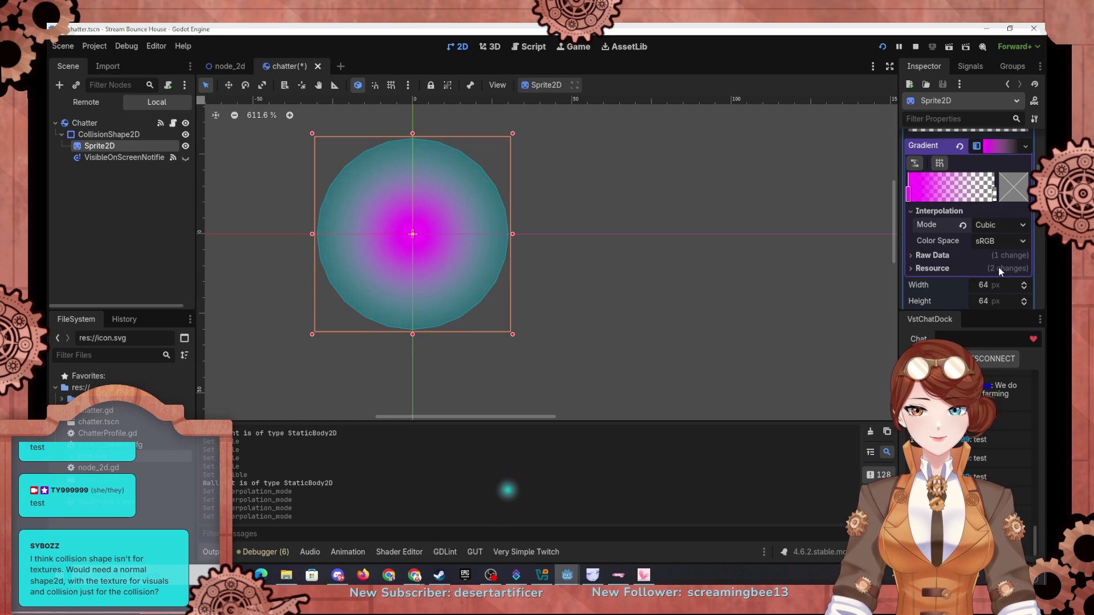
left_click(993, 225)
left_click(993, 246)
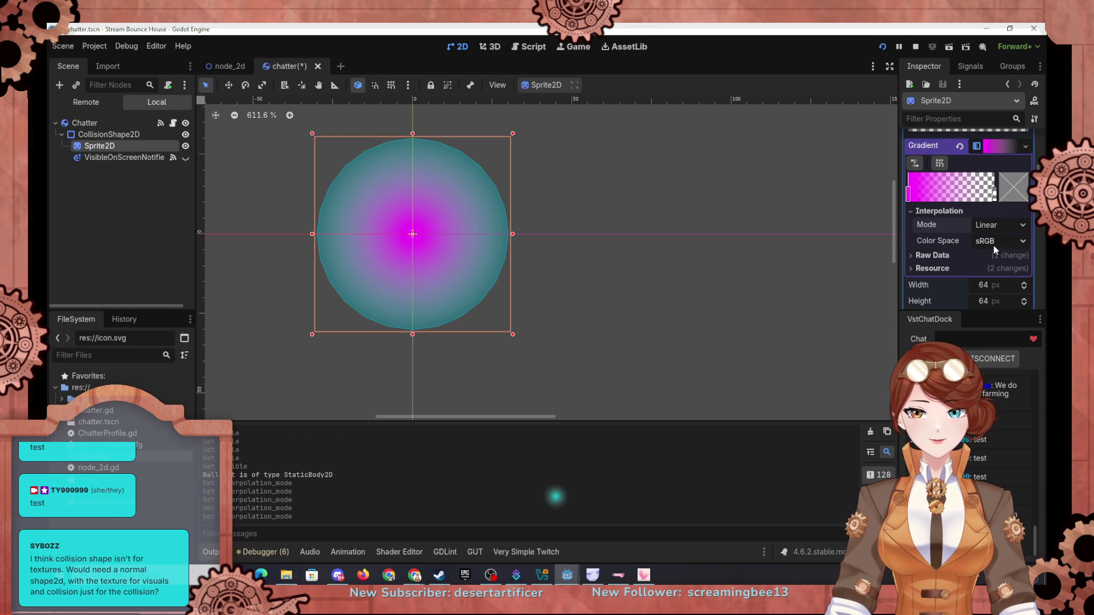
Cycle the colour space through Linear sRGB and Oklab back to sRGB, then expand Raw Data
left_click(993, 247)
left_click(992, 272)
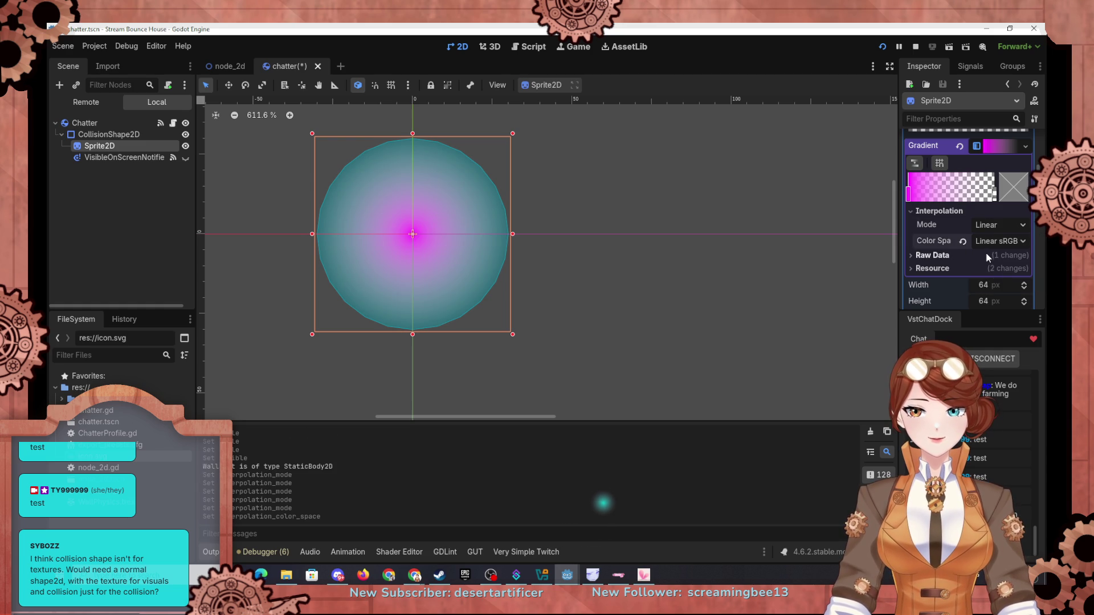
left_click(983, 244)
left_click(993, 283)
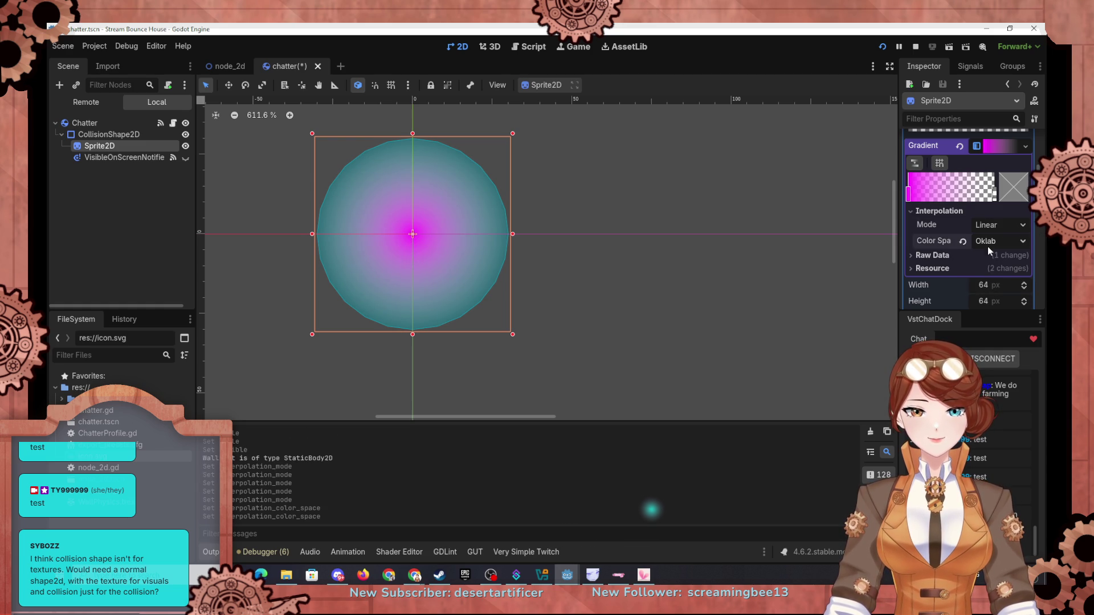
left_click(988, 246)
left_click(992, 262)
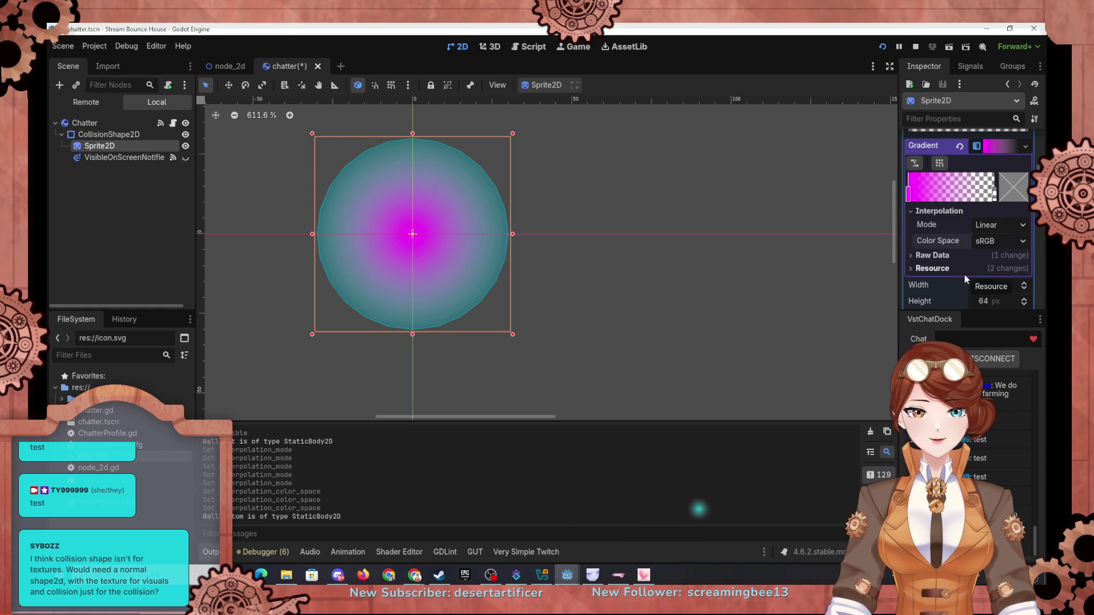
left_click(947, 258)
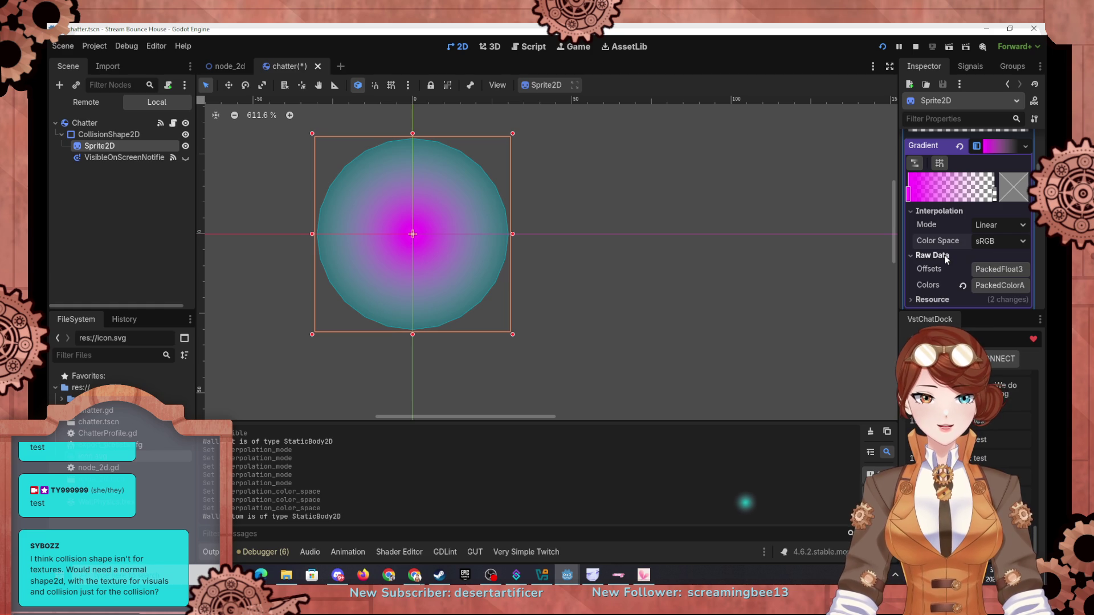
Inspect the gradient's raw offsets, collapse Raw Data and look through the sprite's settings
left_click(987, 269)
scroll(941, 265, "down", 1)
left_click(944, 215)
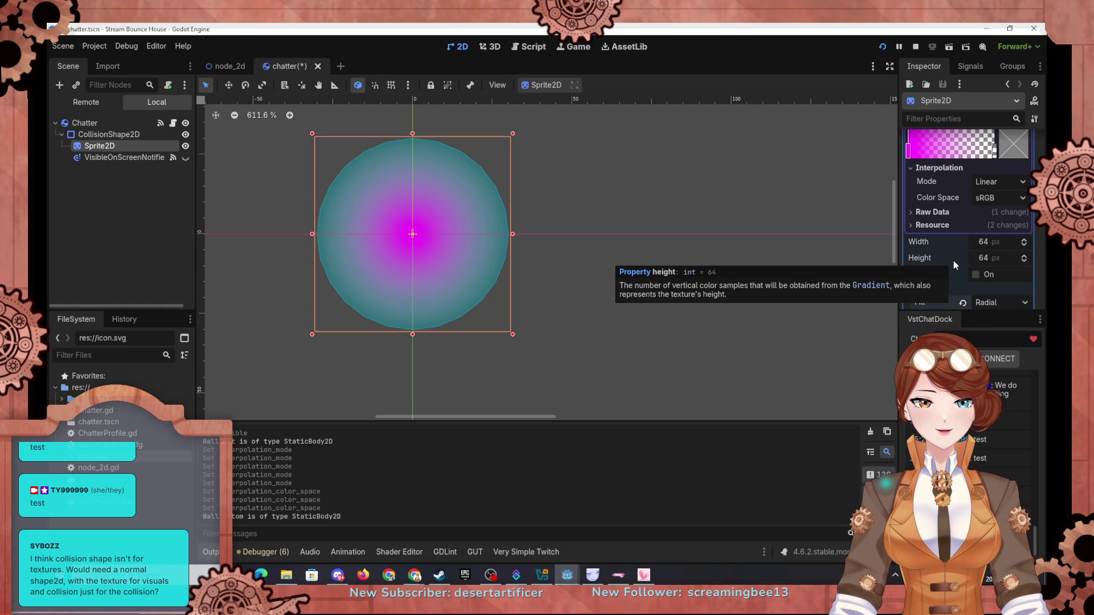
scroll(954, 263, "down", 1)
scroll(954, 265, "up", 10)
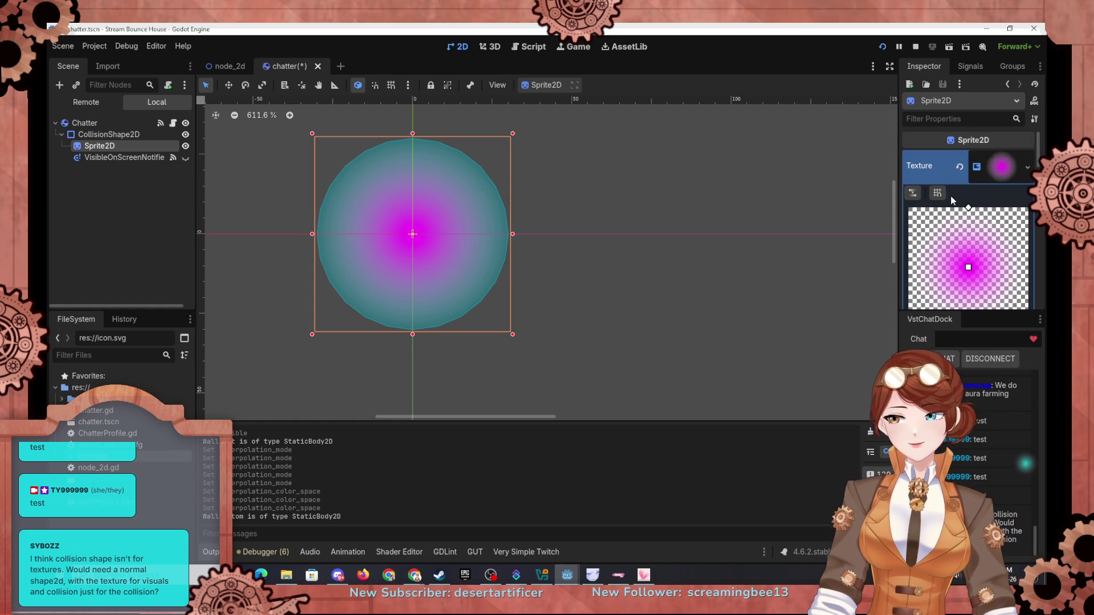
scroll(964, 218, "down", 6)
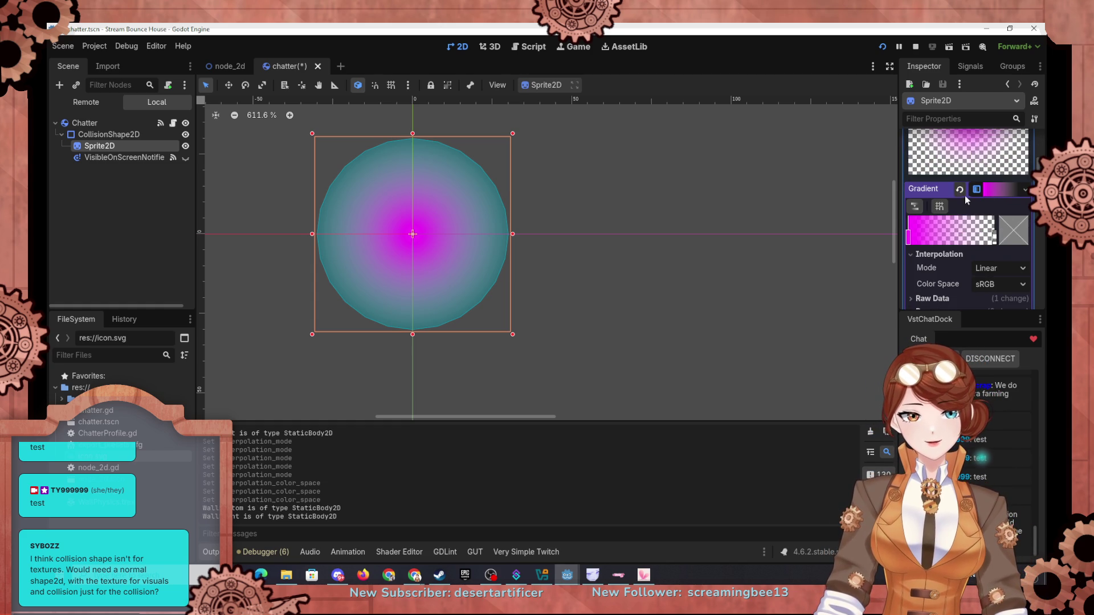
scroll(965, 196, "down", 5)
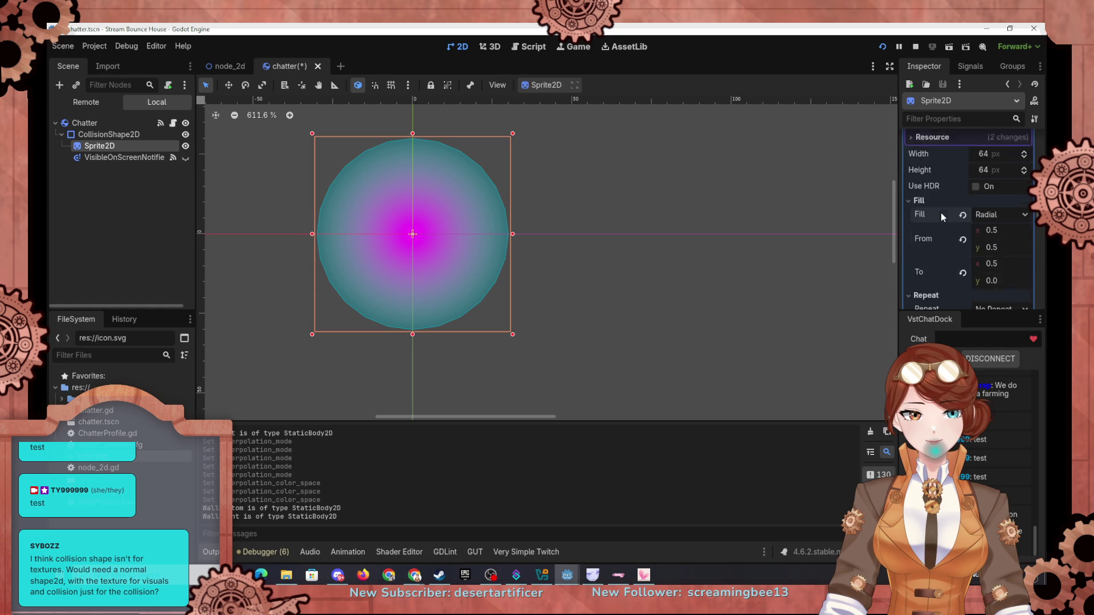
scroll(939, 216, "down", 2)
scroll(939, 217, "down", 2)
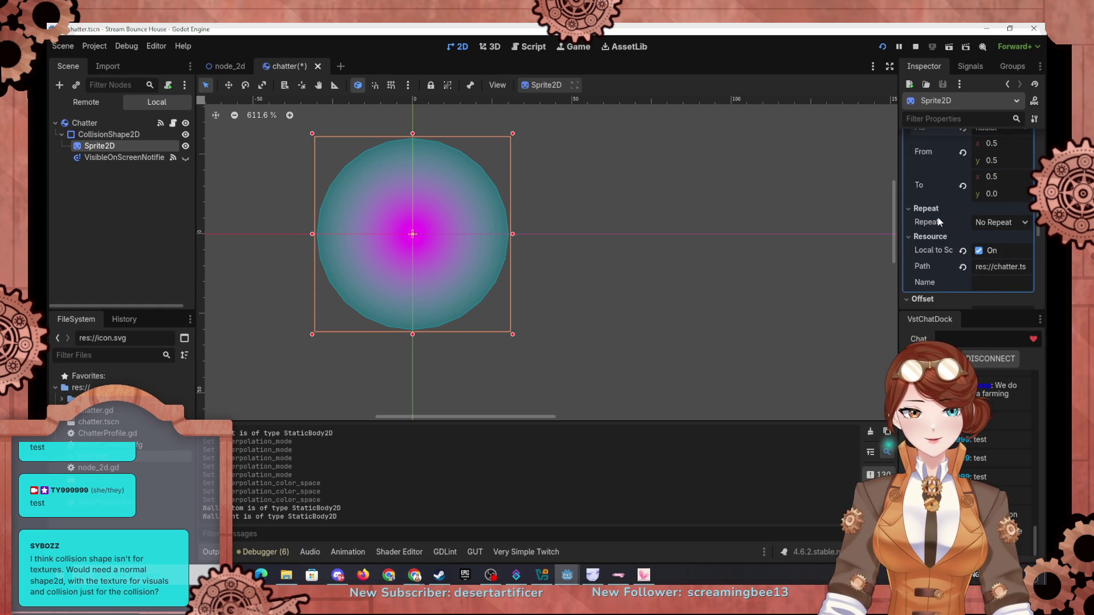
scroll(938, 221, "down", 6)
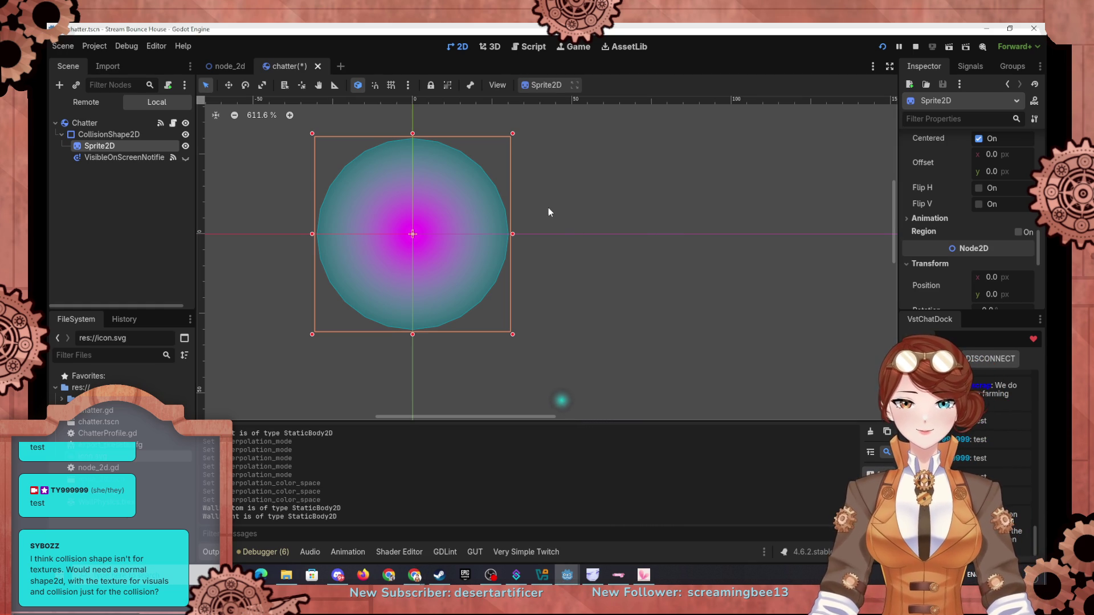
Deselect the sprite, save and run the game, then switch to the node_2d scene
left_click(160, 235)
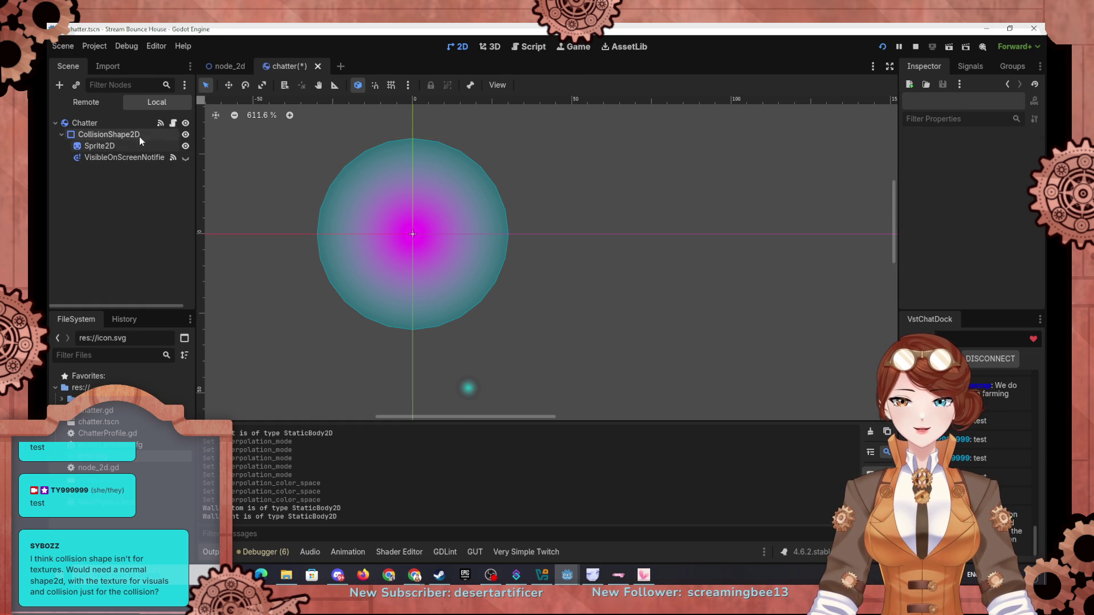
left_click(878, 48)
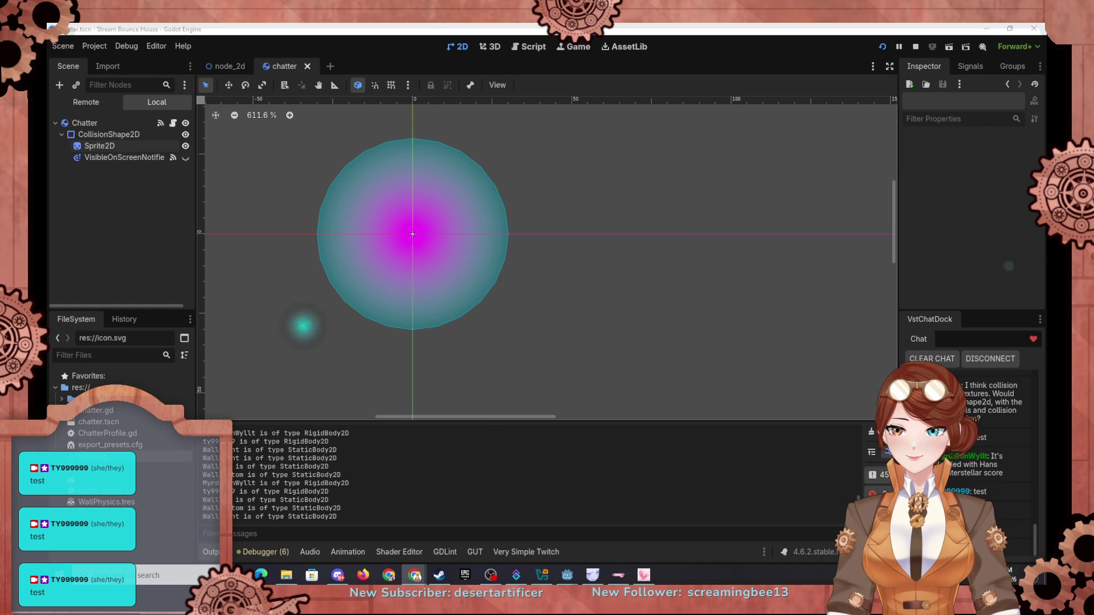
left_click(230, 67)
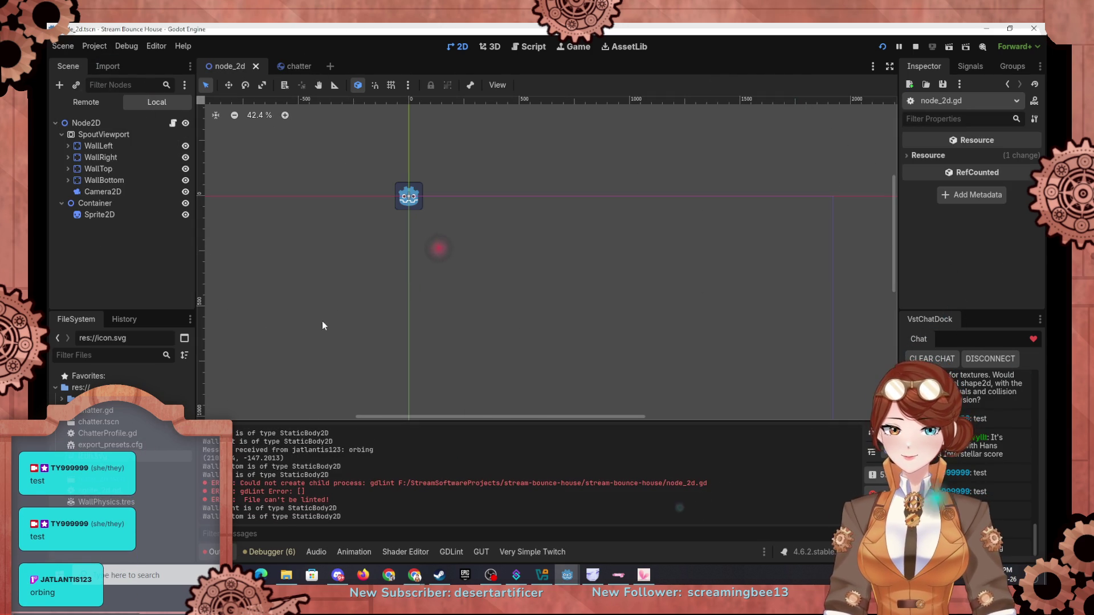
Open node_2d.gd and add a breakpoint on the scale += line
left_click(543, 50)
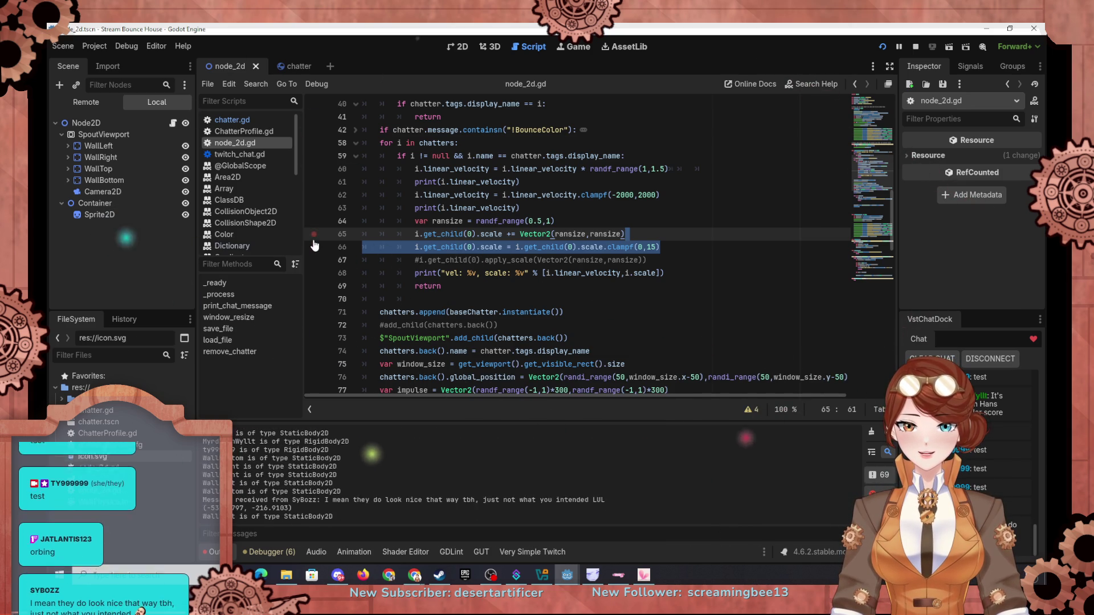
left_click(314, 182)
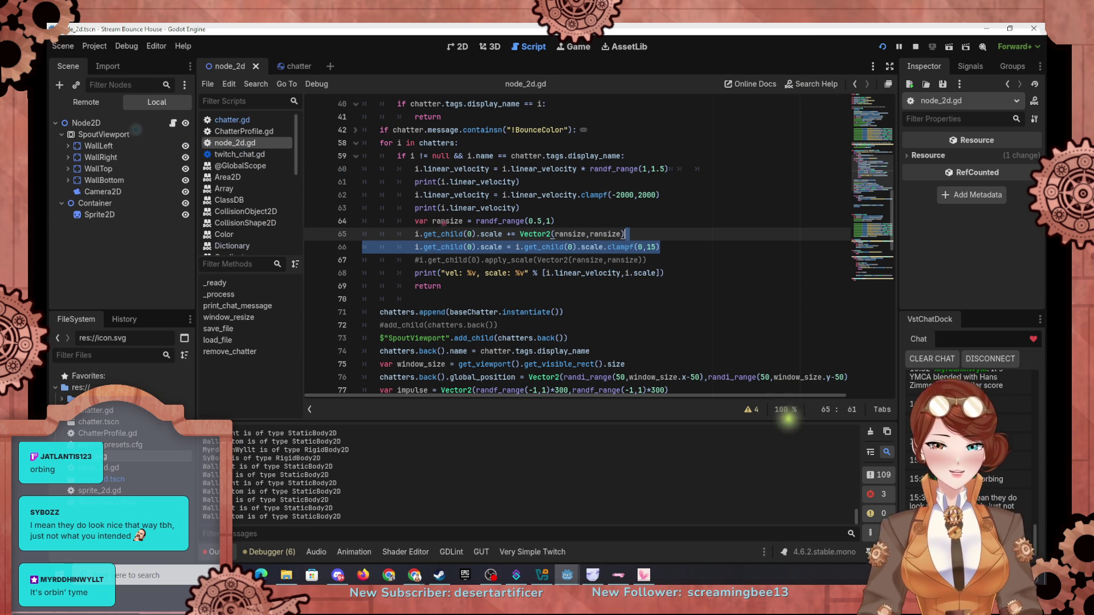
Return to the chatter scene in 2D view and select its Sprite2D
left_click(285, 66)
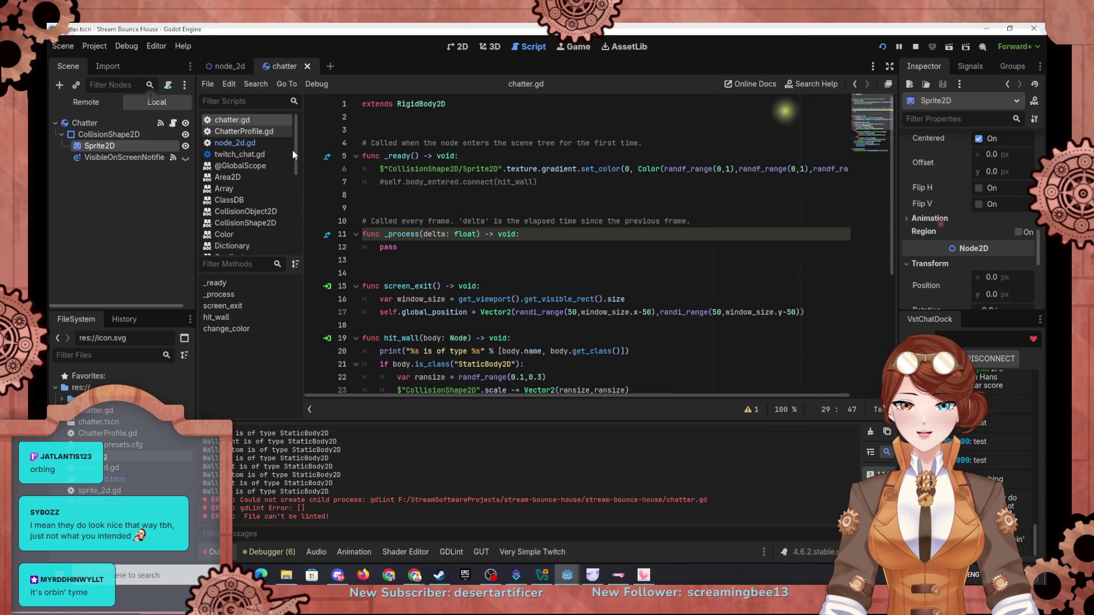
left_click(457, 46)
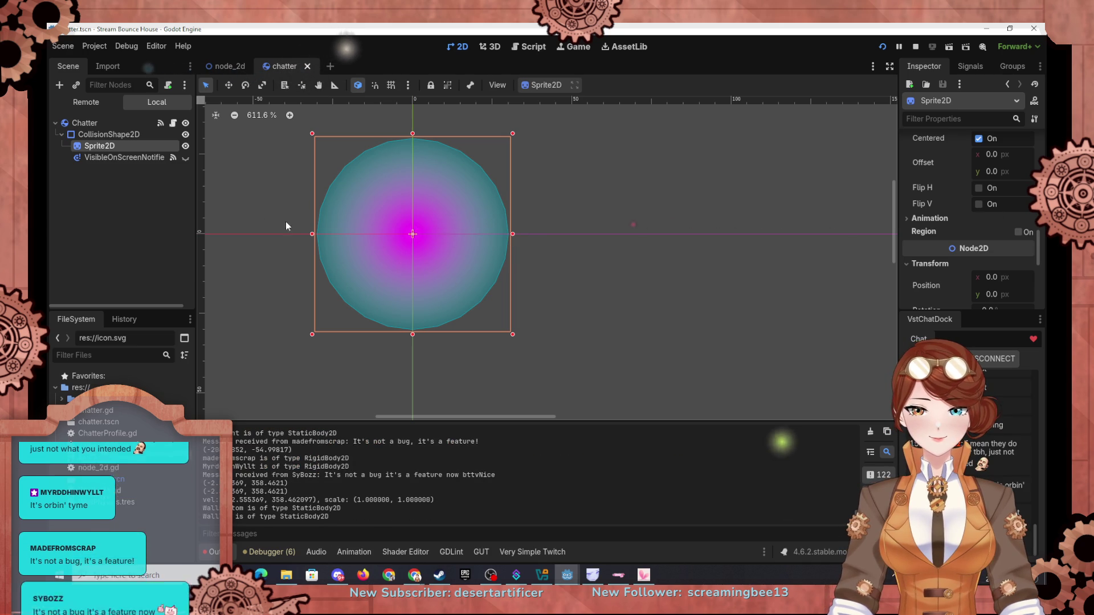
scroll(934, 255, "down", 2)
scroll(933, 255, "up", 3)
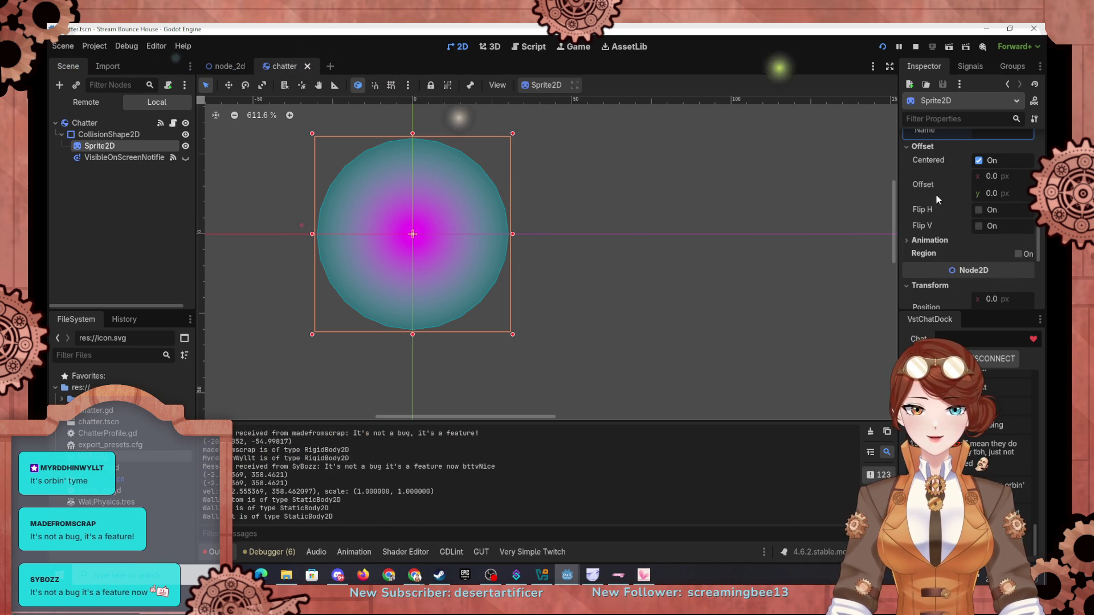
left_click(118, 139)
left_click(117, 146)
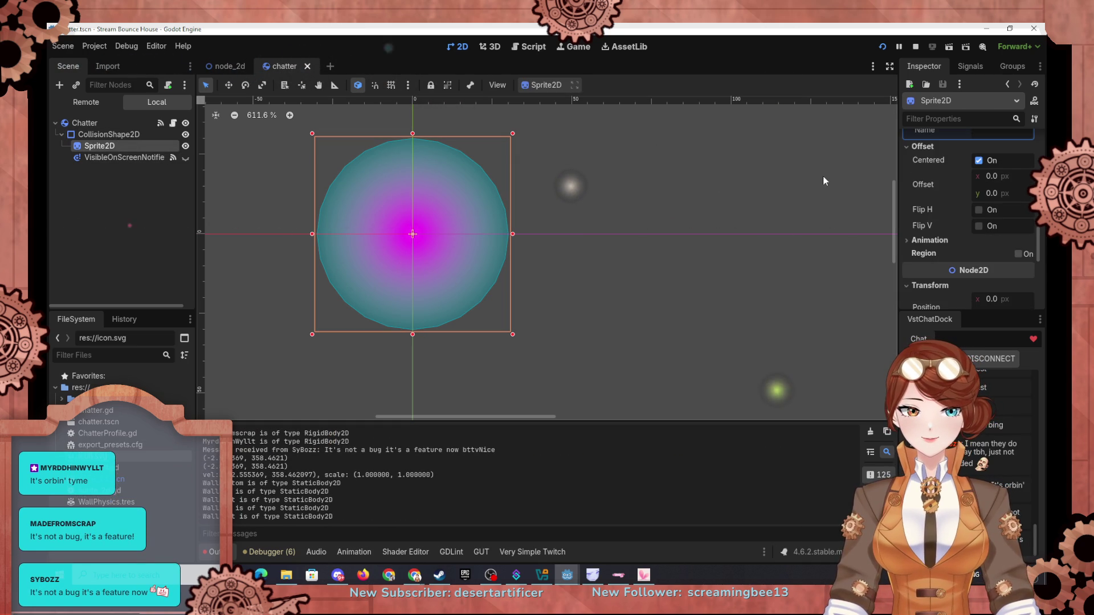
scroll(958, 194, "up", 3)
scroll(959, 193, "up", 3)
scroll(956, 188, "down", 2)
scroll(954, 194, "up", 2)
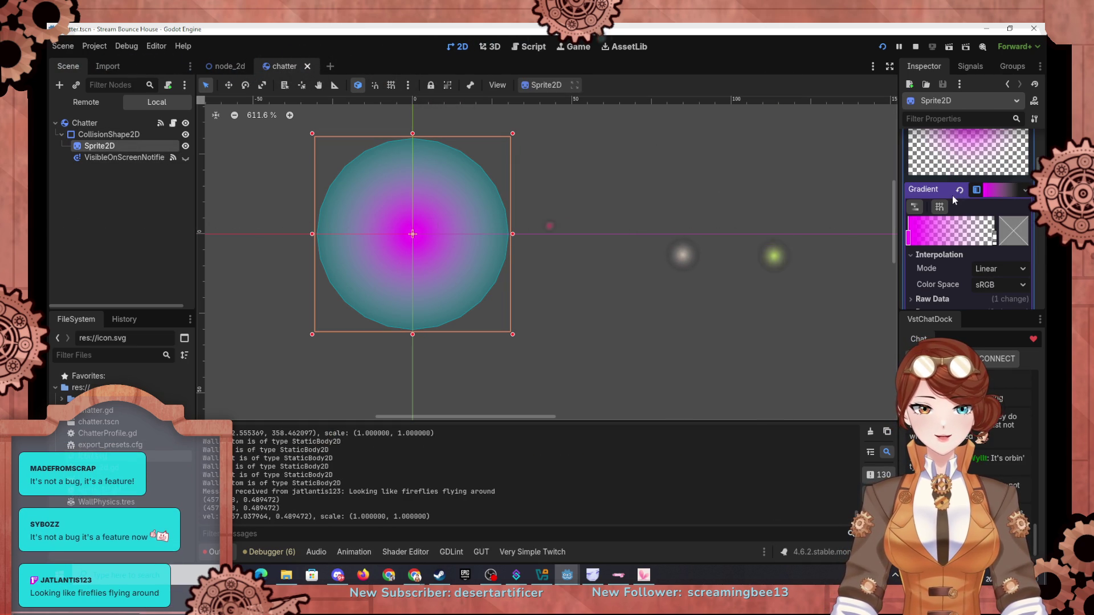
Drag the gradient's left magenta stop rightward to widen the centre, then save and run
right_click(909, 241)
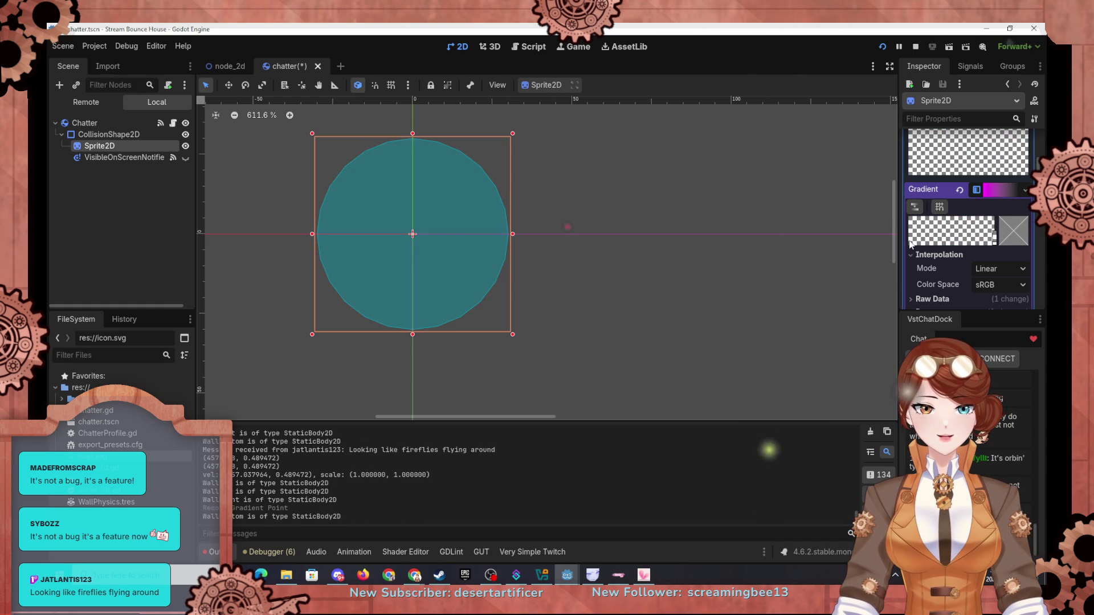
key("ctrl+z")
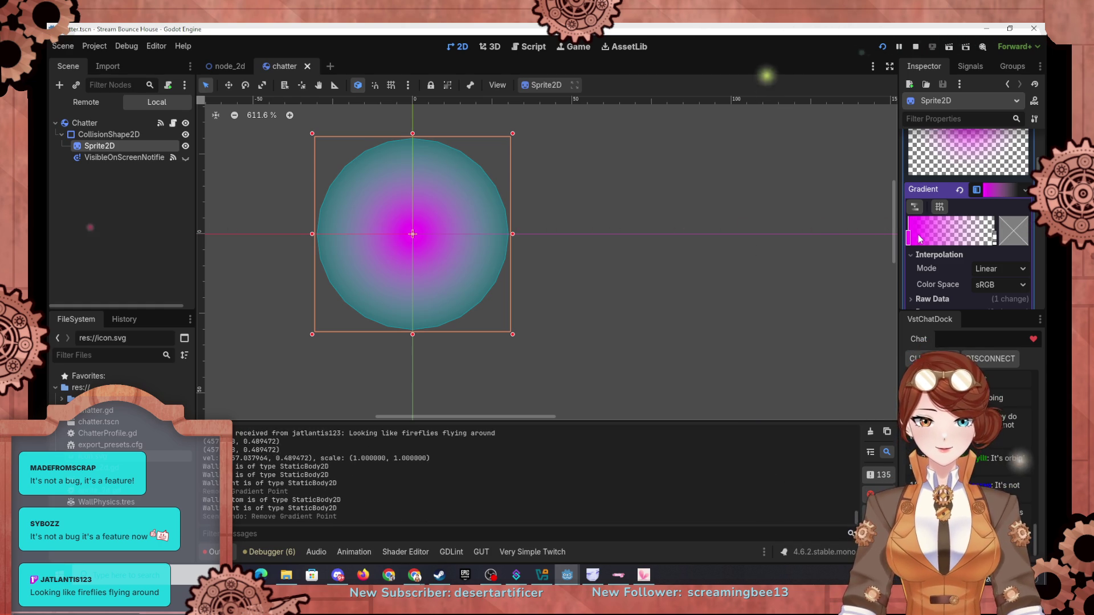
left_click(909, 239)
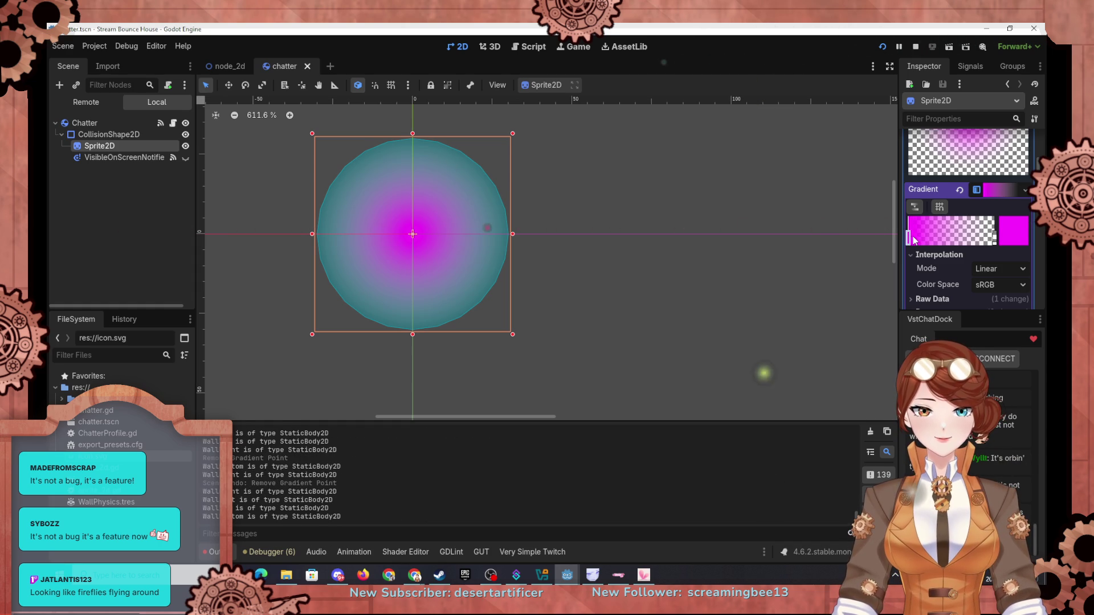
left_click_drag(919, 240, 966, 246)
left_click(882, 46)
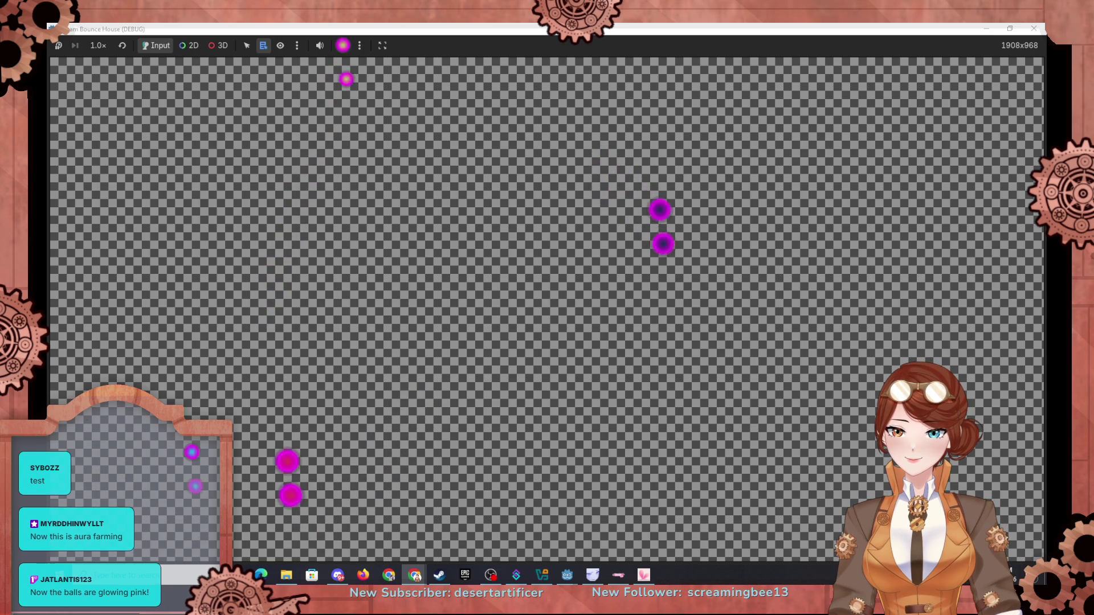
Restore the game window, open node_2d's script and unfold the BounceColor block at line 42
double_click(503, 28)
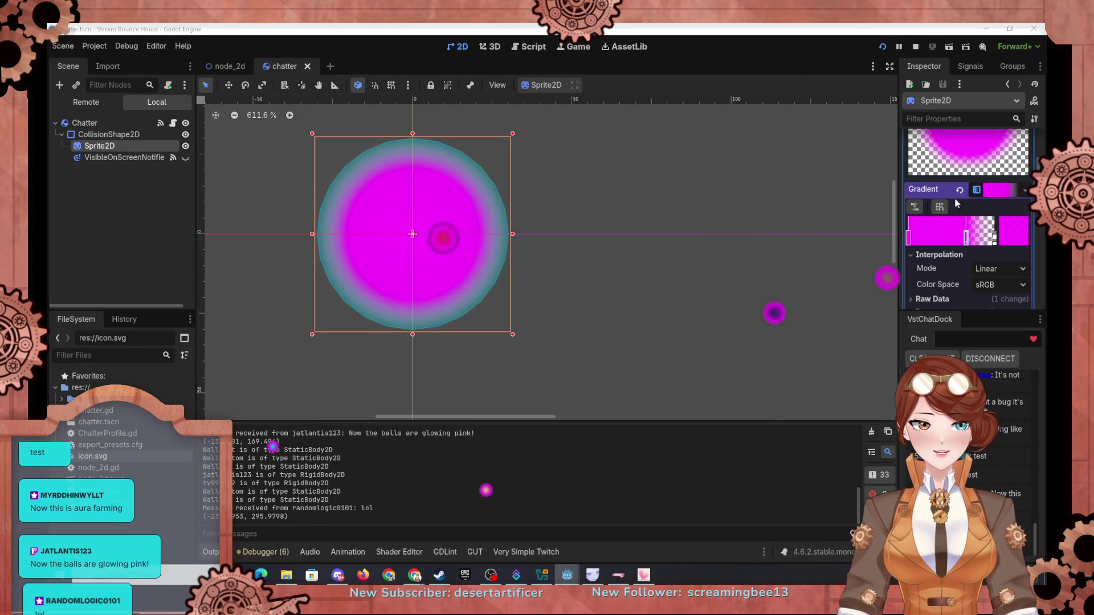
left_click(225, 64)
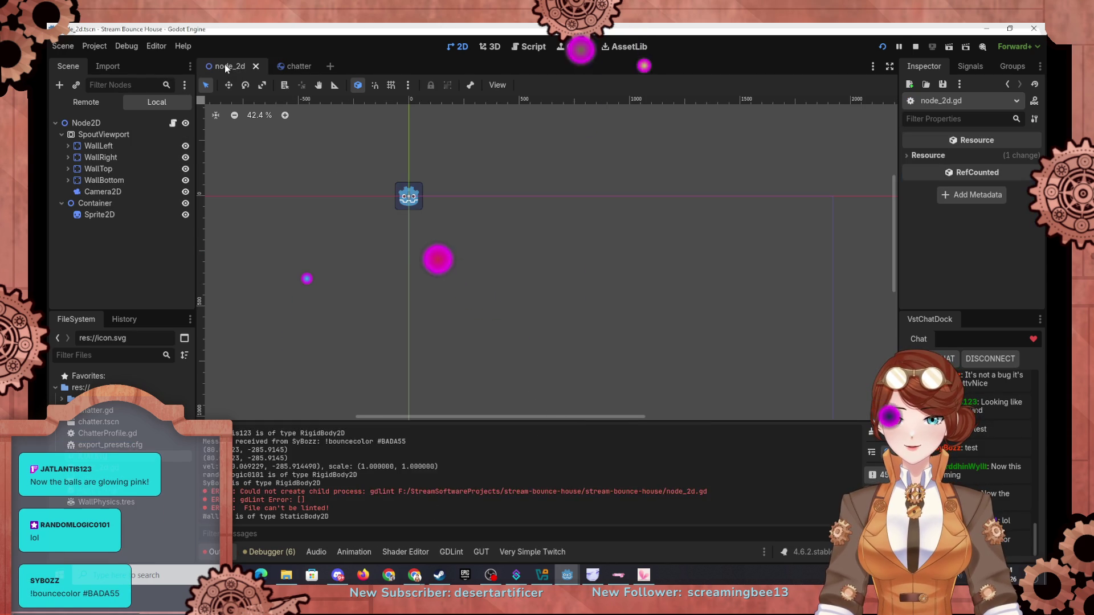
left_click(529, 46)
scroll(596, 302, "up", 4)
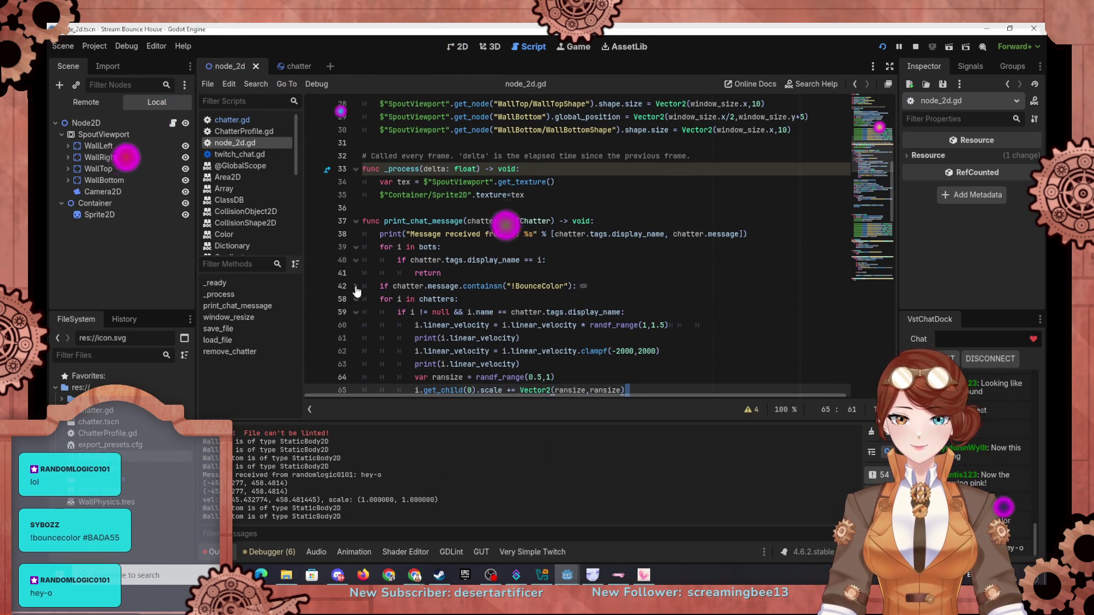
left_click(583, 286)
scroll(587, 312, "down", 1)
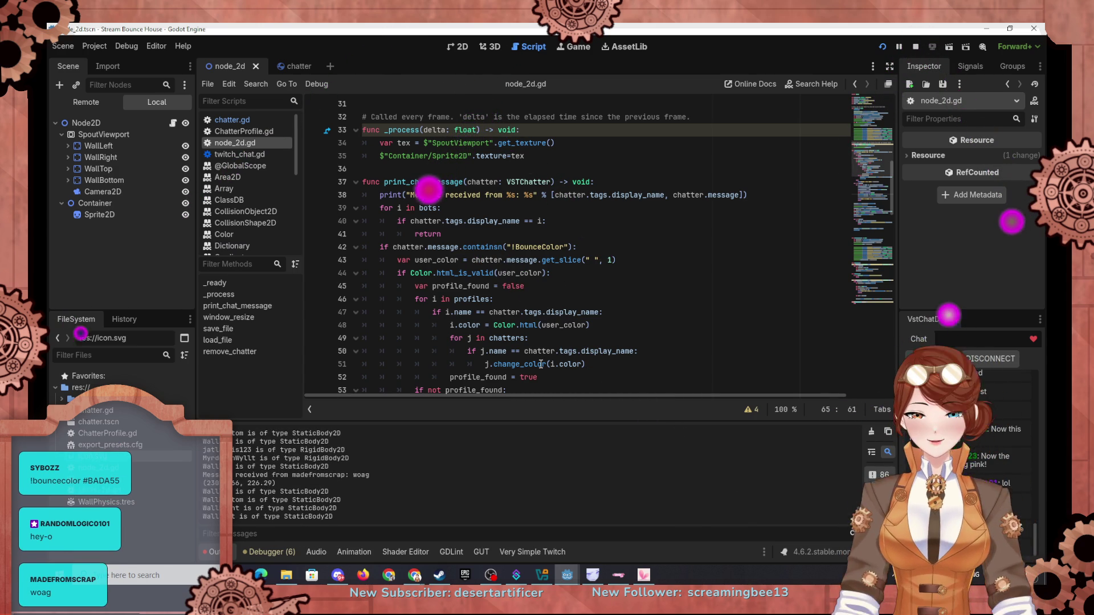
mouse_move(454, 291)
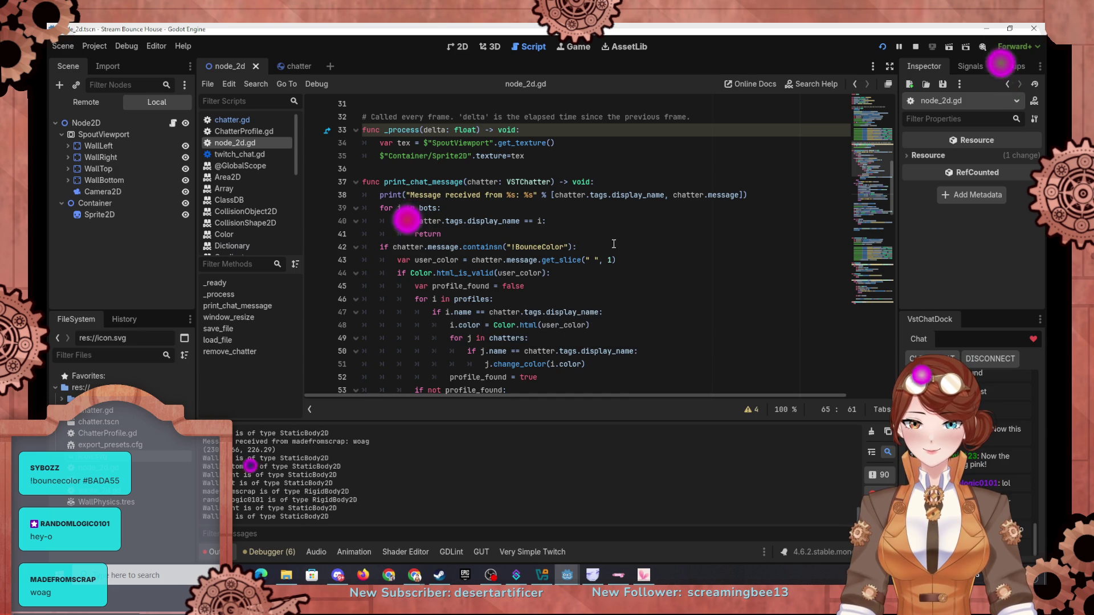
scroll(562, 233, "down", 1)
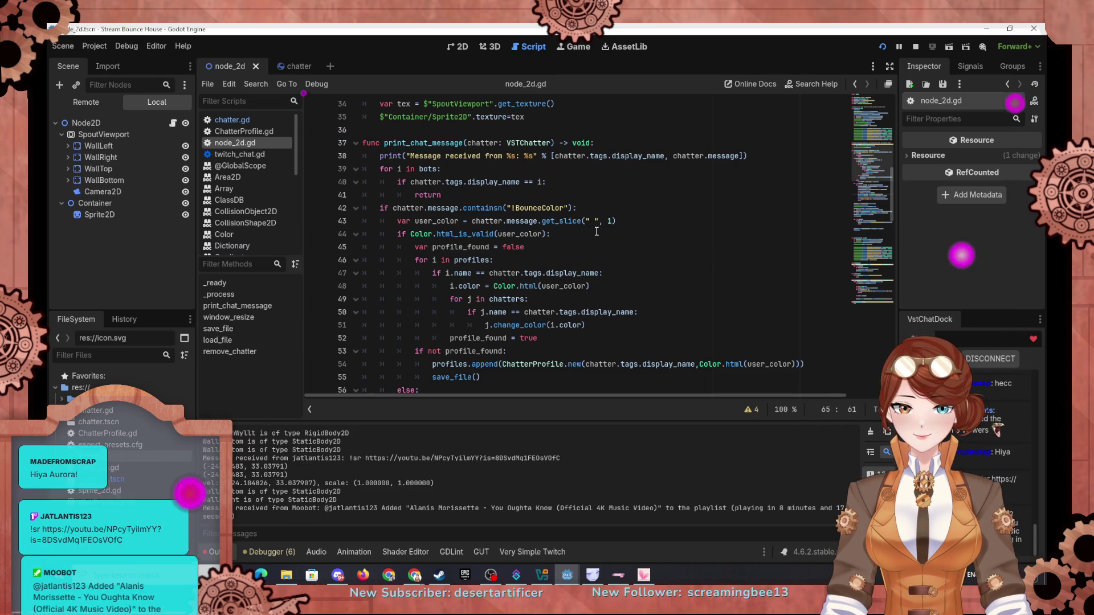
Rename user_color to user_preference on line 43
left_click(648, 221)
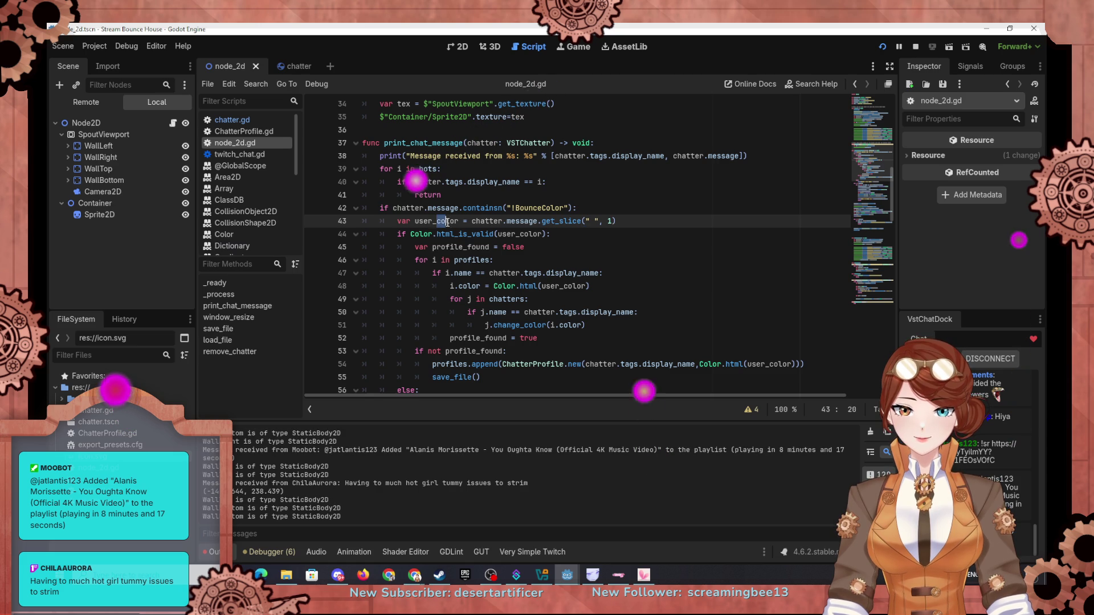
left_click_drag(447, 223, 458, 221)
key("BackSpace")
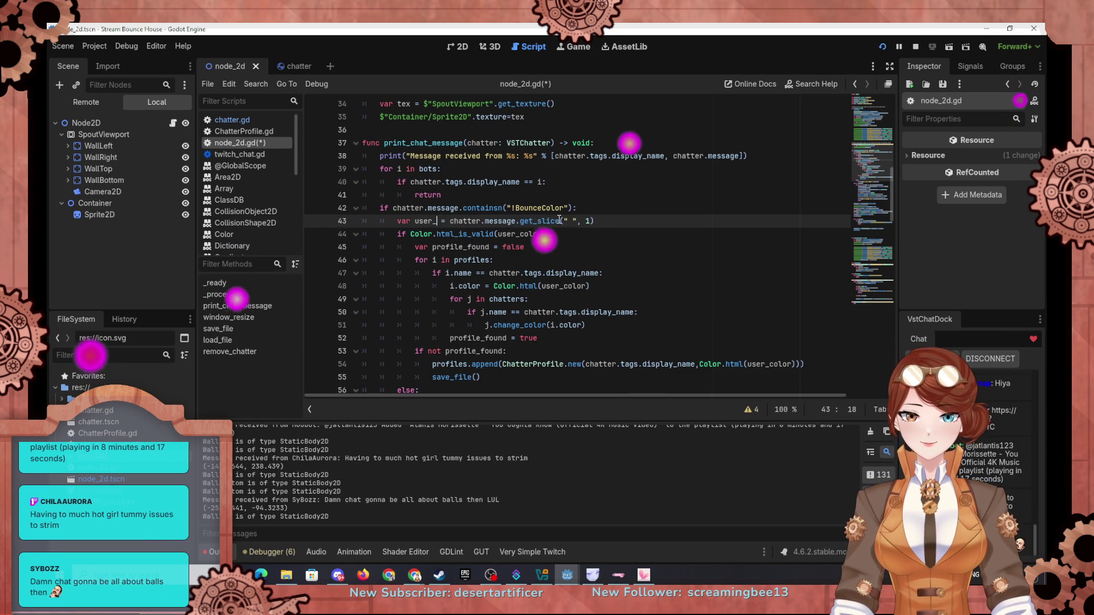
type("prefere")
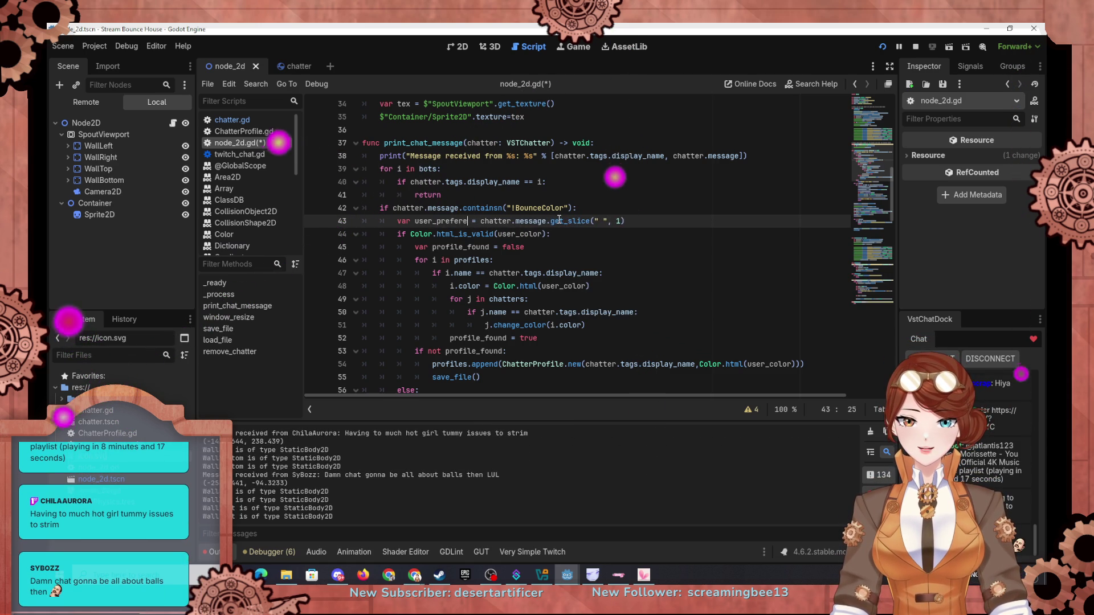
key("BackSpace")
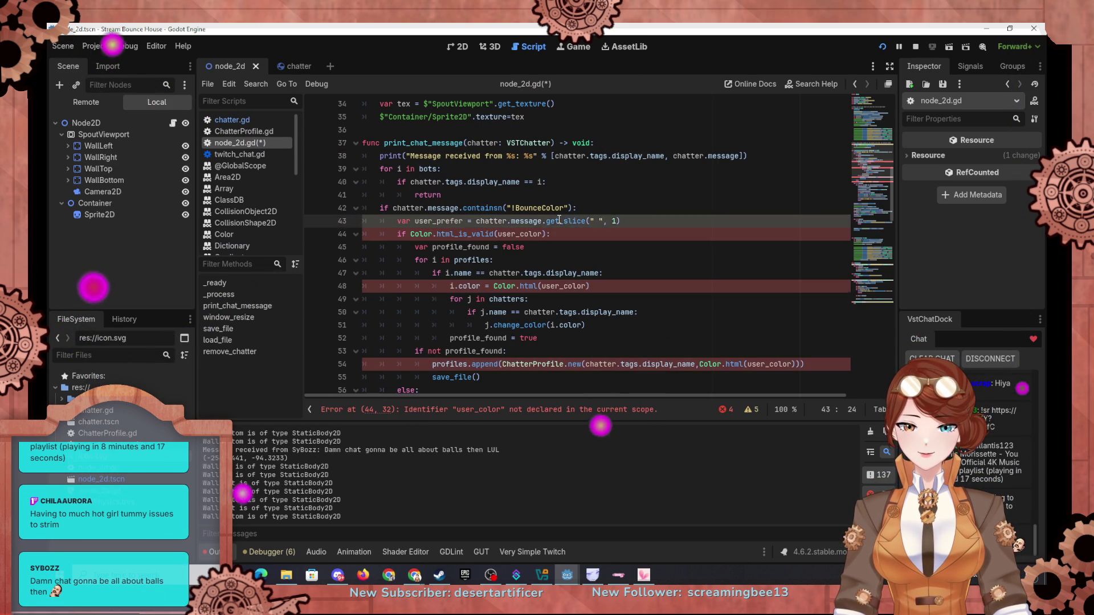
type("ence")
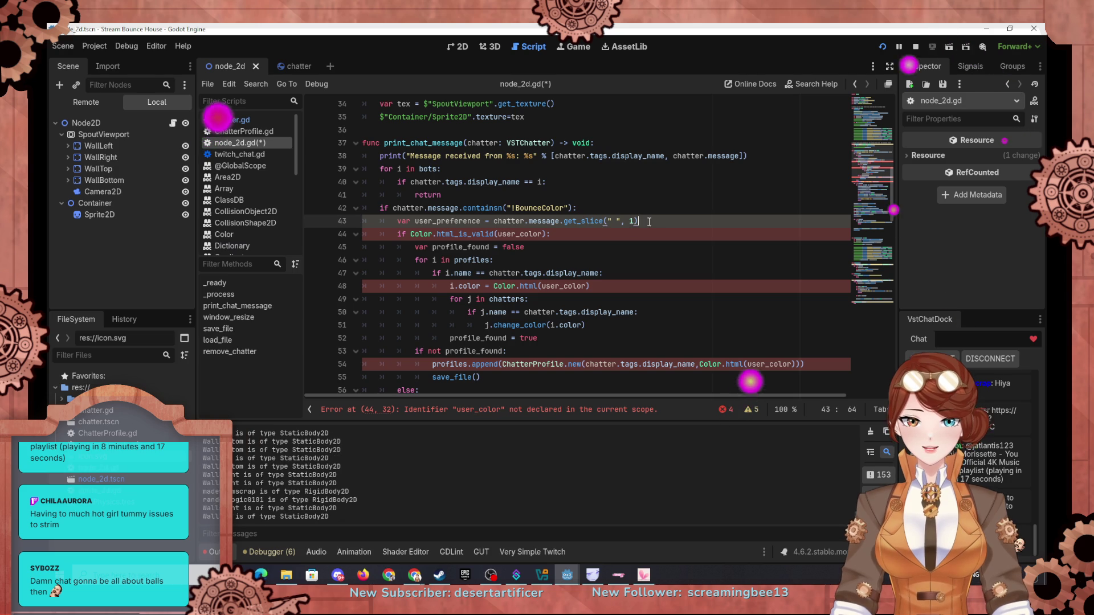
Add a copy of the line below as user_color, reading slice 2 of the message
left_click_drag(639, 221, 395, 223)
key("ctrl+c")
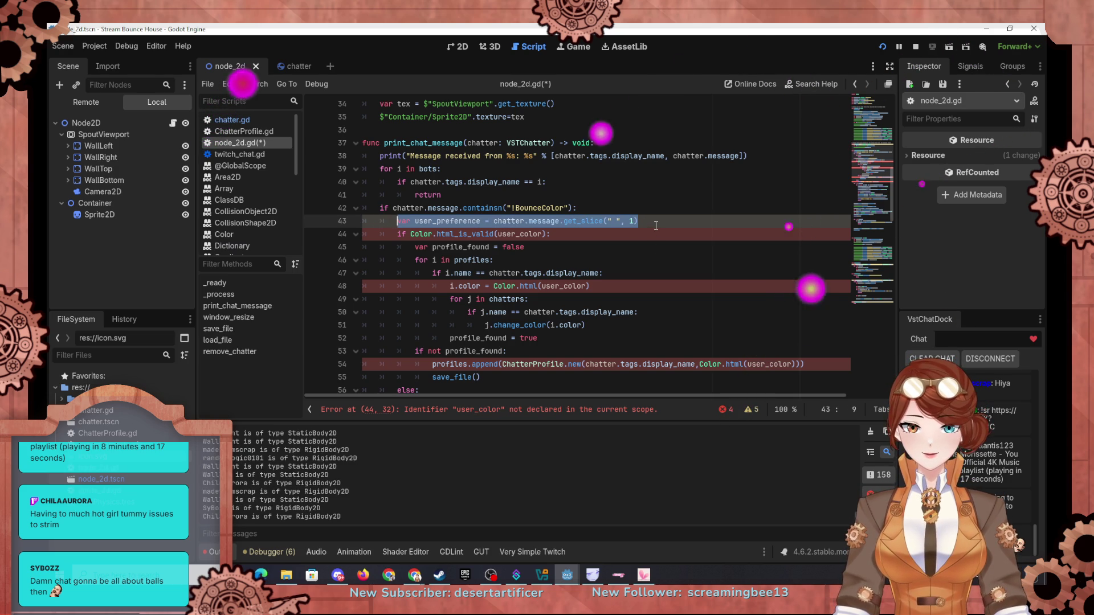
left_click(656, 226)
key("Return")
key("ctrl+v")
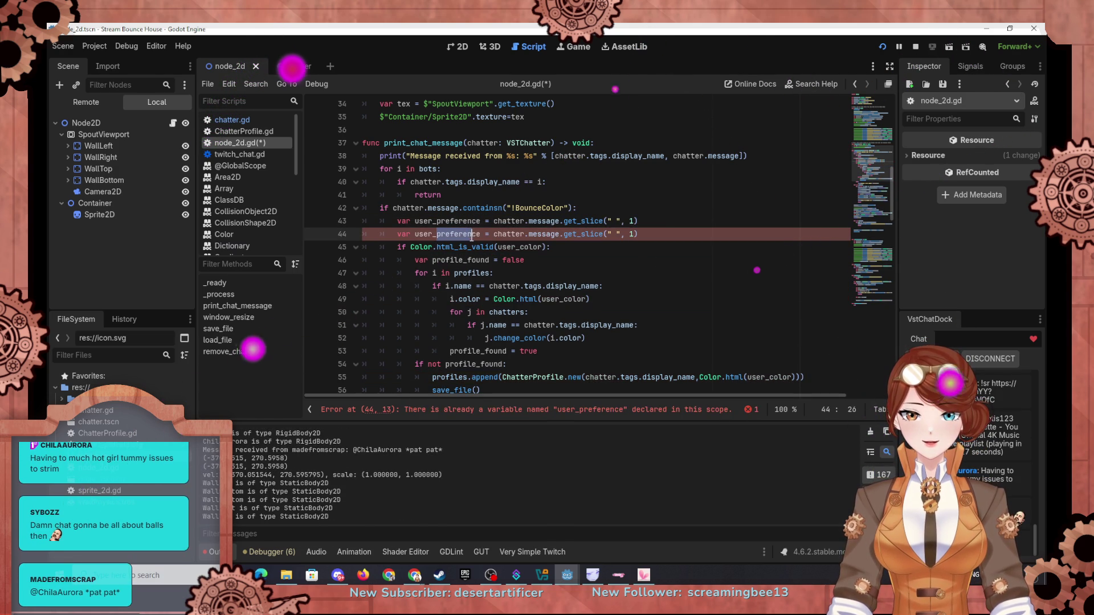
type("color")
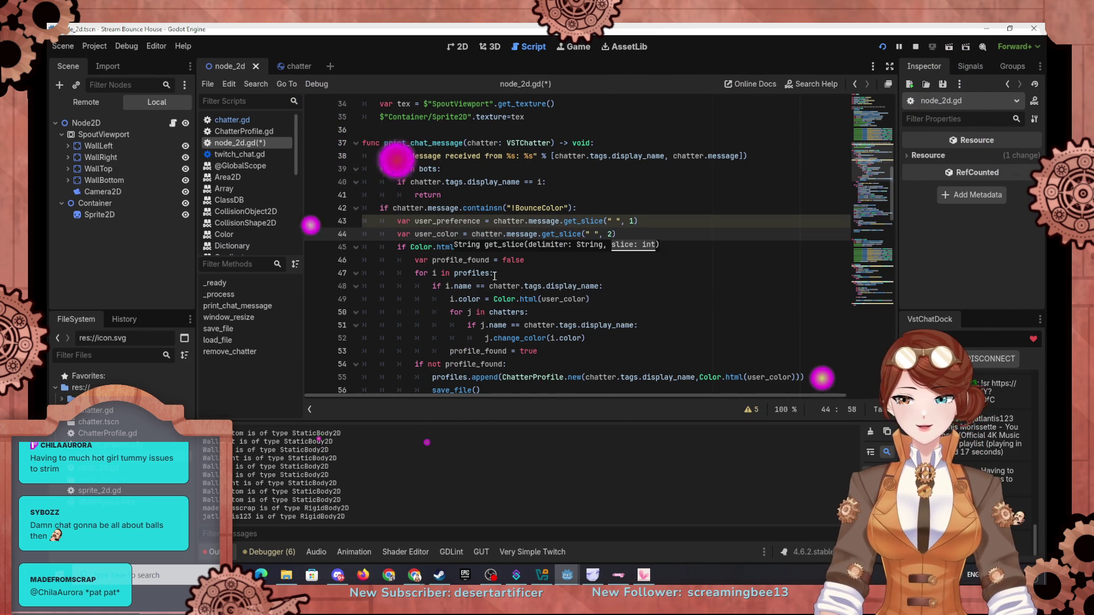
Open the ChatterProfile.gd script
scroll(407, 243, "down", 4)
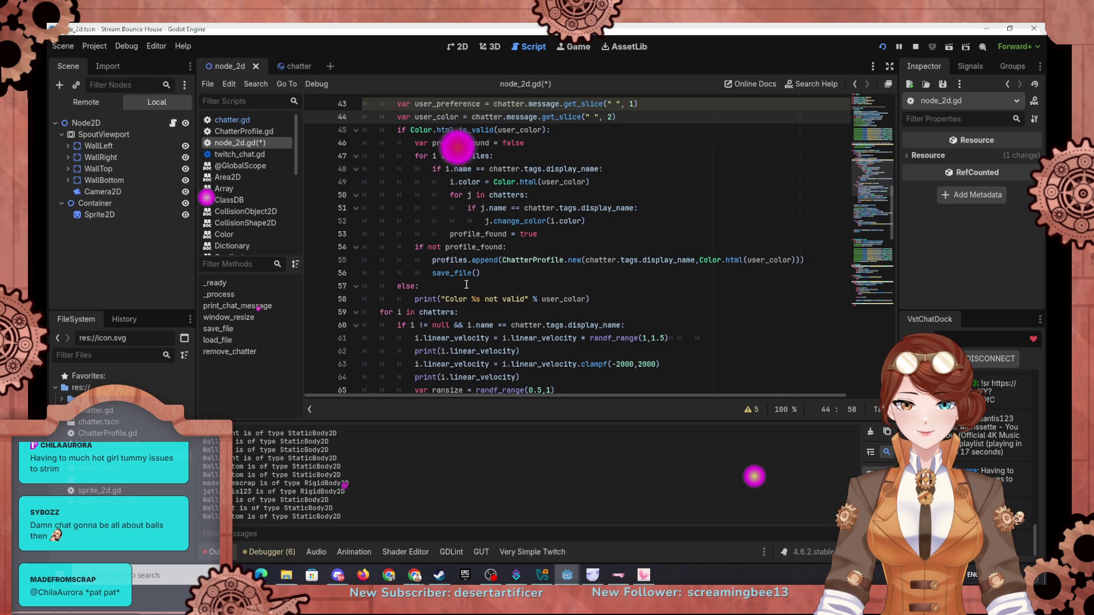
scroll(407, 243, "down", 2)
scroll(407, 243, "down", 2)
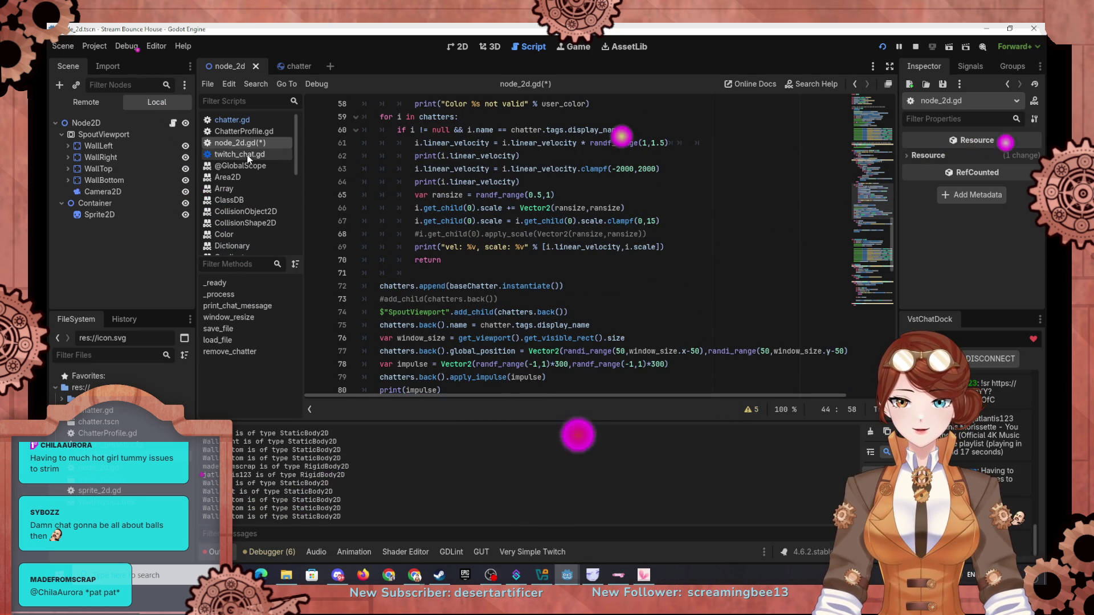
left_click(257, 131)
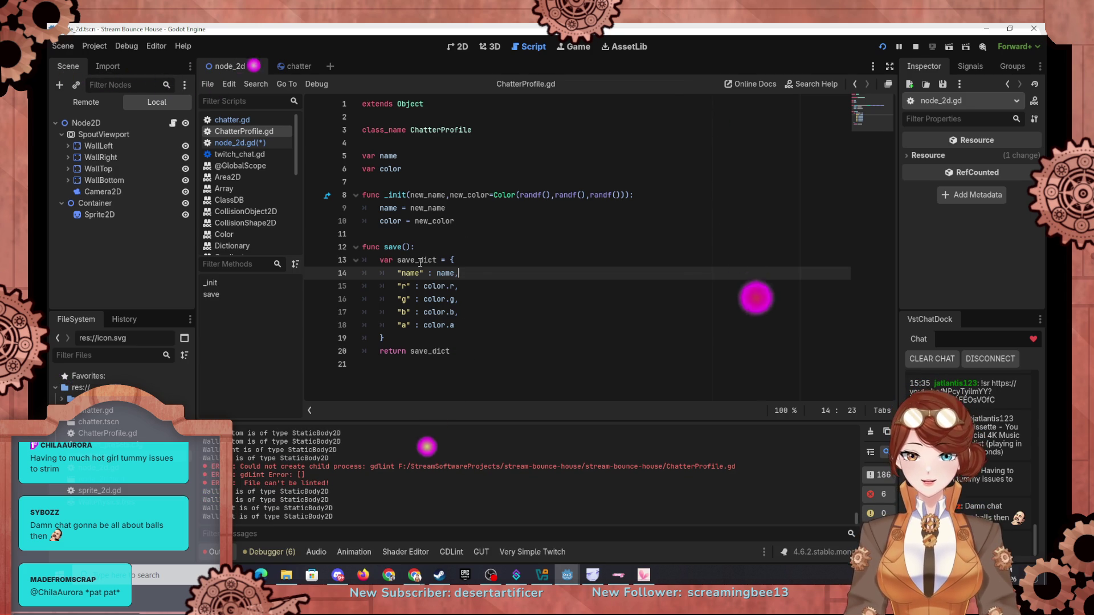
Rename the color variable to PrimColor and declare a new SecColor variable below it
left_click(405, 165)
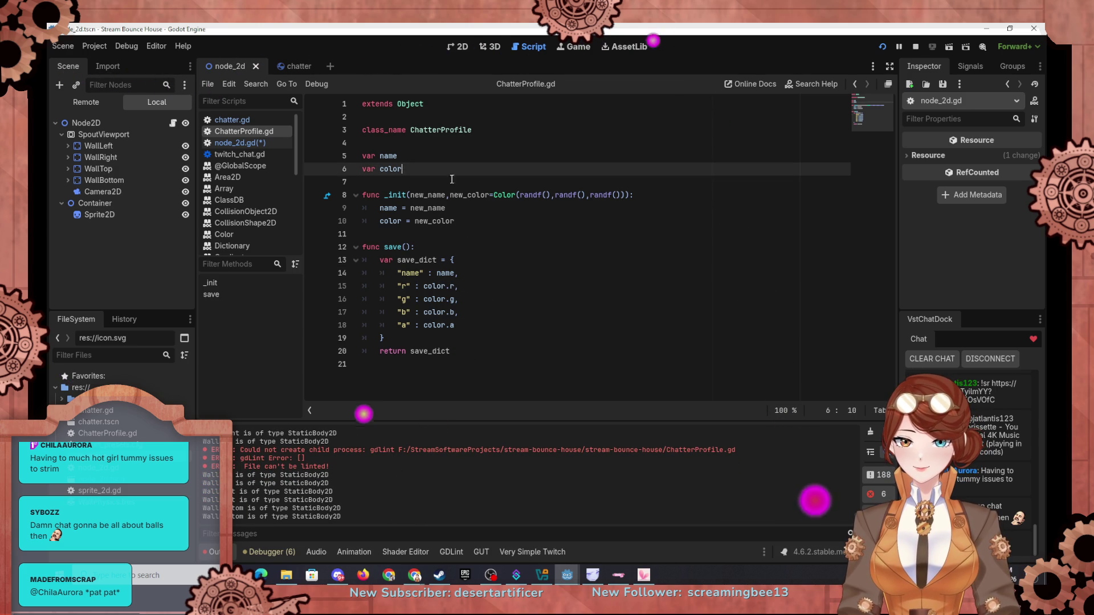
left_click(380, 169)
type("Pr")
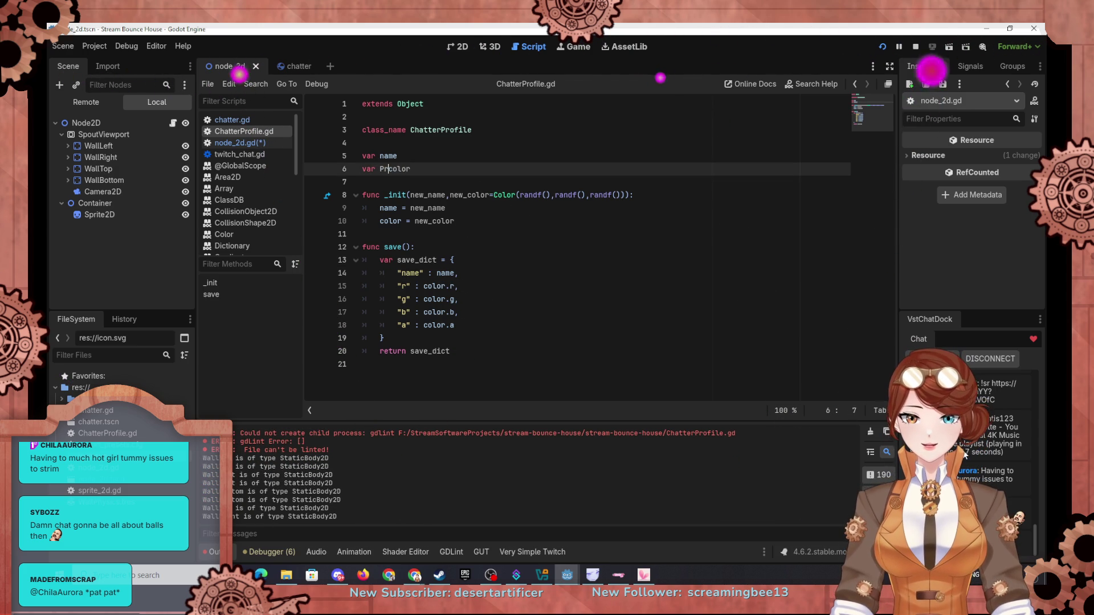
type("imary")
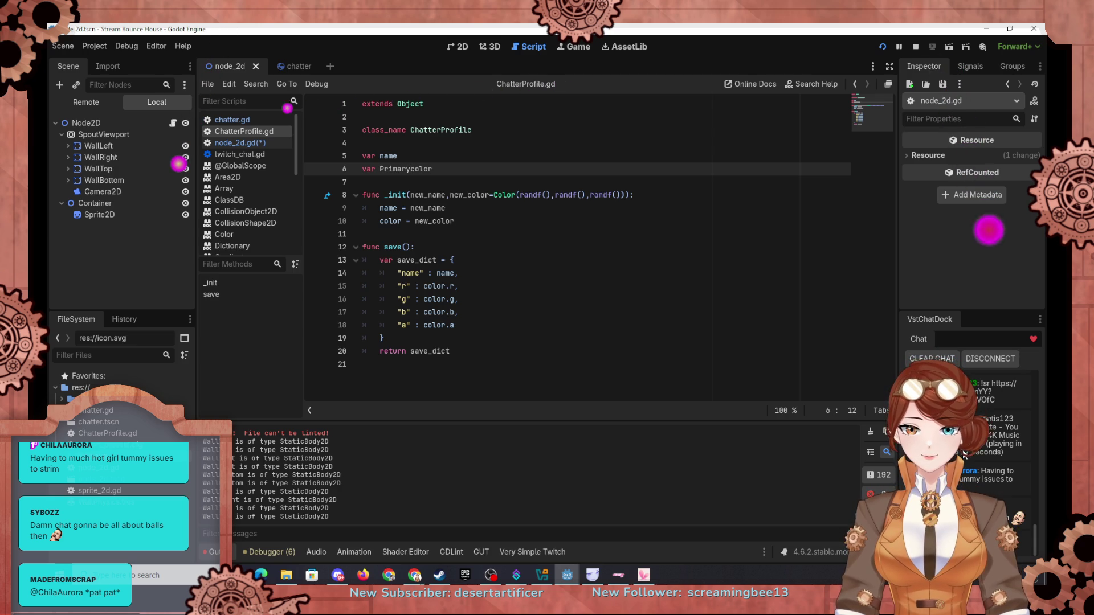
key("End")
key("Return")
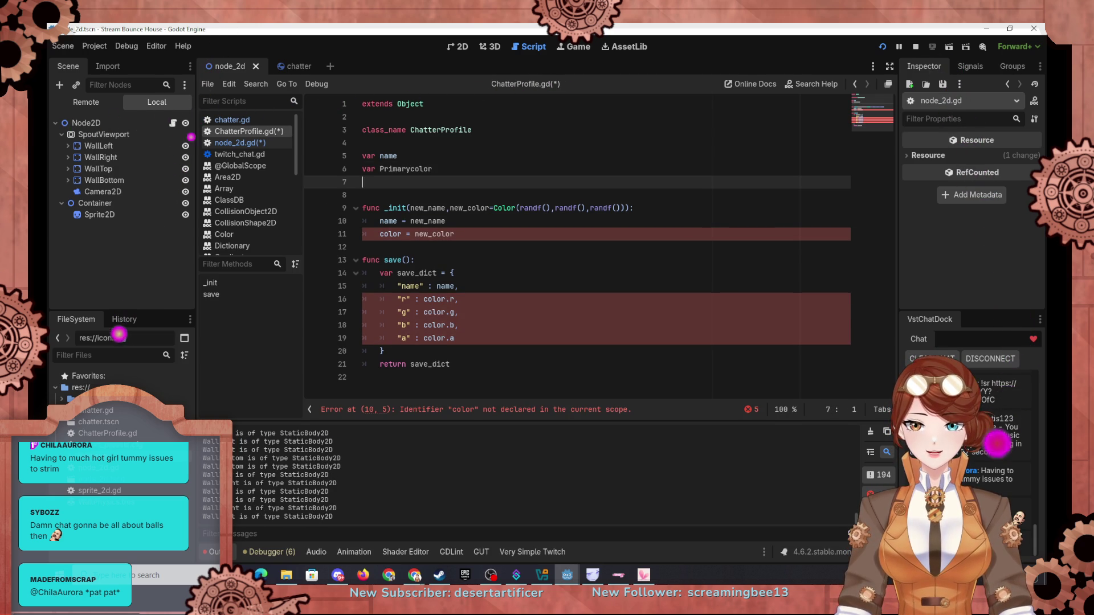
type("var")
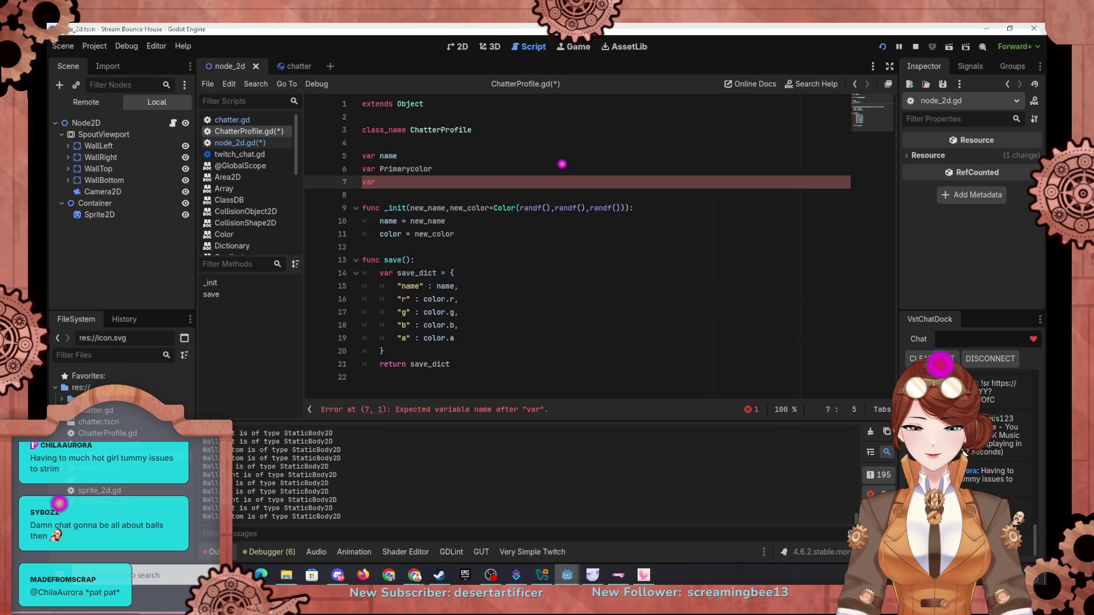
left_click(397, 169)
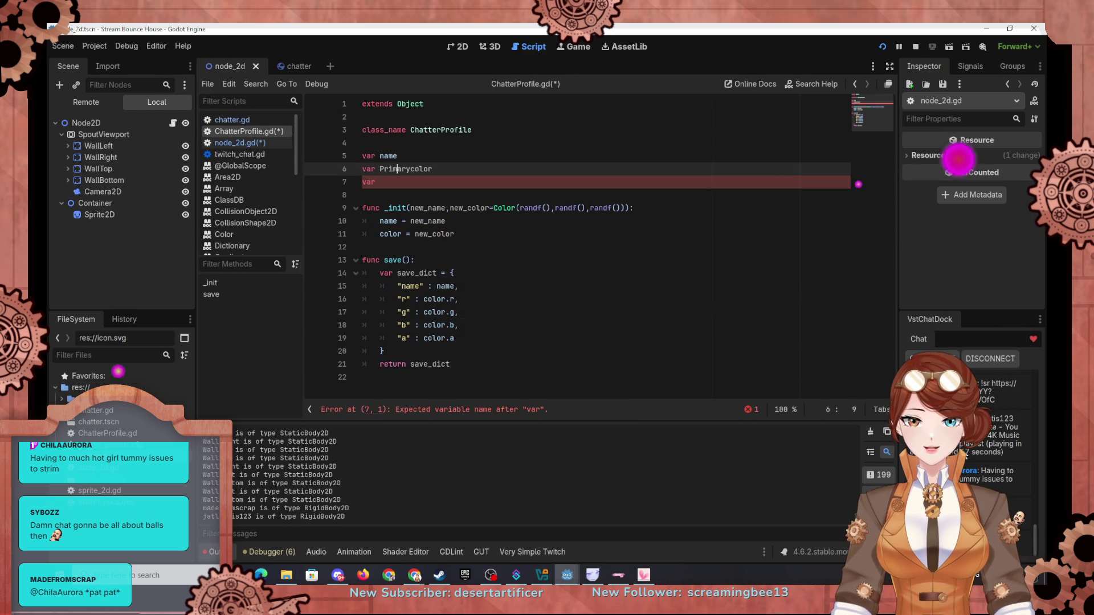
key("Delete")
key("Delete")
key("Delete")
key("Down")
type("Se")
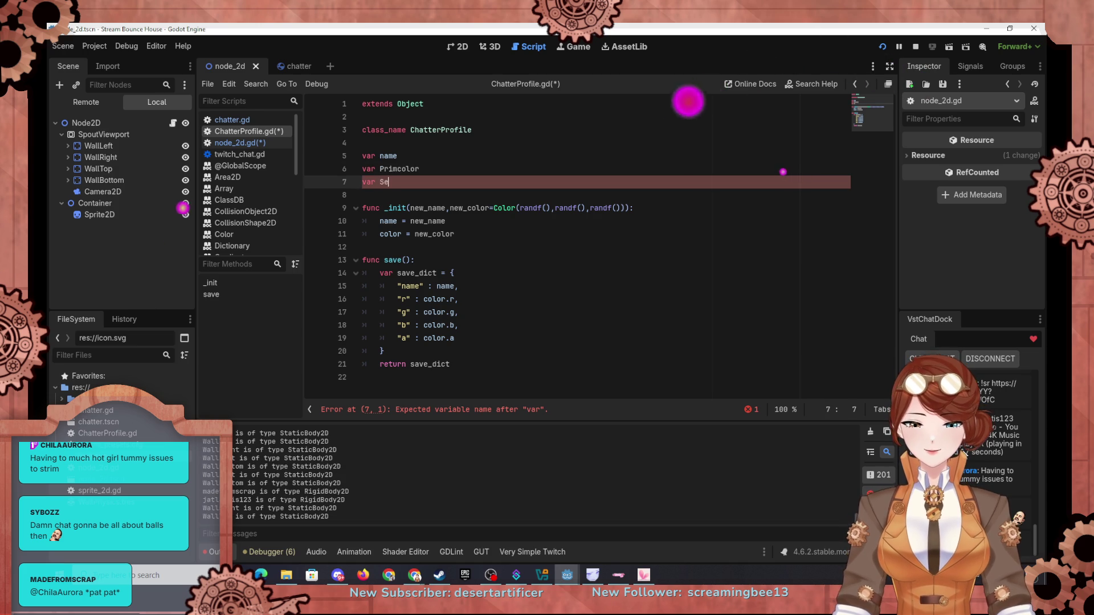
type("cC")
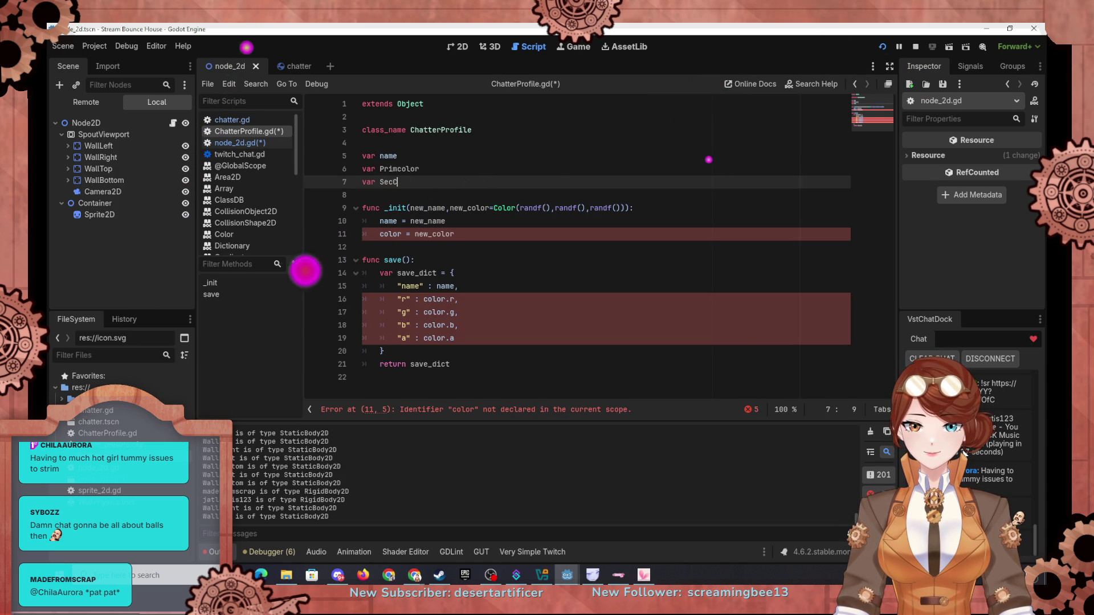
type("olor")
left_click(397, 168)
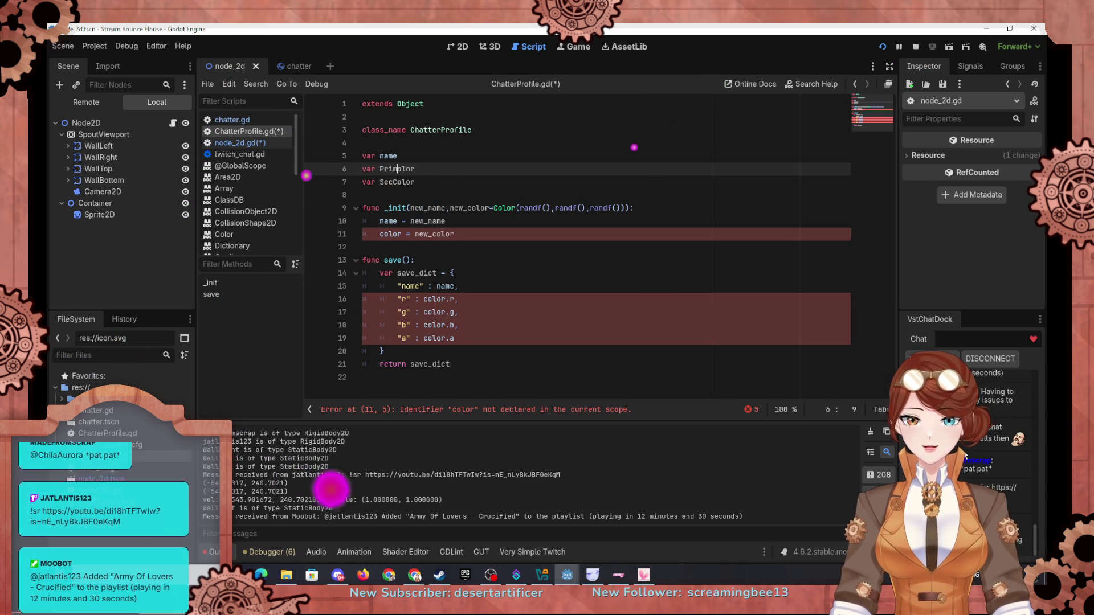
type("C")
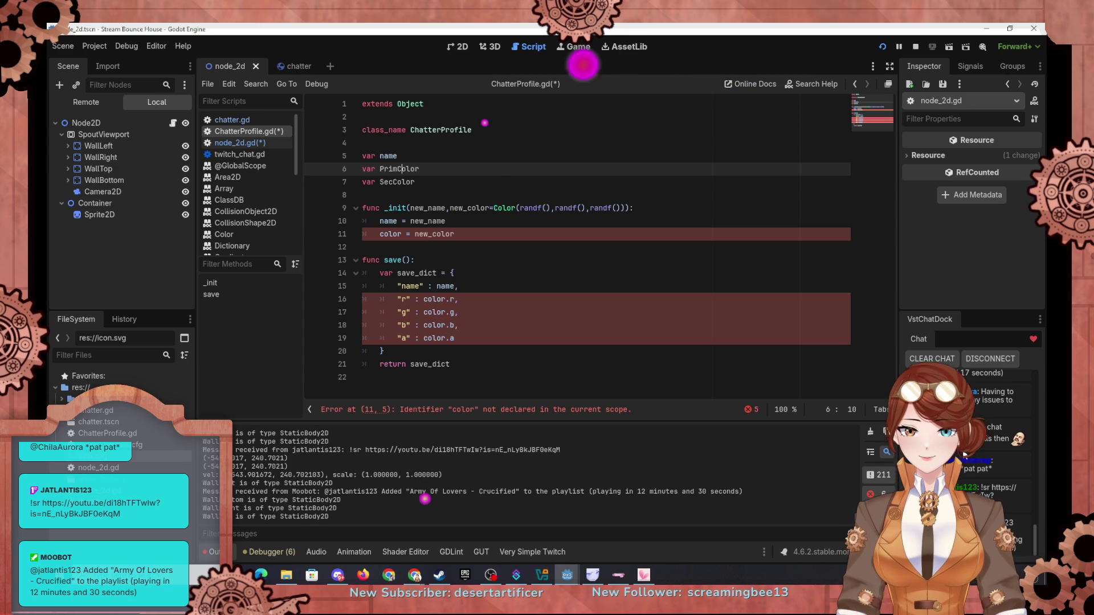
Replace the remaining color references in the save dictionary and line 11 assignment with PrimColor
left_click(424, 300)
key("Delete")
type("PrimC")
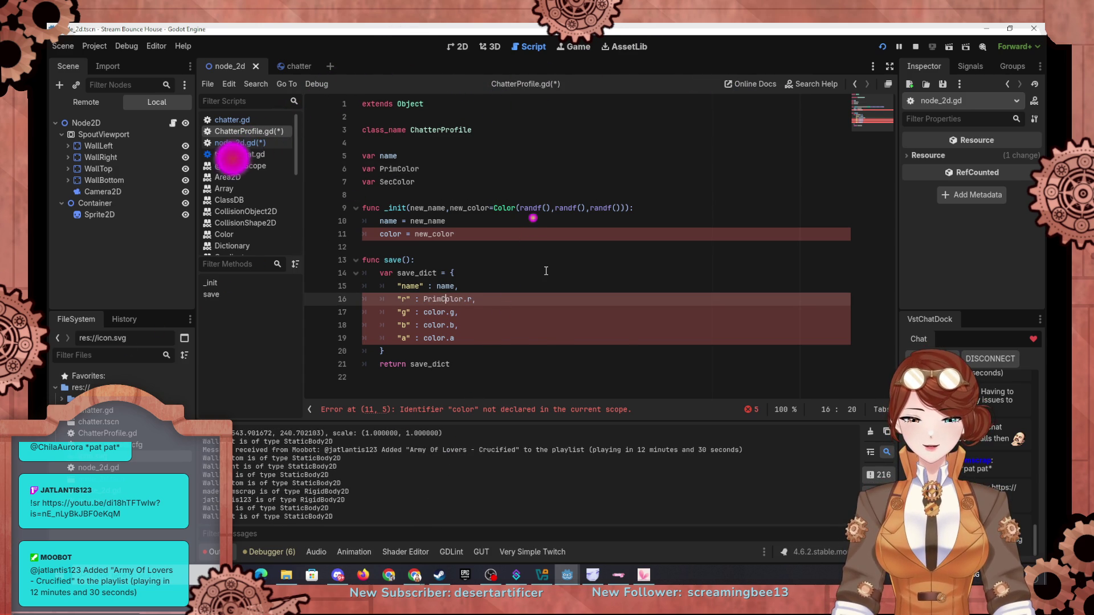
key("Escape")
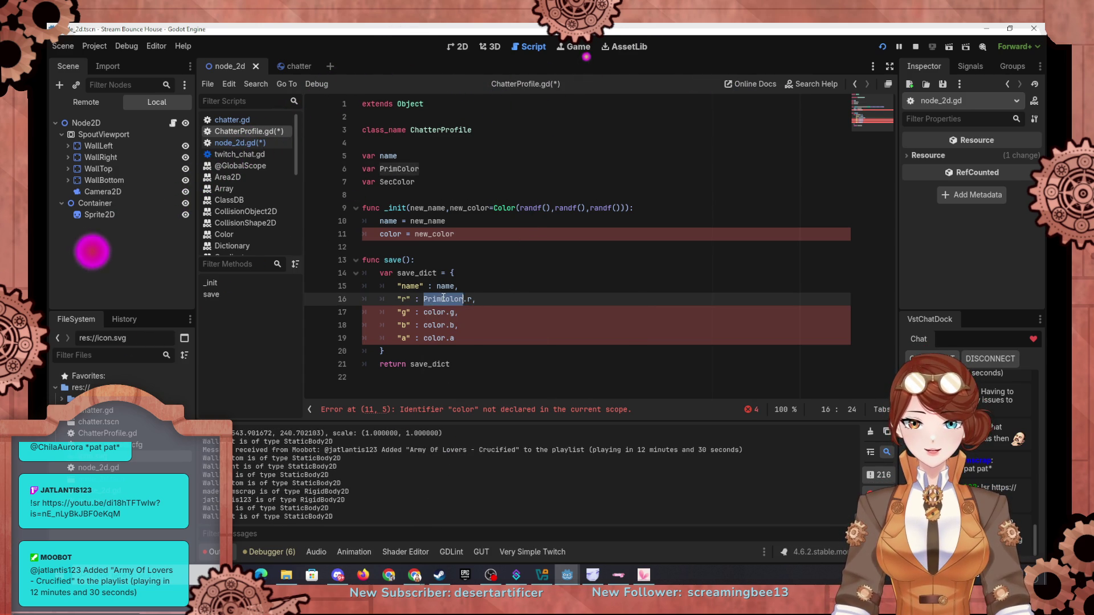
double_click(433, 312)
key("ctrl+d")
key("ctrl+d")
type("PrimColor")
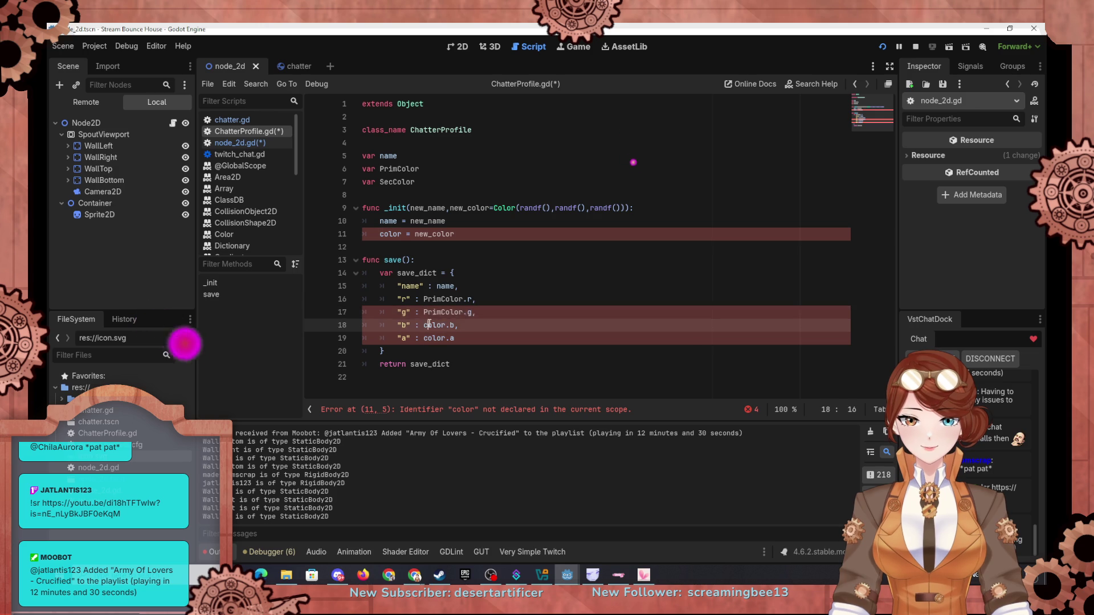
double_click(390, 234)
type("PrimColor")
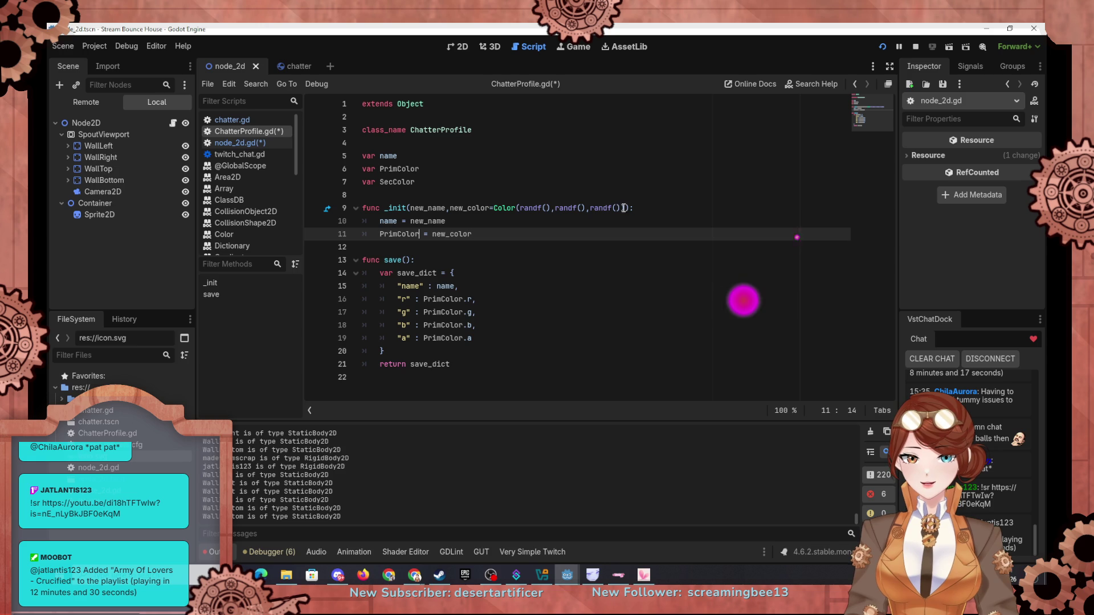
Rename the new_color parameter and its use on line 11 to new_primcolor
left_click(478, 208)
double_click(477, 208)
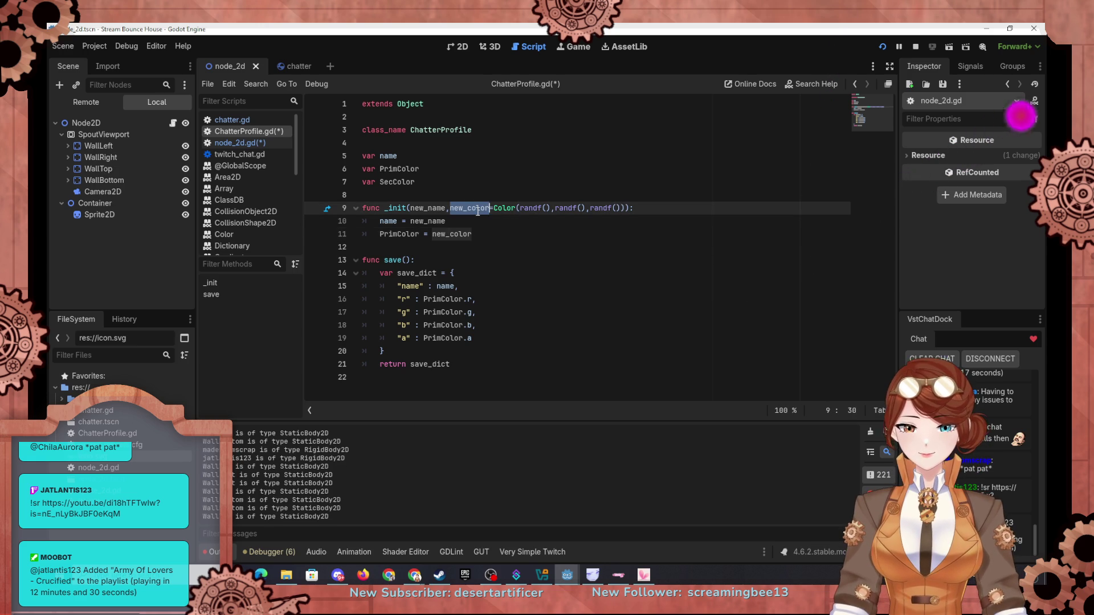
left_click_drag(468, 208, 485, 208)
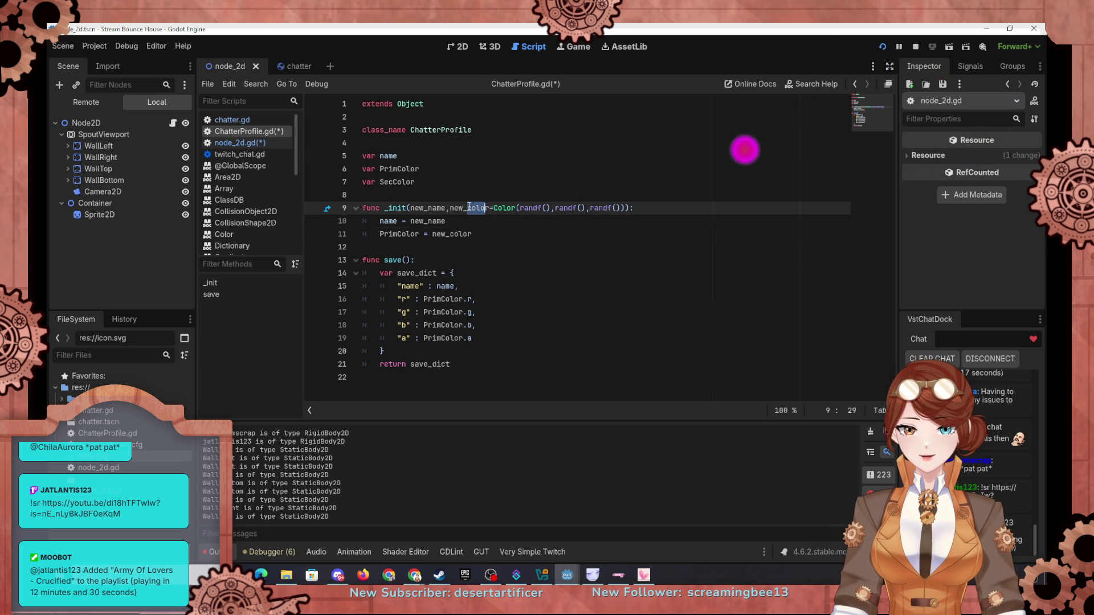
key("Left")
type("prim")
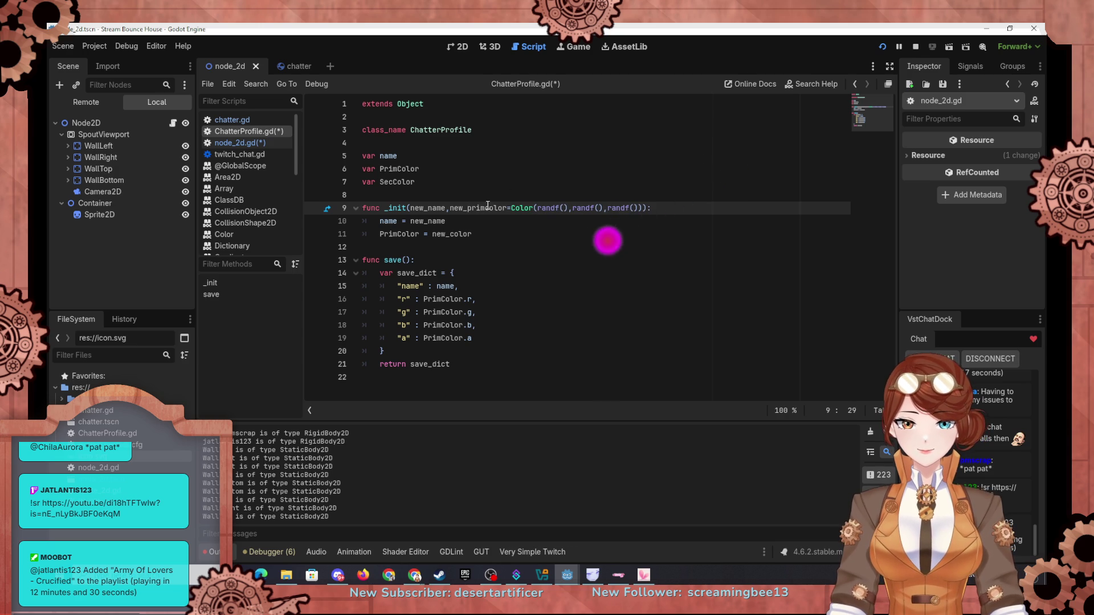
key("Down")
key("Down")
key("Right")
key("Right")
key("Right")
type("prim")
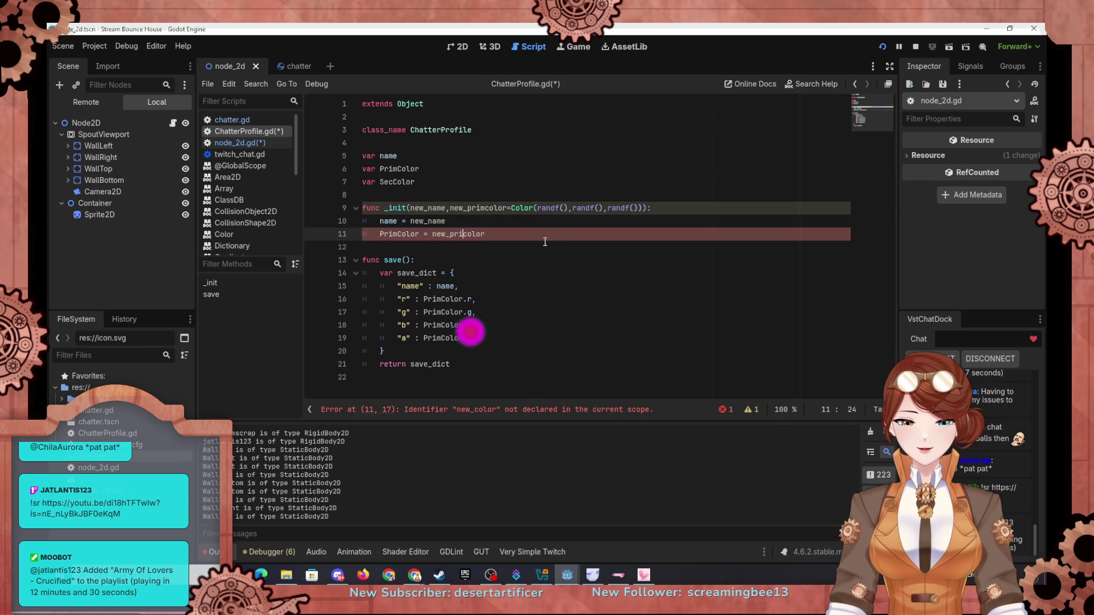
Add a second _init parameter new_seccolor with the same random Color default
left_click_drag(450, 208, 643, 206)
key("ctrl+c")
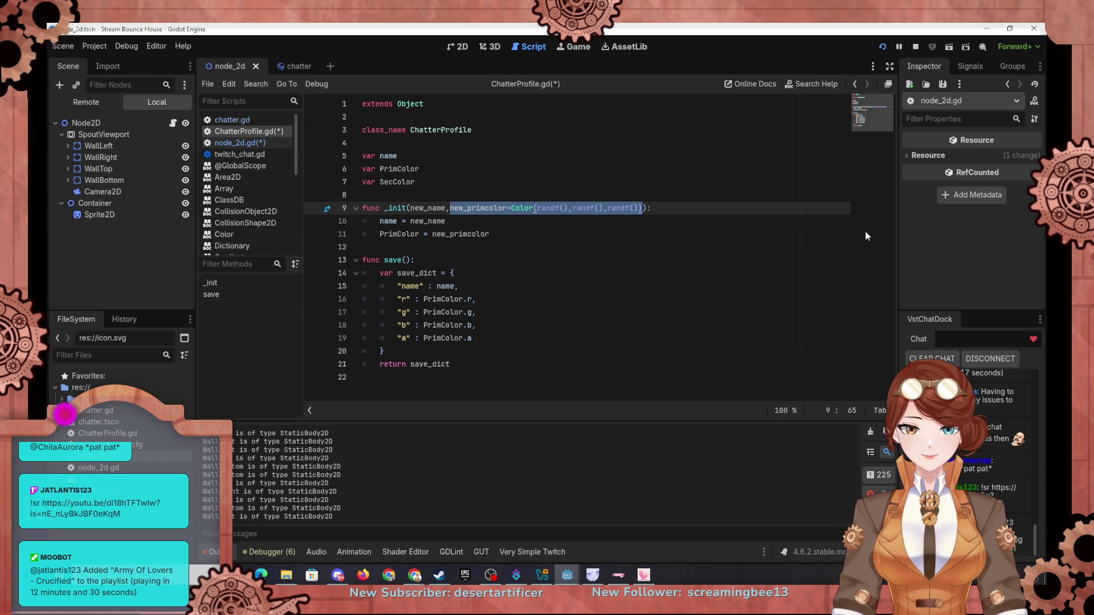
key("Right")
type(",")
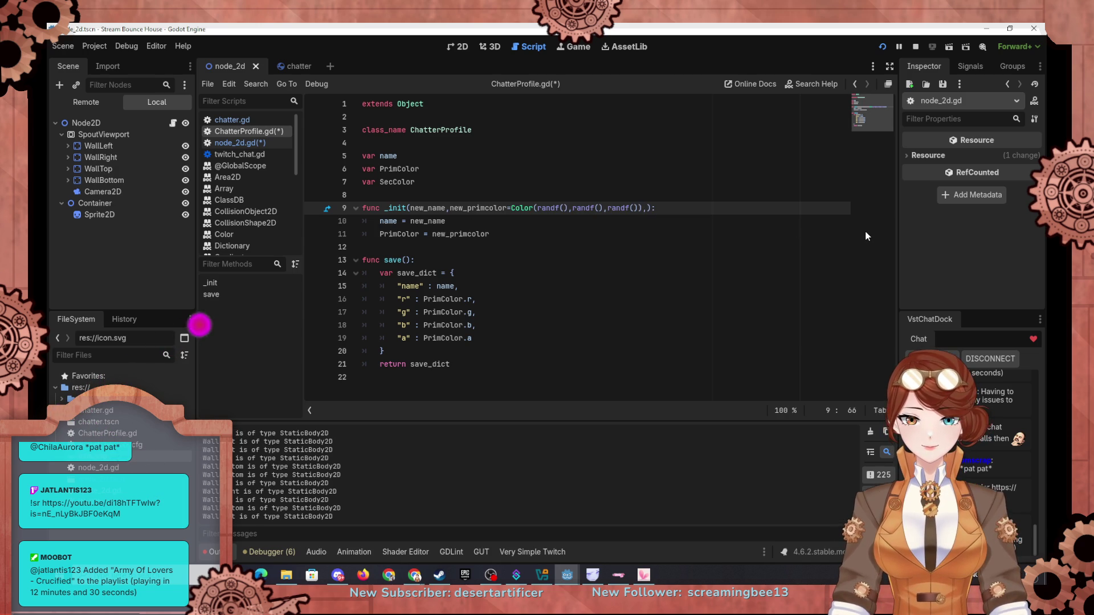
key("ctrl+v")
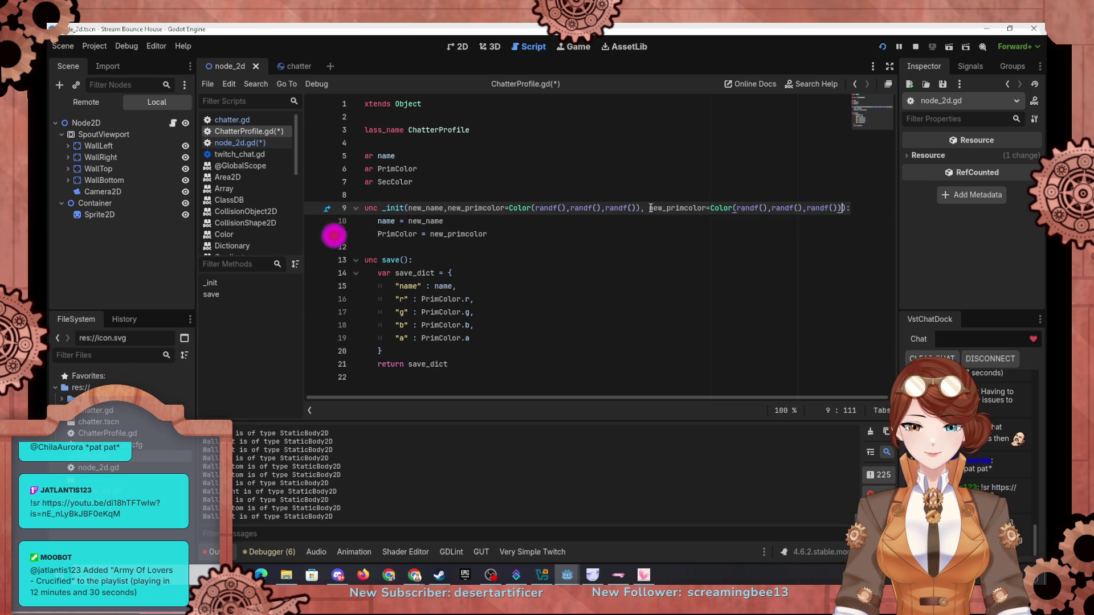
key("BackSpace")
key("BackSpace")
key("BackSpace")
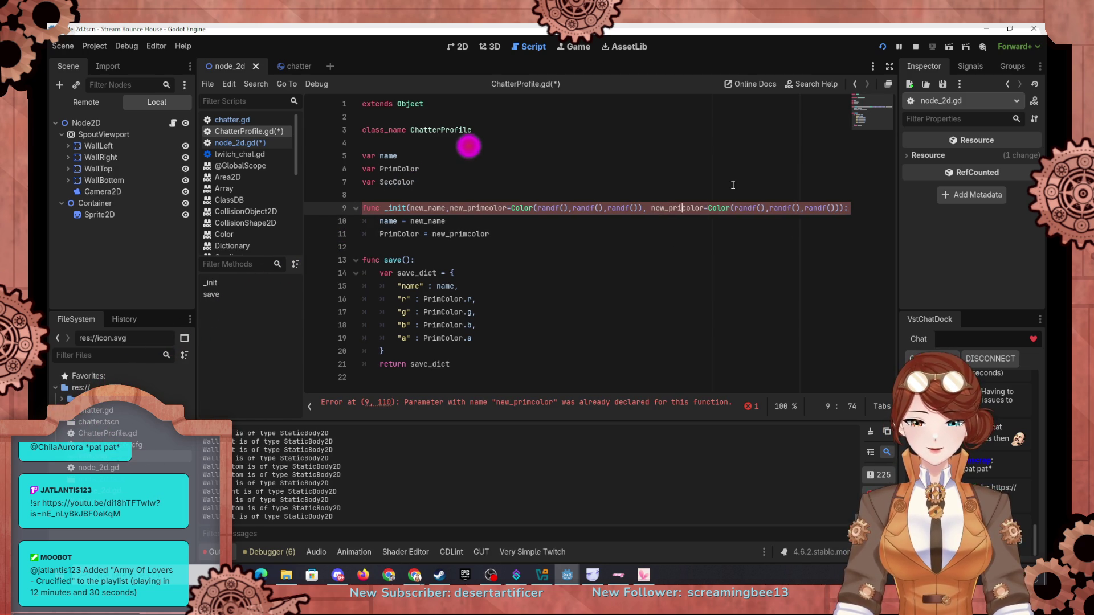
key("Delete")
type("sec")
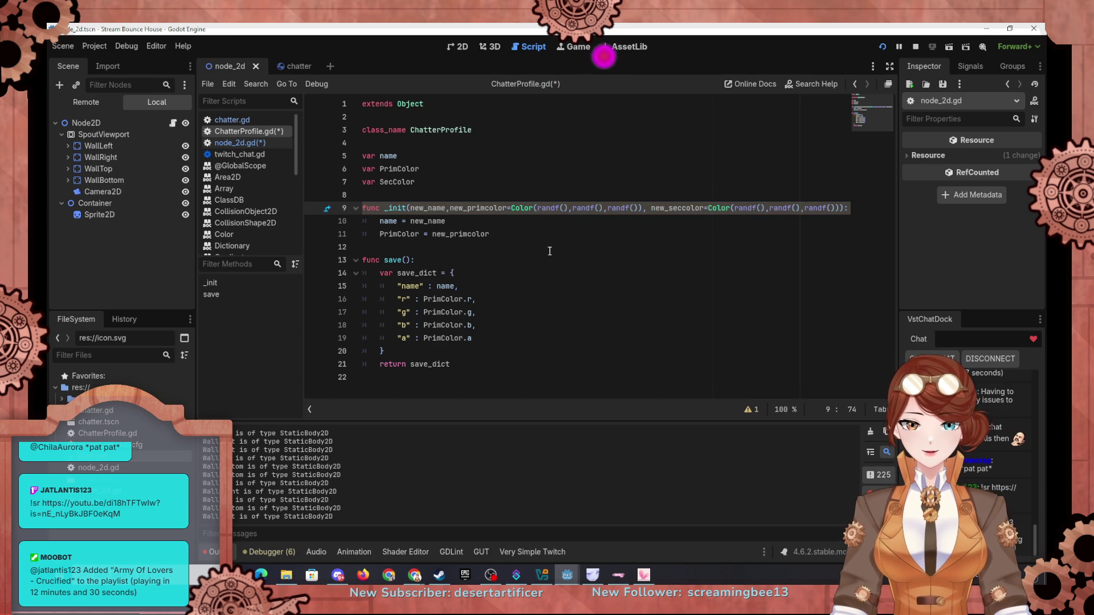
Add the assignment SecColor = new_seccolor below the PrimColor assignment in _init
left_click_drag(493, 235, 505, 224)
key("ctrl+c")
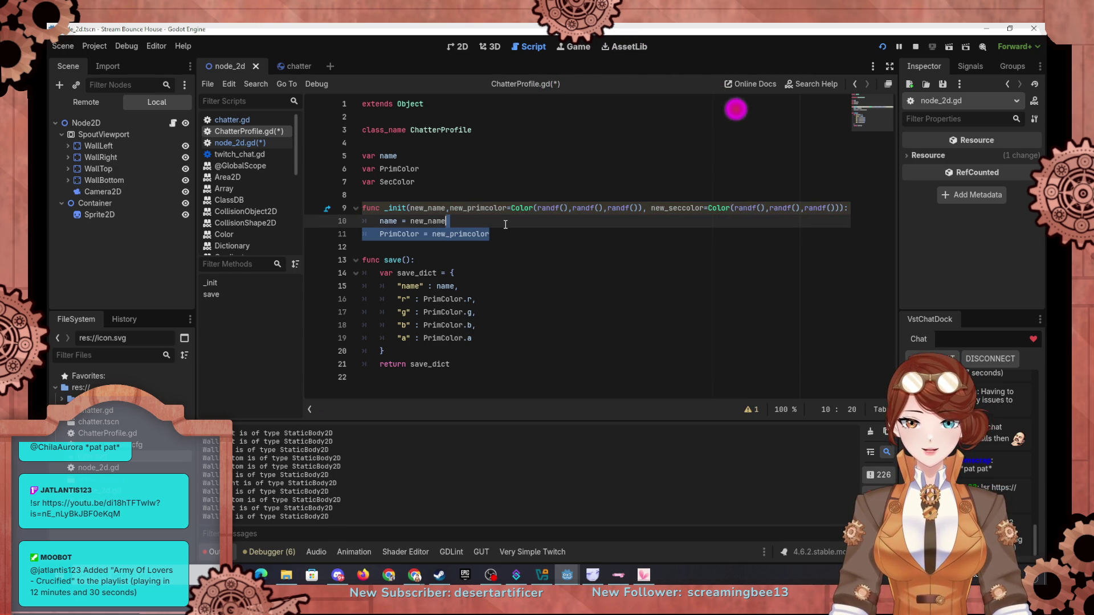
left_click(517, 235)
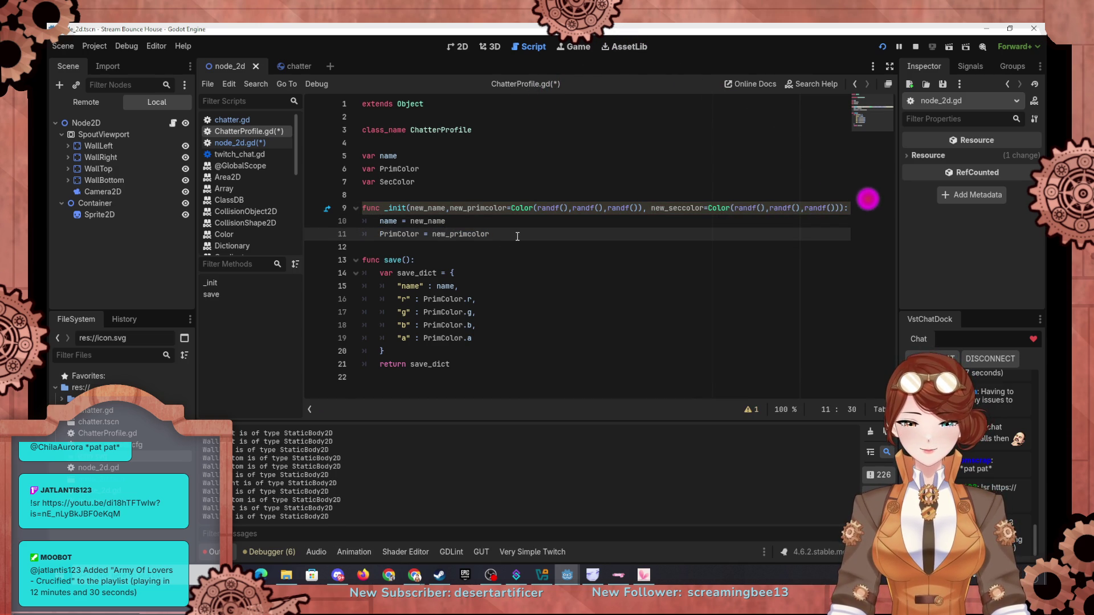
key("ctrl+v")
left_click_drag(400, 247, 380, 247)
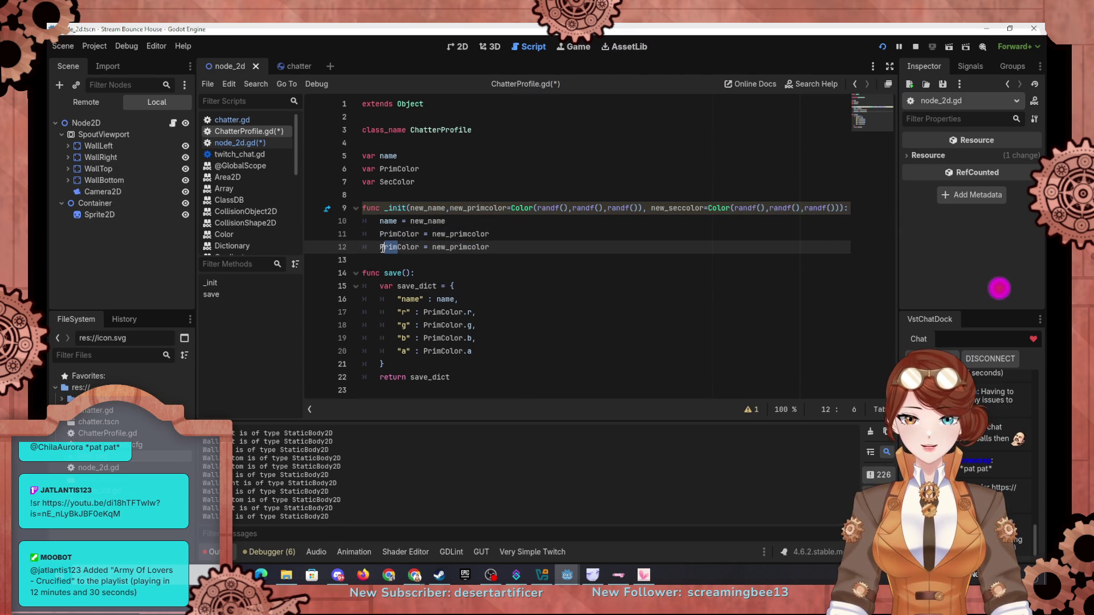
type("Sec")
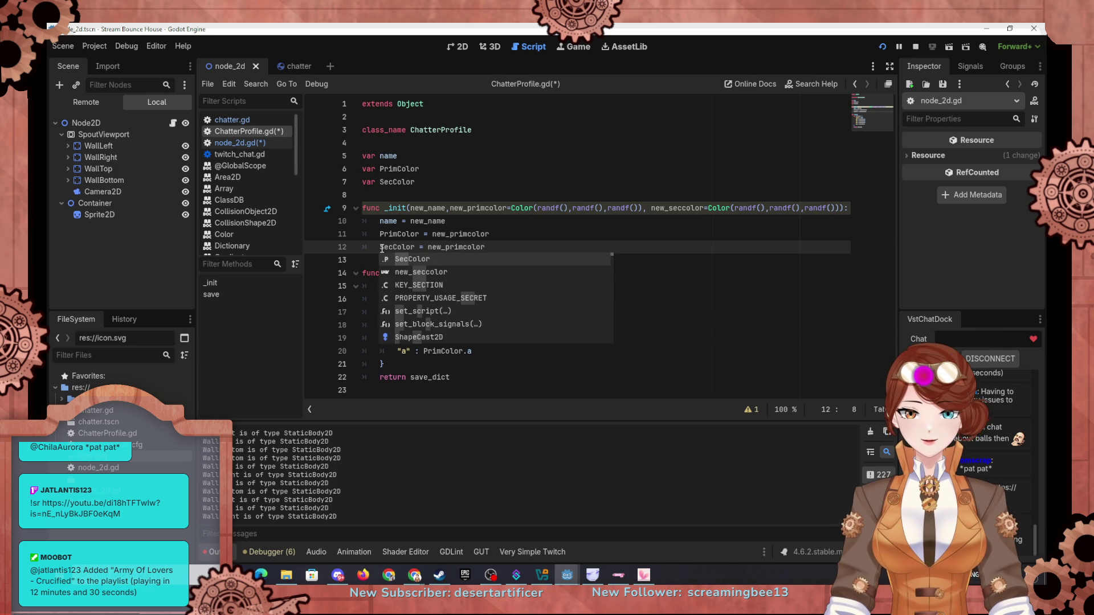
left_click(445, 247)
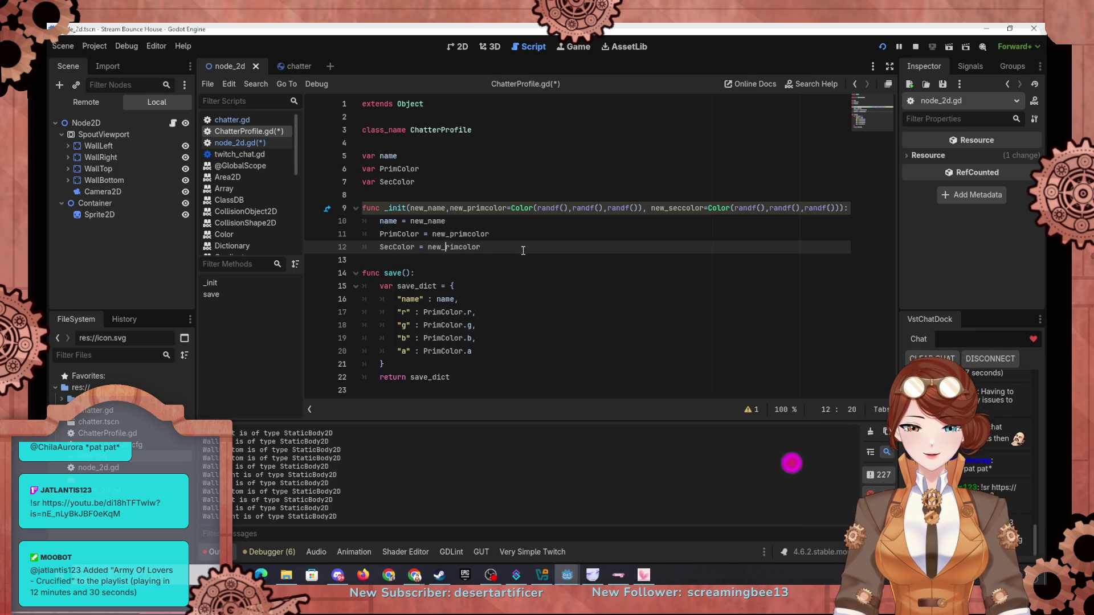
type("sec")
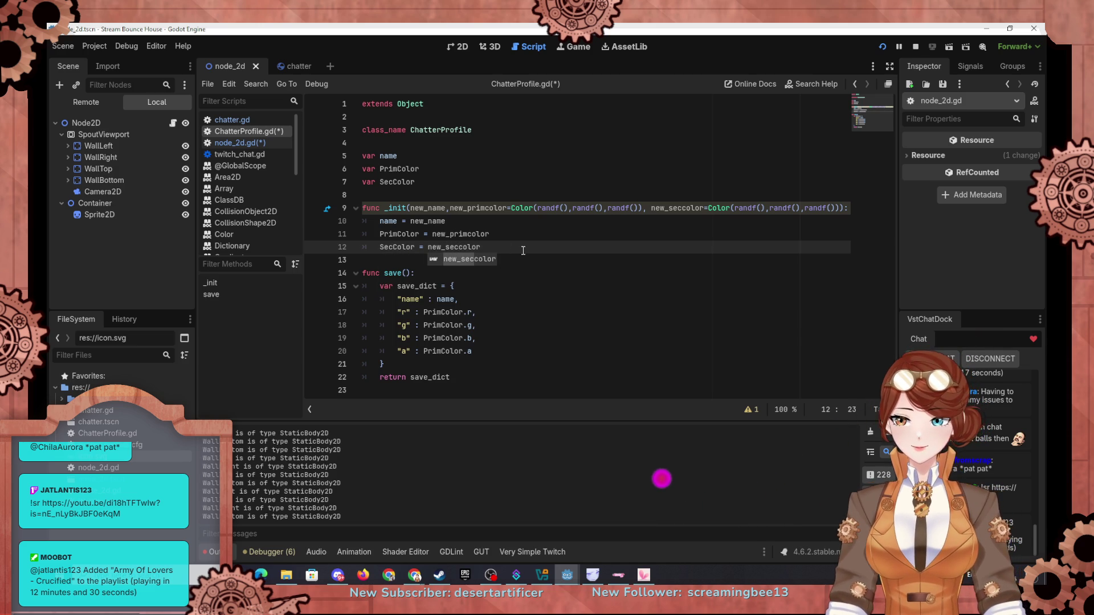
left_click(509, 240)
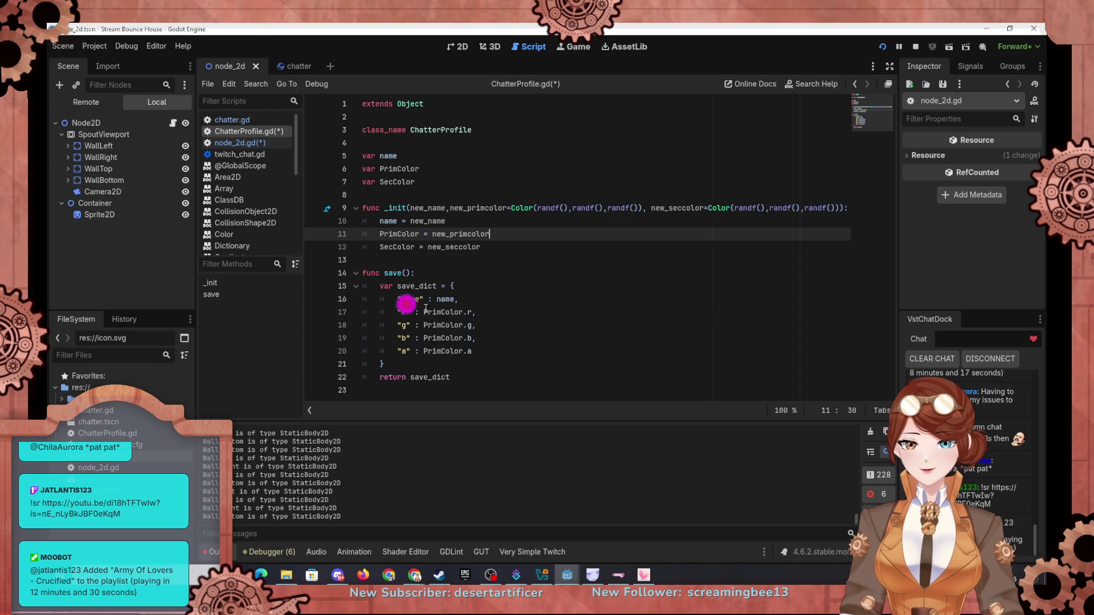
left_click(480, 351)
key("shift+Up")
key("shift+Up")
key("shift+Up")
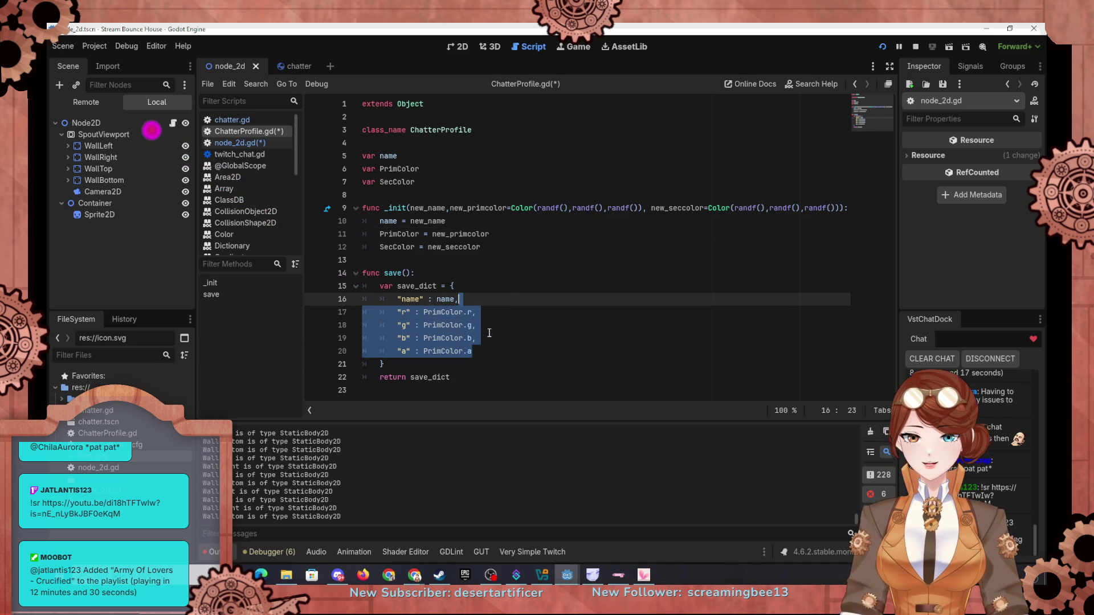
Paste a copy of the r, g, b, a entries and rename their keys to sr, sg, sb, sa
left_click(489, 350)
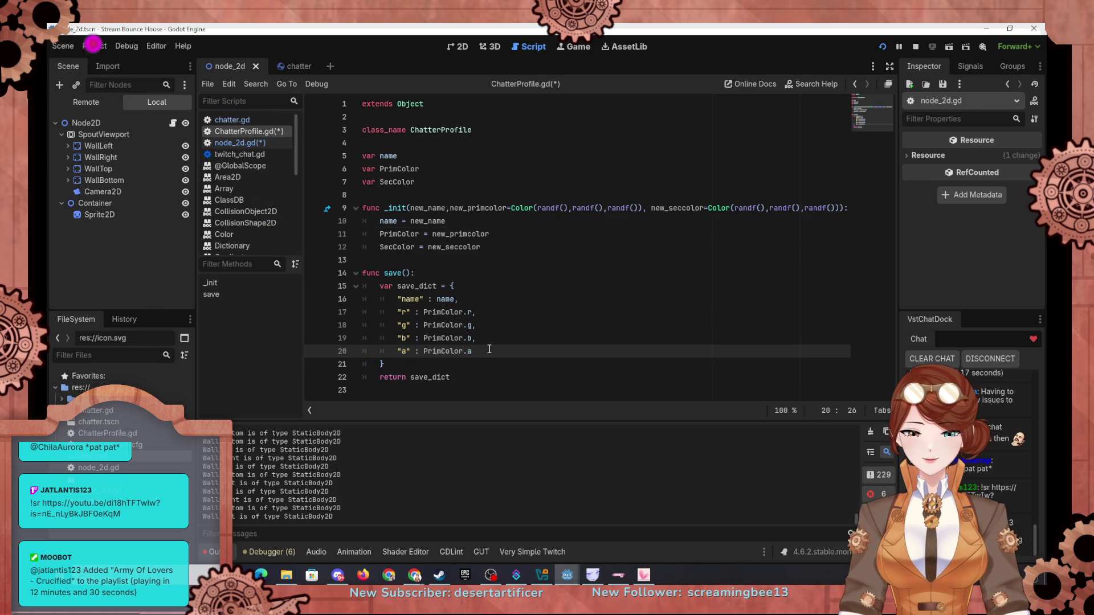
type(",")
type("\"r\" : PrimColor.r, \t\t\"g\" : PrimColor.g, \t\t\"b\" : PrimColor.b, \t\t\"a\" : PrimColor.a")
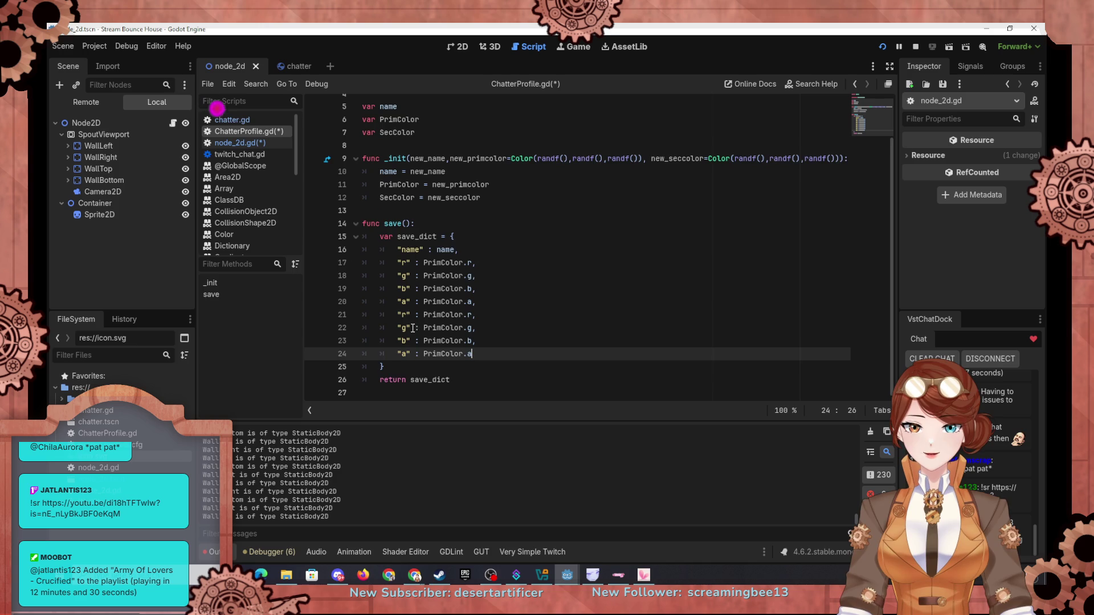
left_click(404, 325)
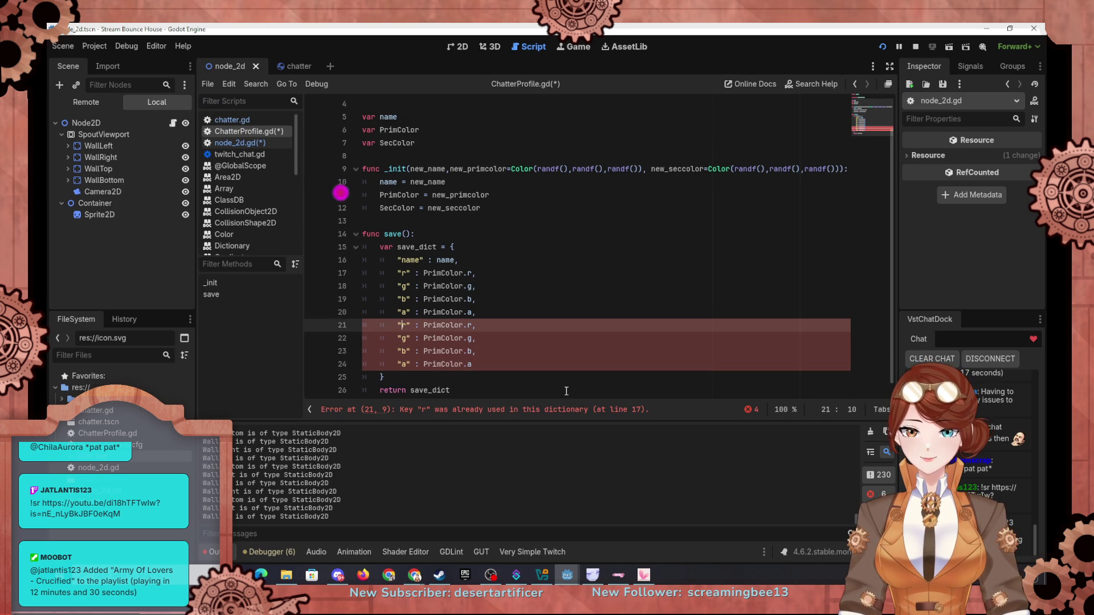
type("s")
key("Down")
key("Left")
type("s")
key("Down")
key("Left")
type("s")
key("Down")
key("Left")
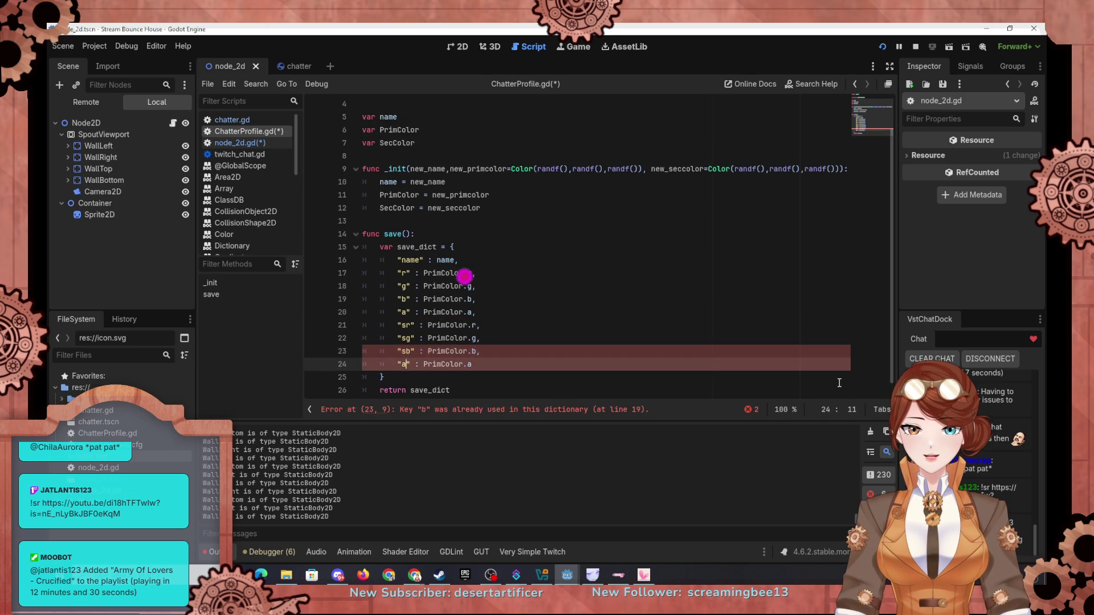
type("s")
key("Up")
key("Up")
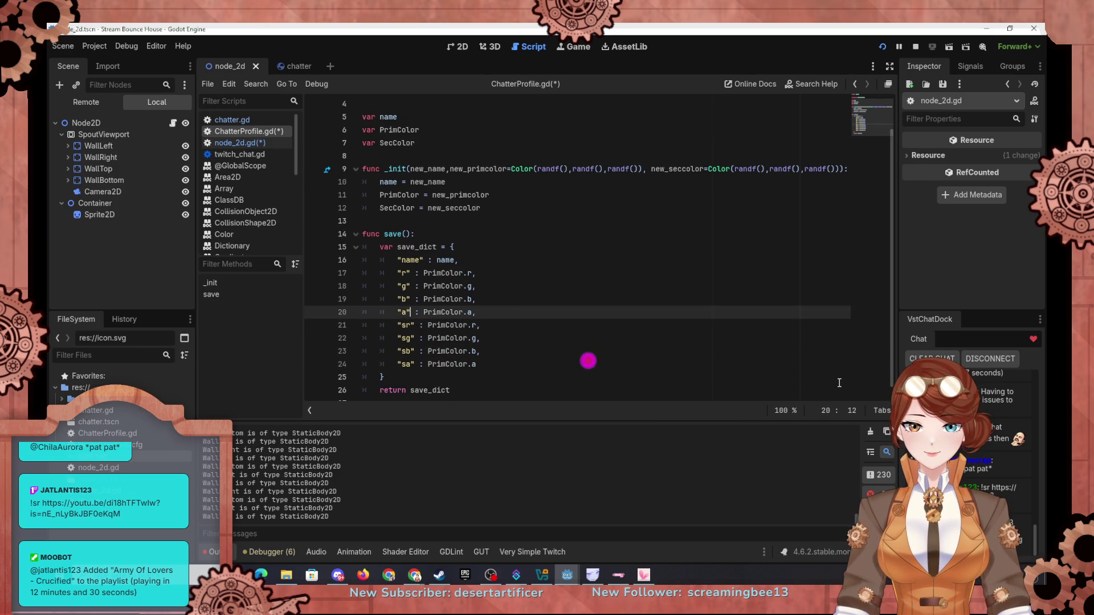
key("Up")
key("Right")
Replace PrimColor with SecColor in the four new sr, sg, sb, sa entries
double_click(405, 142)
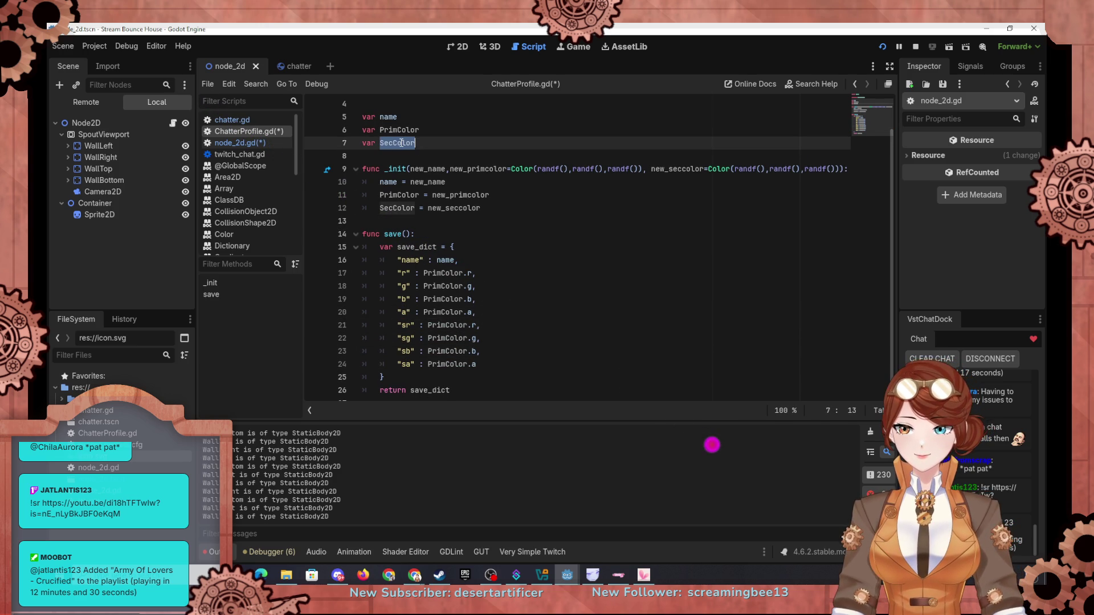
key("ctrl+c")
double_click(447, 325)
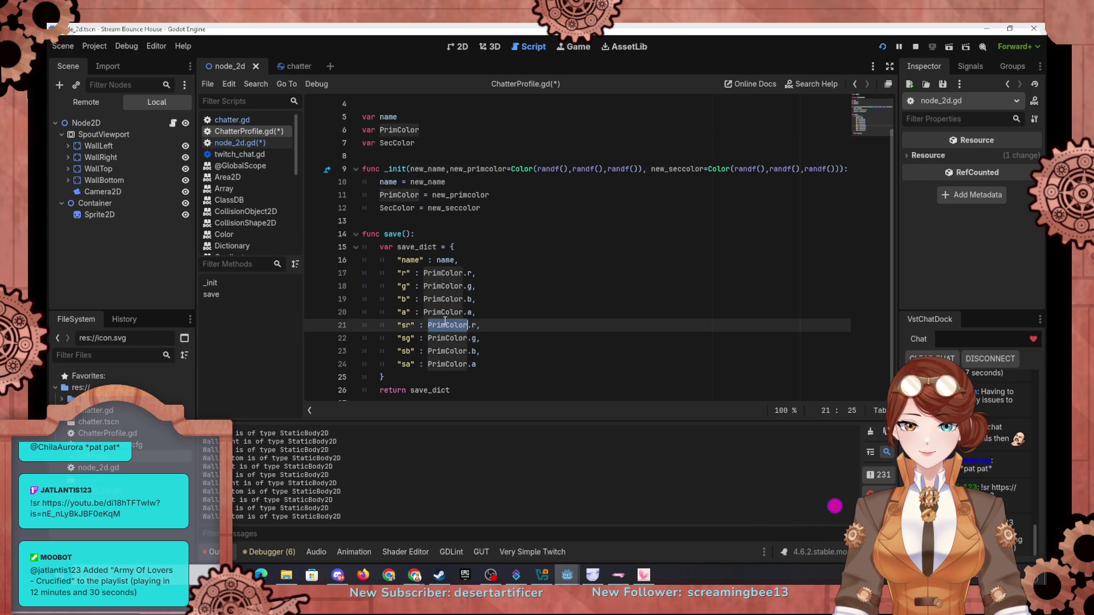
key("ctrl+v")
double_click(442, 338)
key("ctrl+v")
double_click(448, 351)
key("ctrl+v")
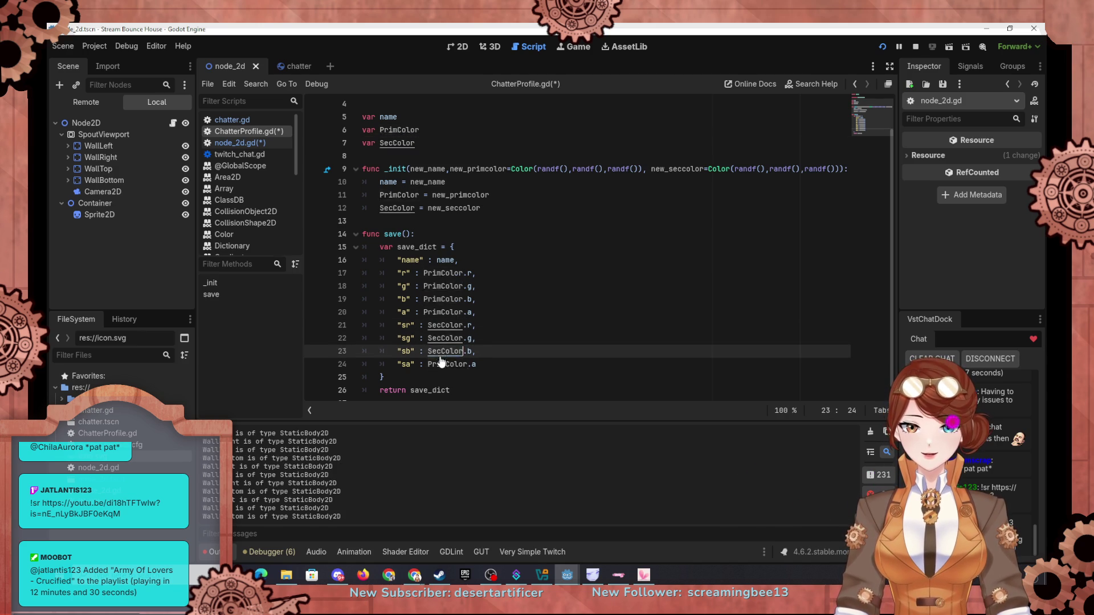
double_click(448, 364)
key("ctrl+v")
left_click(558, 312)
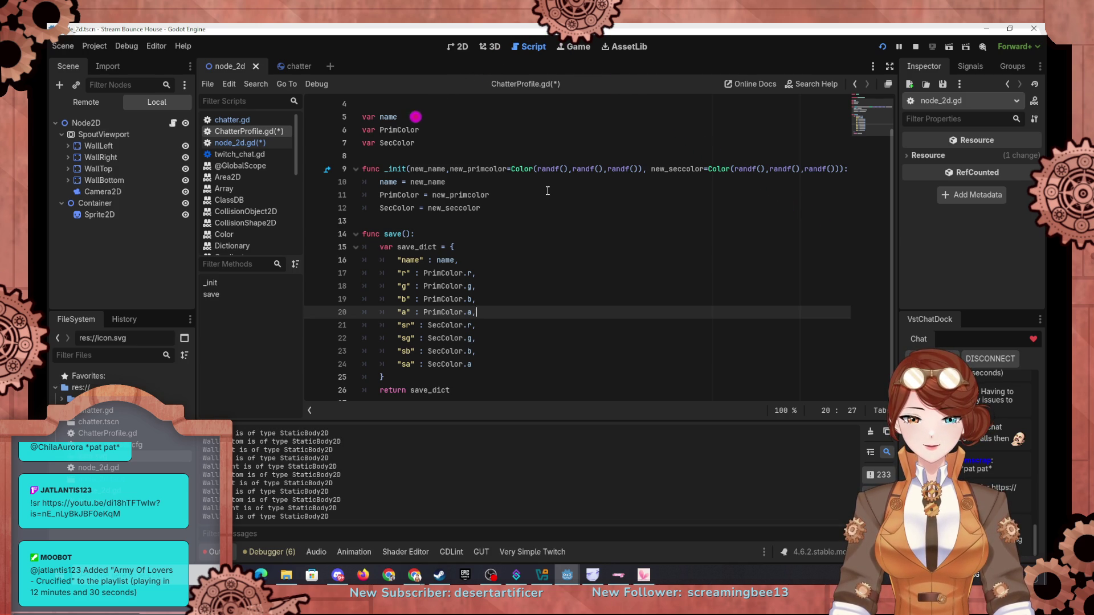
scroll(548, 190, "down", 1)
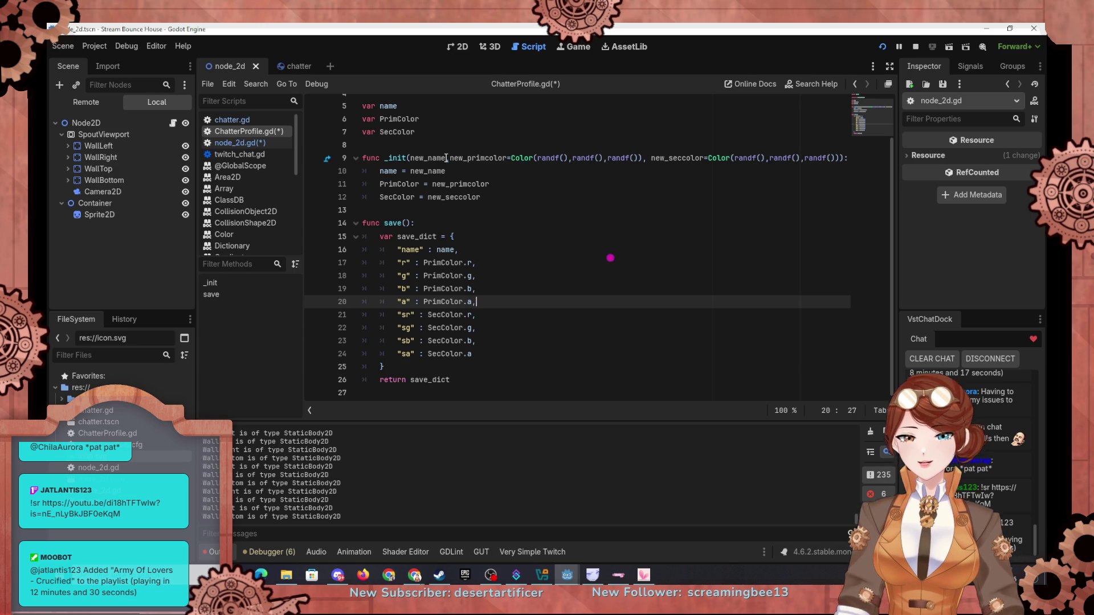
Switch to node_2d.gd via chatter.gd and scroll down to the load_file() function
left_click(247, 122)
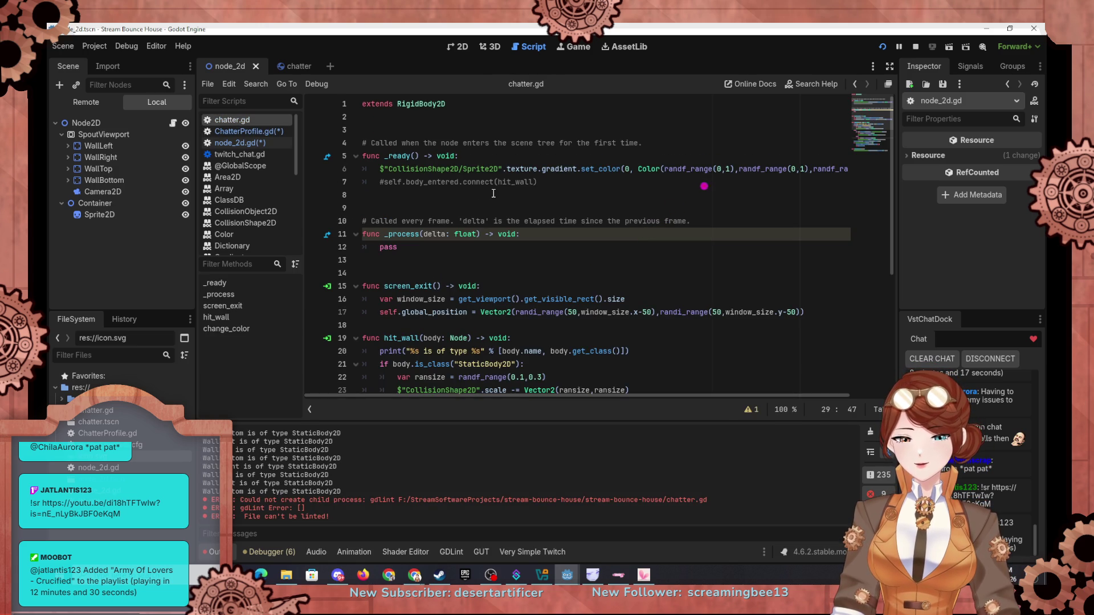
left_click(251, 144)
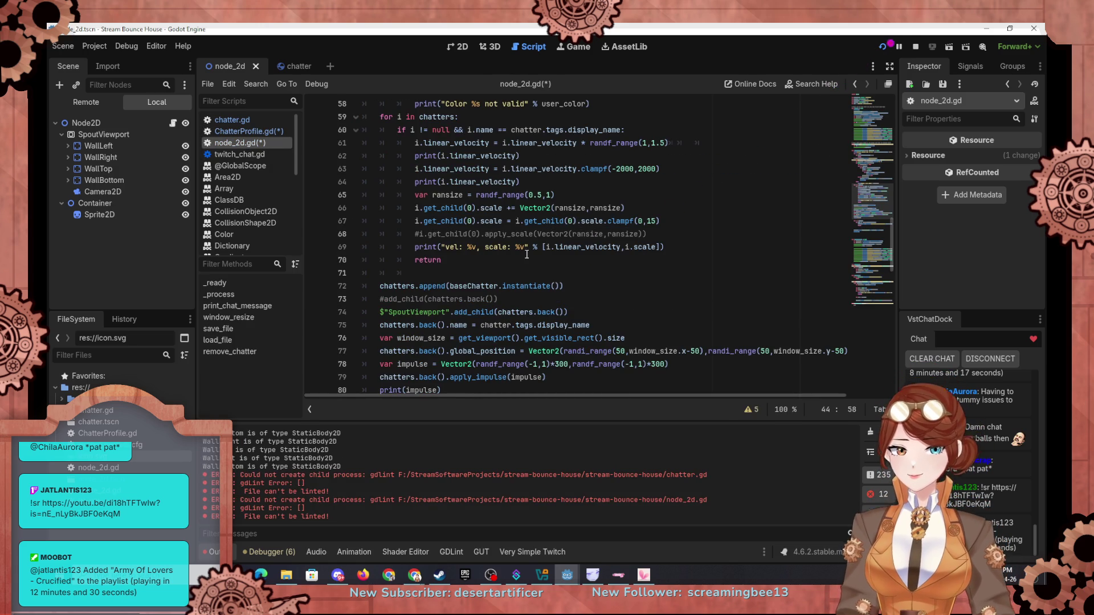
scroll(526, 254, "up", 6)
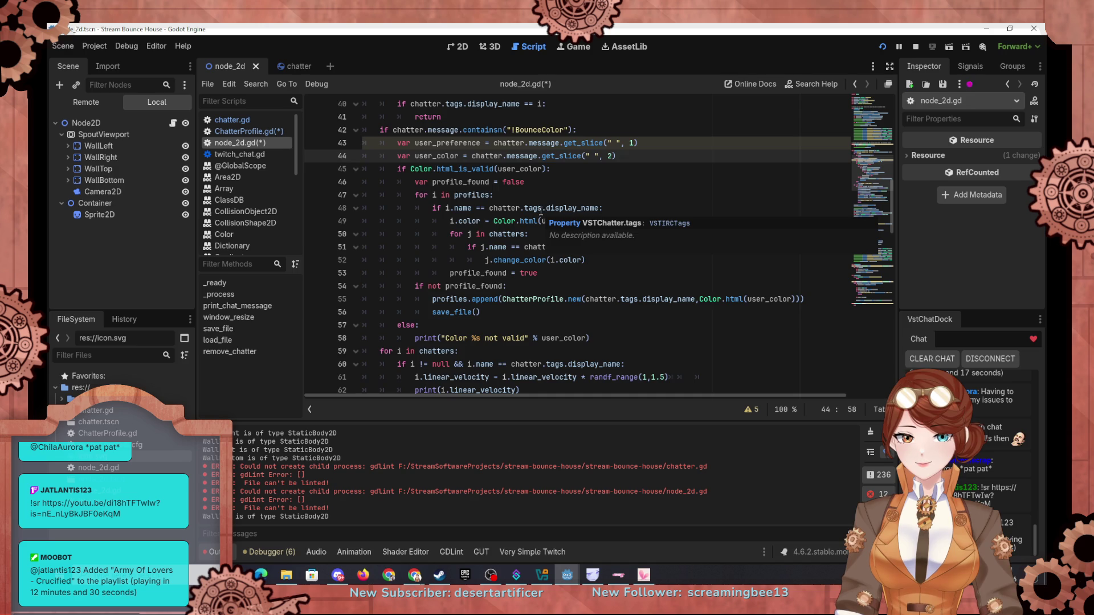
scroll(530, 267, "down", 12)
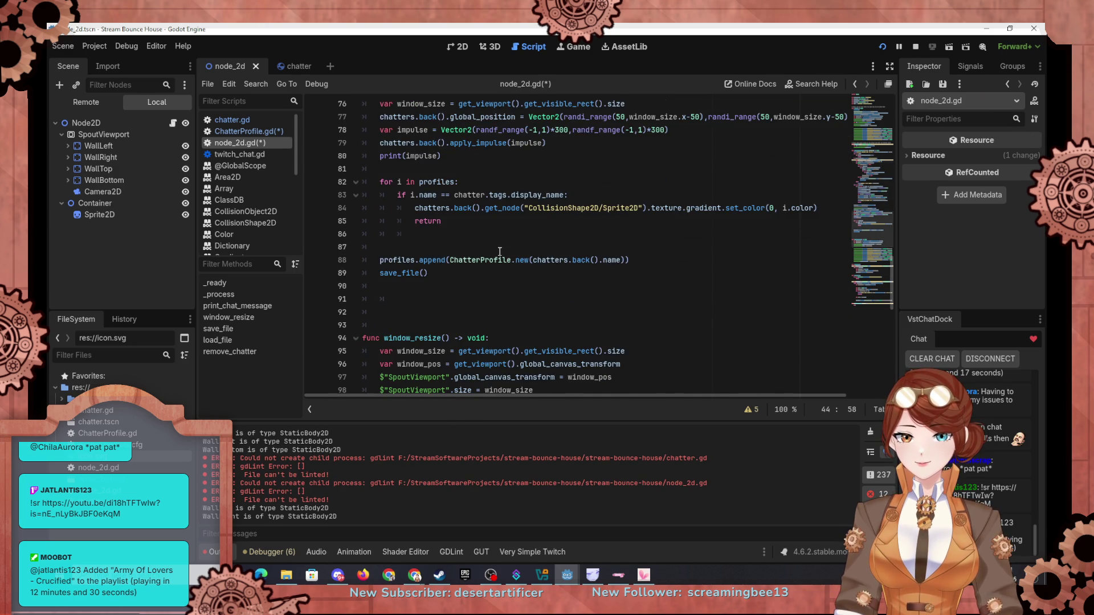
scroll(499, 252, "down", 3)
scroll(495, 252, "up", 3)
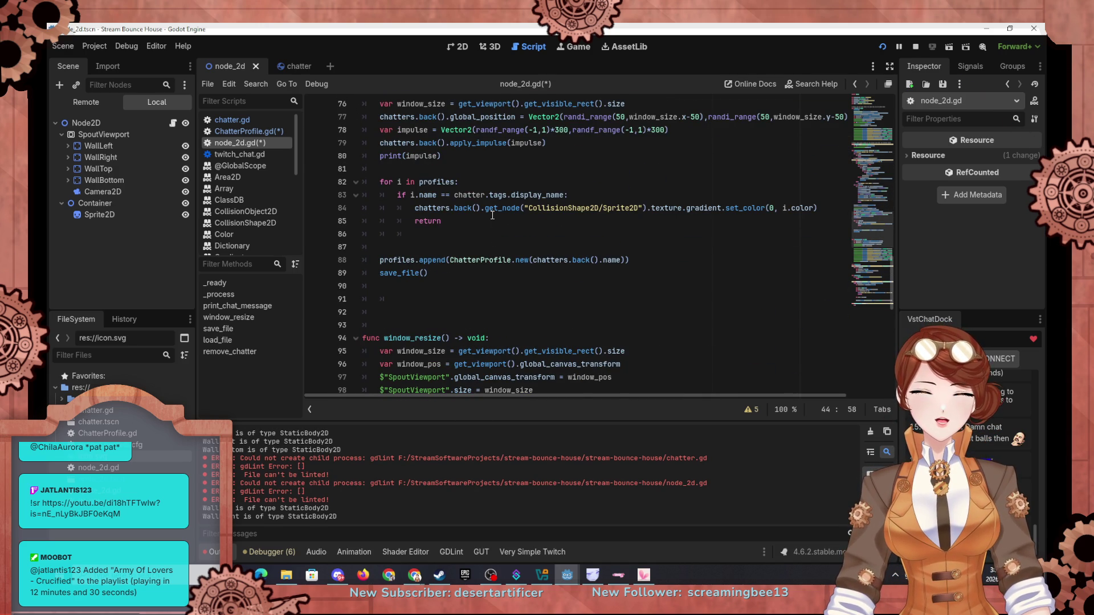
scroll(493, 214, "down", 6)
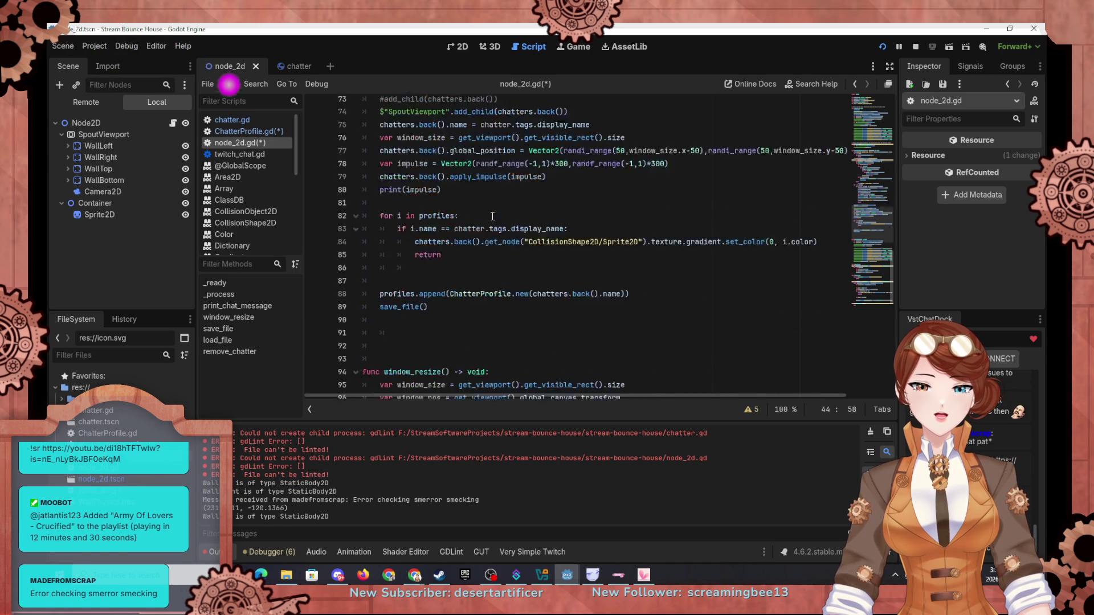
scroll(492, 215, "down", 4)
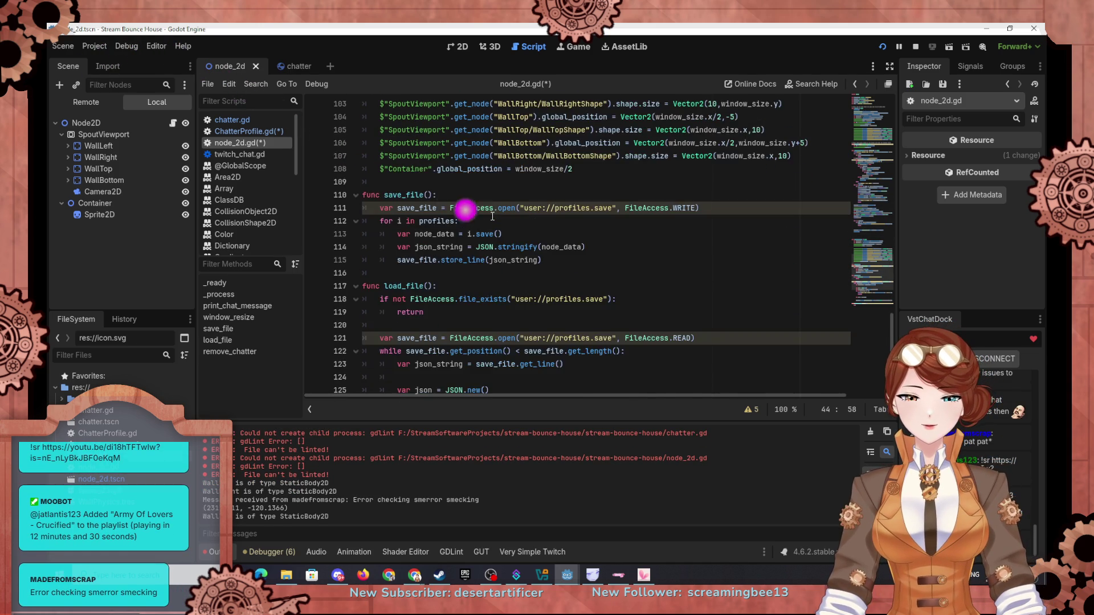
scroll(493, 216, "down", 1)
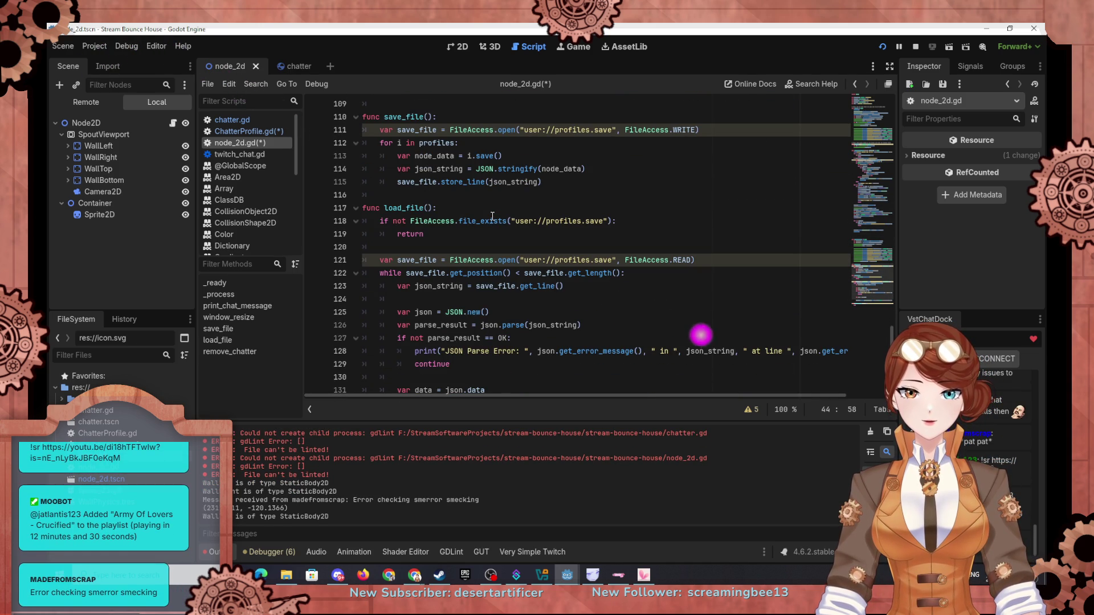
scroll(492, 216, "down", 1)
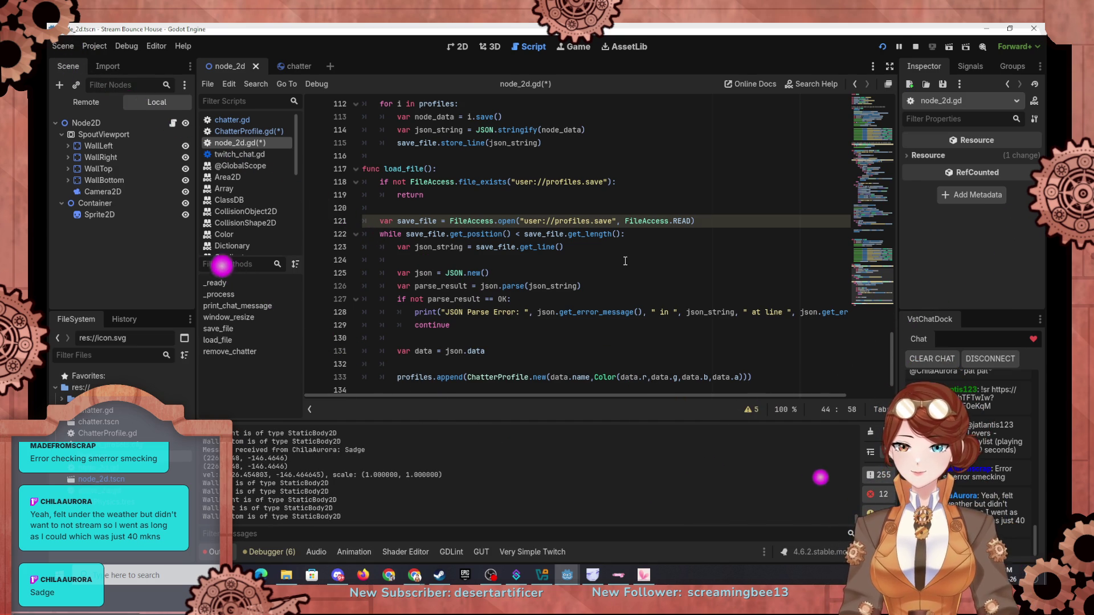
scroll(483, 331, "down", 2)
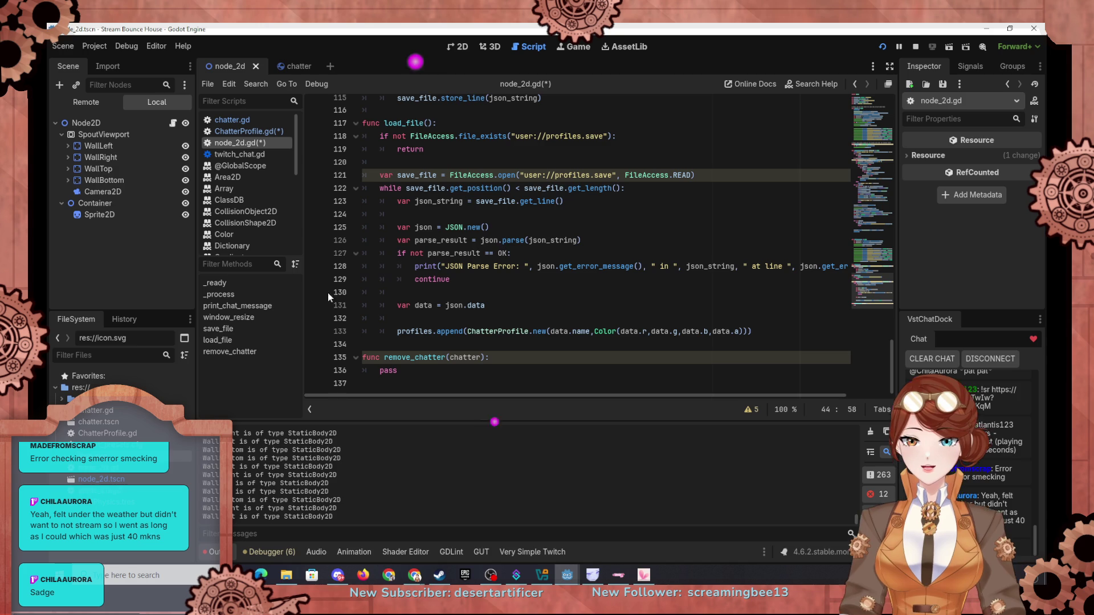
Break on line 131, run the project, step to line 133, and expand data in Stack Variables
left_click(312, 309)
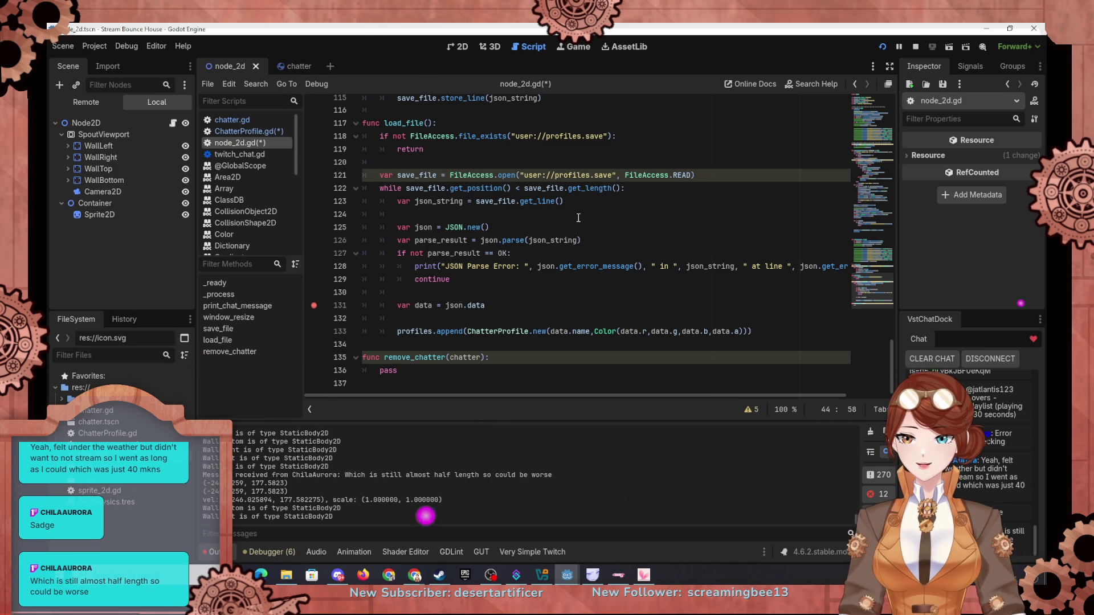
left_click(885, 49)
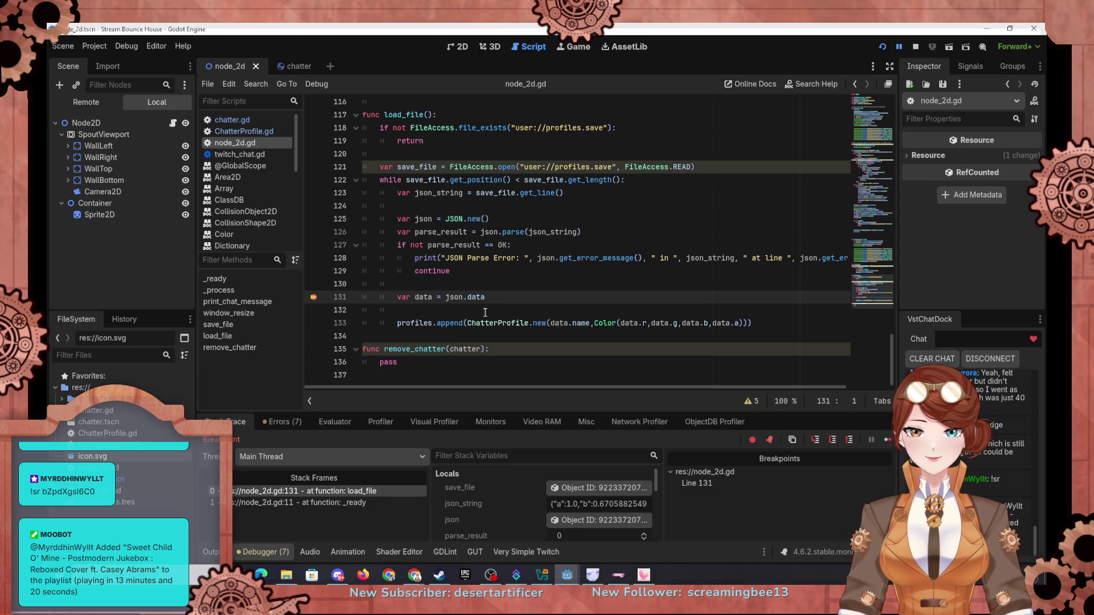
left_click(832, 440)
scroll(508, 511, "down", 3)
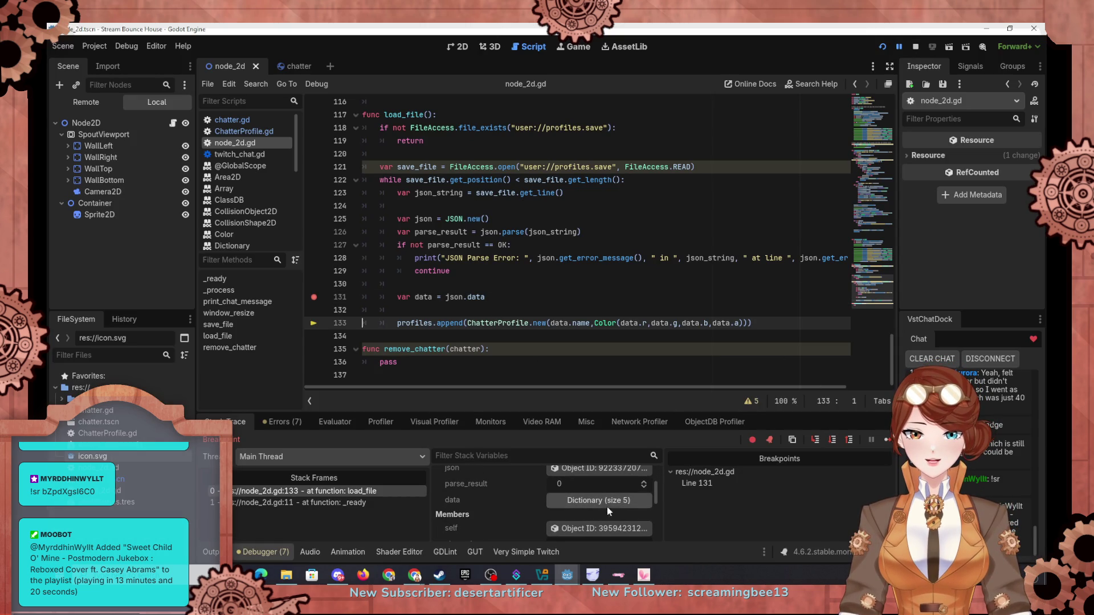
left_click(604, 502)
scroll(501, 476, "down", 3)
scroll(499, 485, "down", 1)
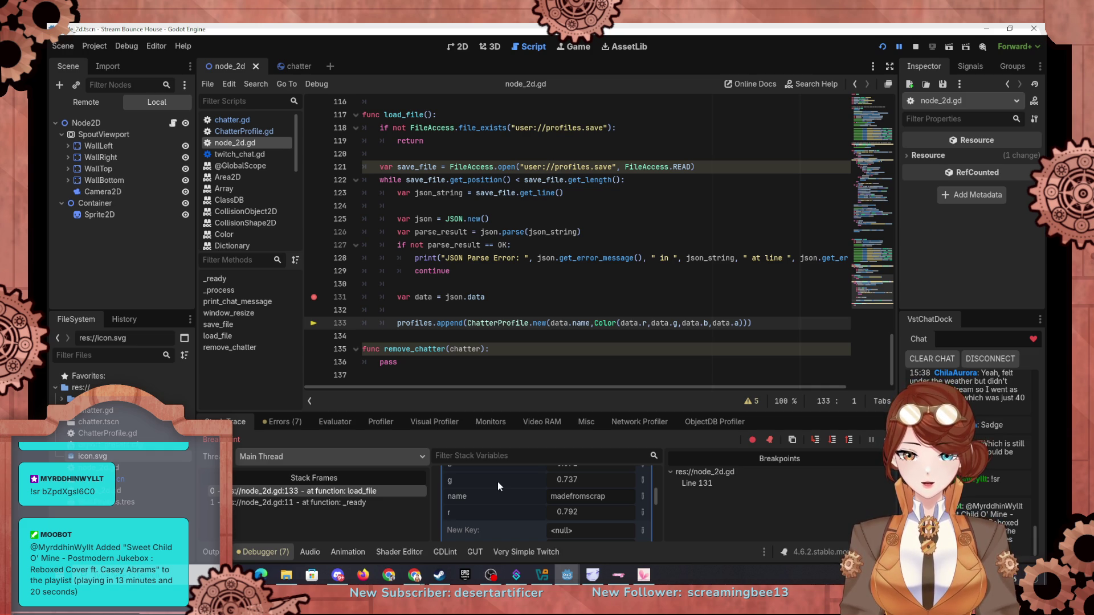
Wrap the profiles.append call in 'if data.size = 5:' and begin an 'elif data.size = 9' line below
left_click(486, 310)
type("i")
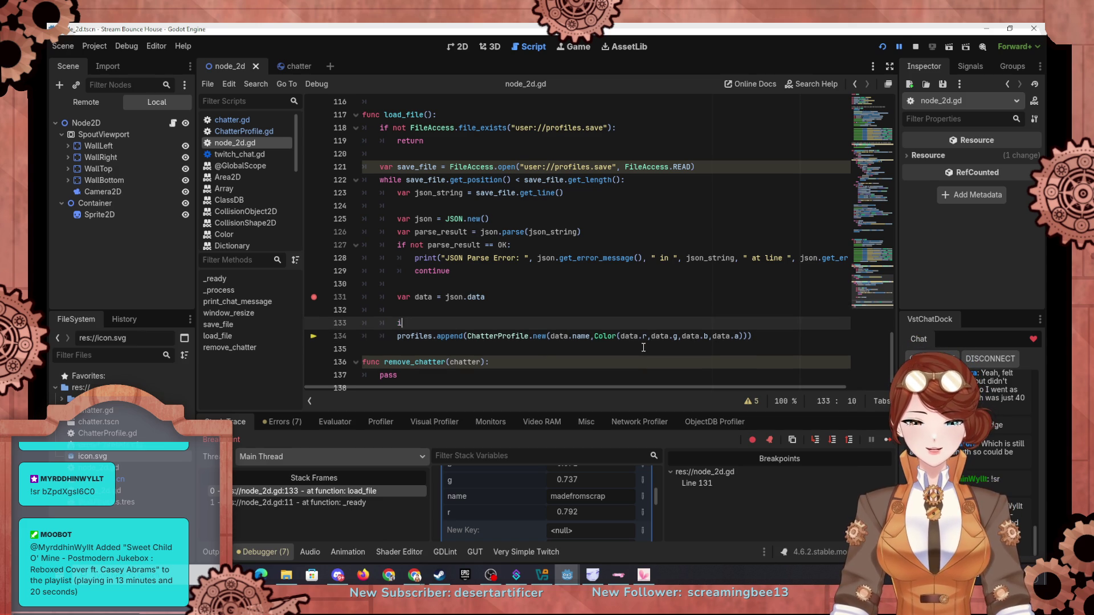
type("f")
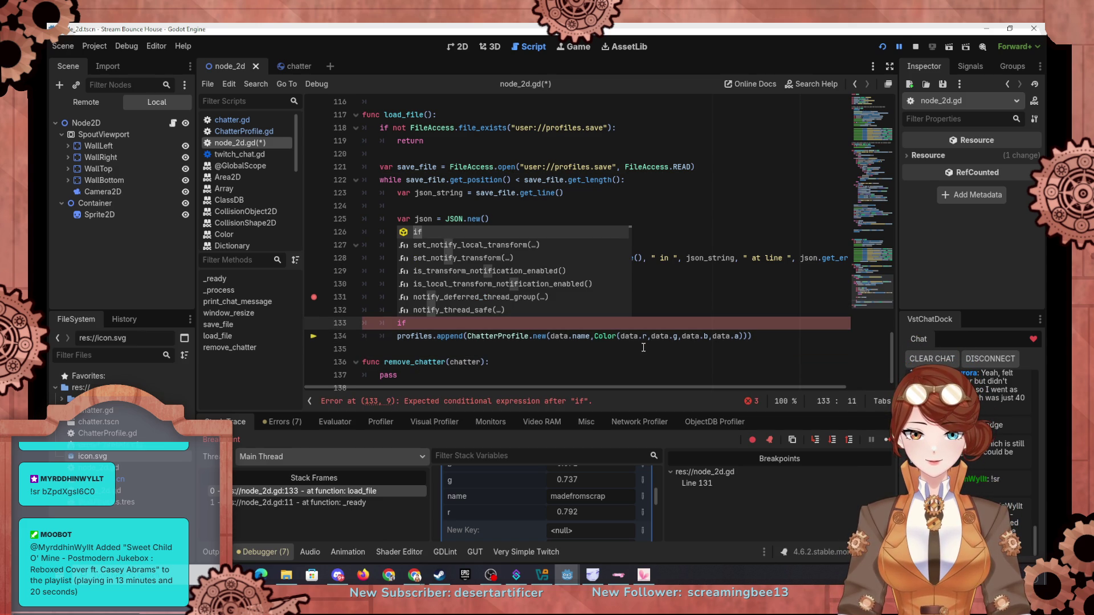
type(" data")
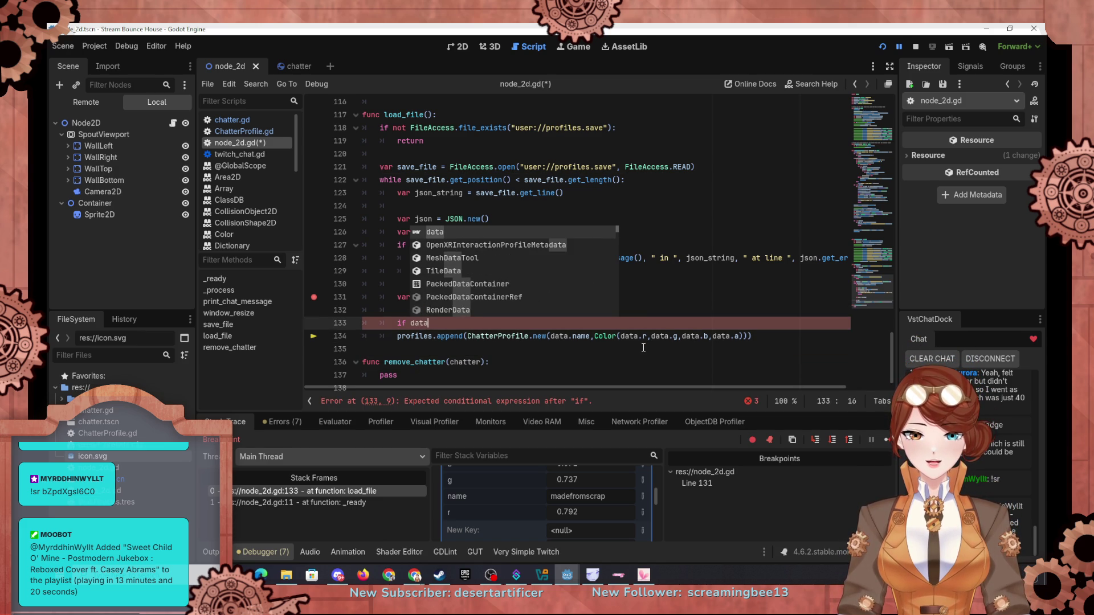
type(".size")
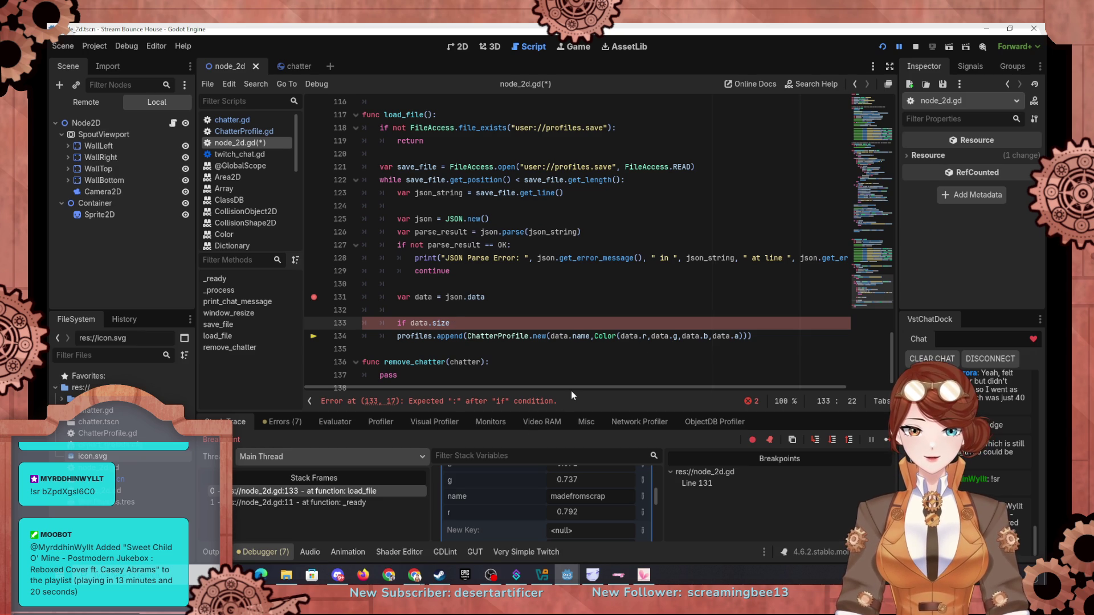
scroll(452, 504, "up", 3)
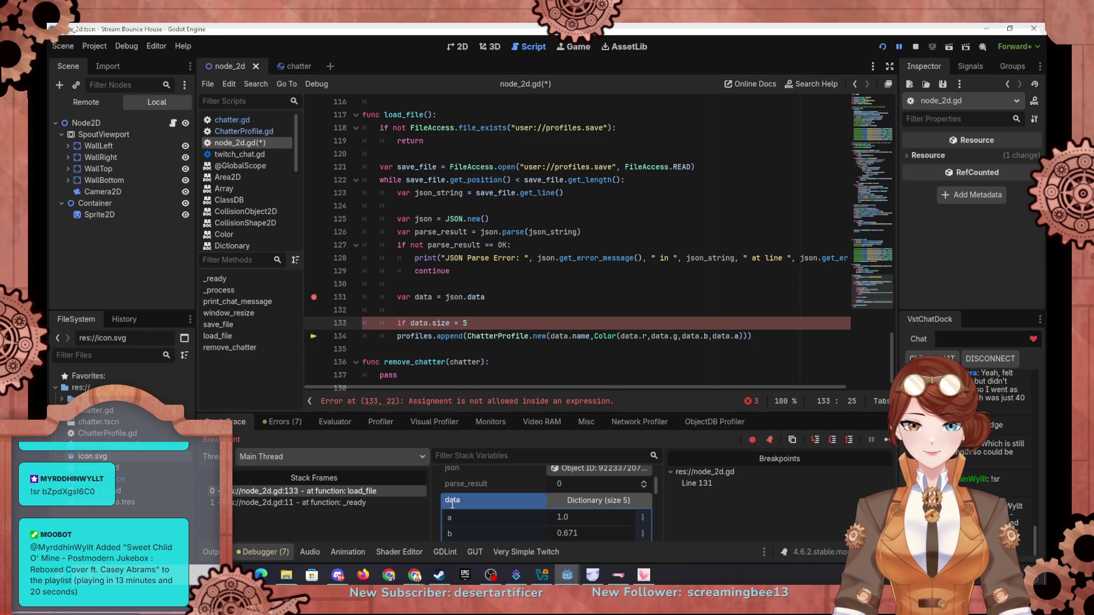
key("Down")
key("Home")
key("Tab")
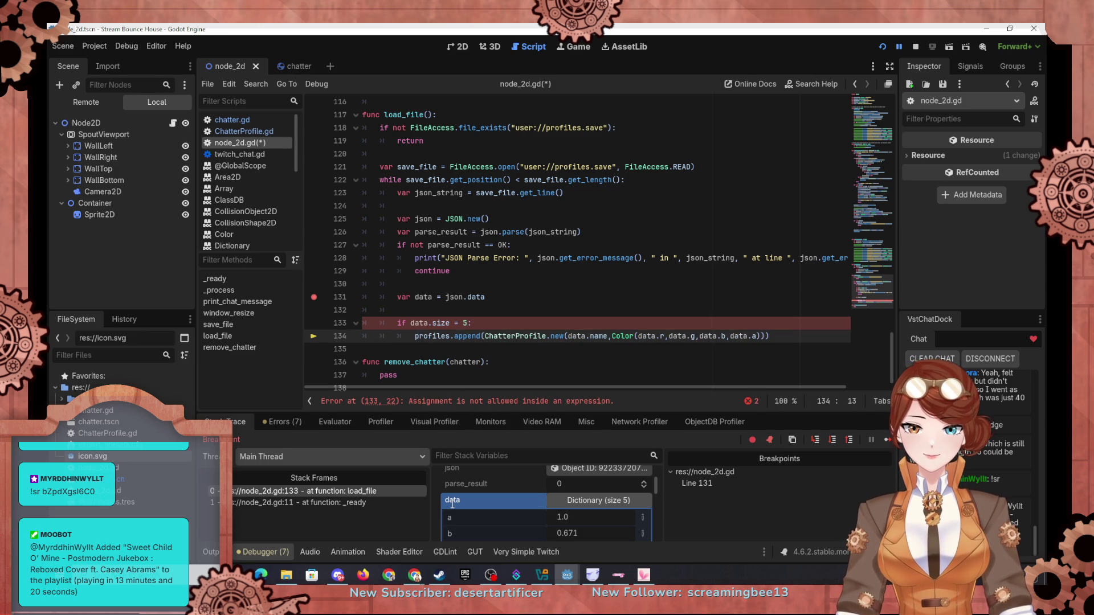
key("End")
key("Return")
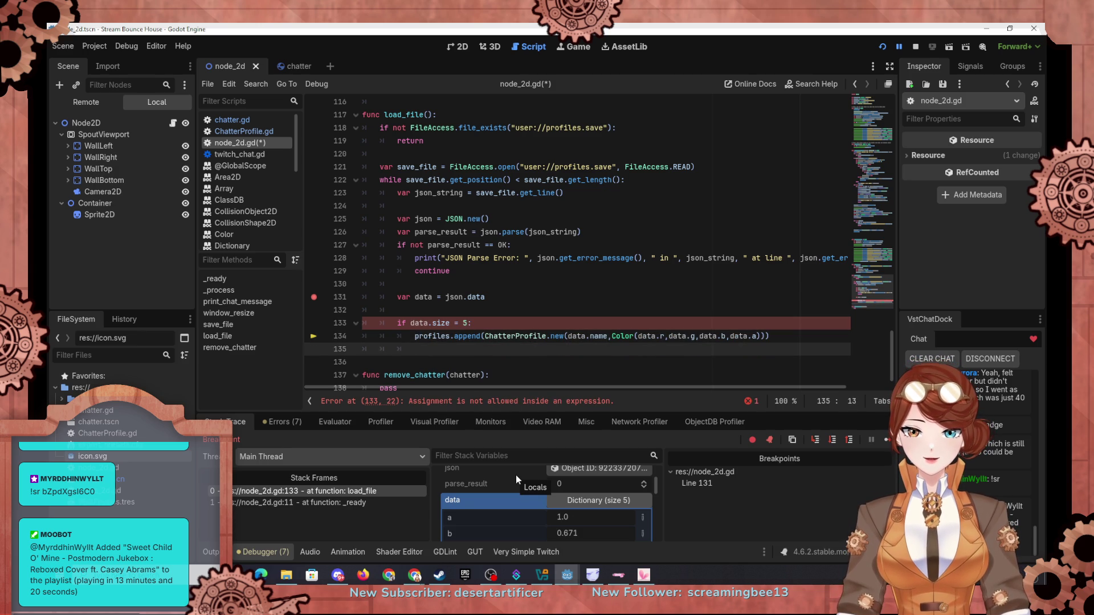
type("el")
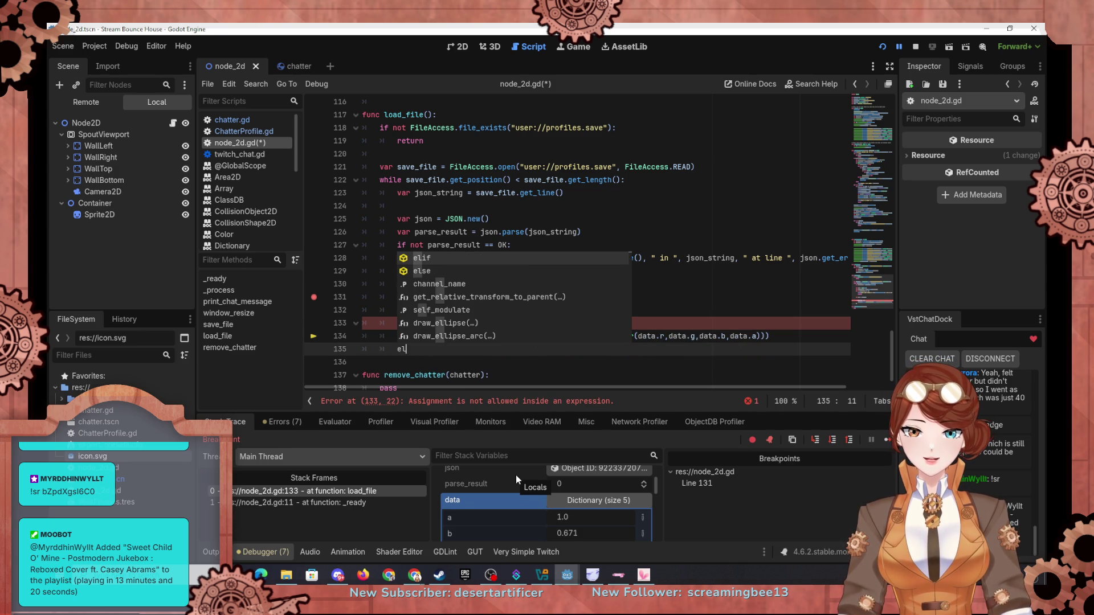
type("if ")
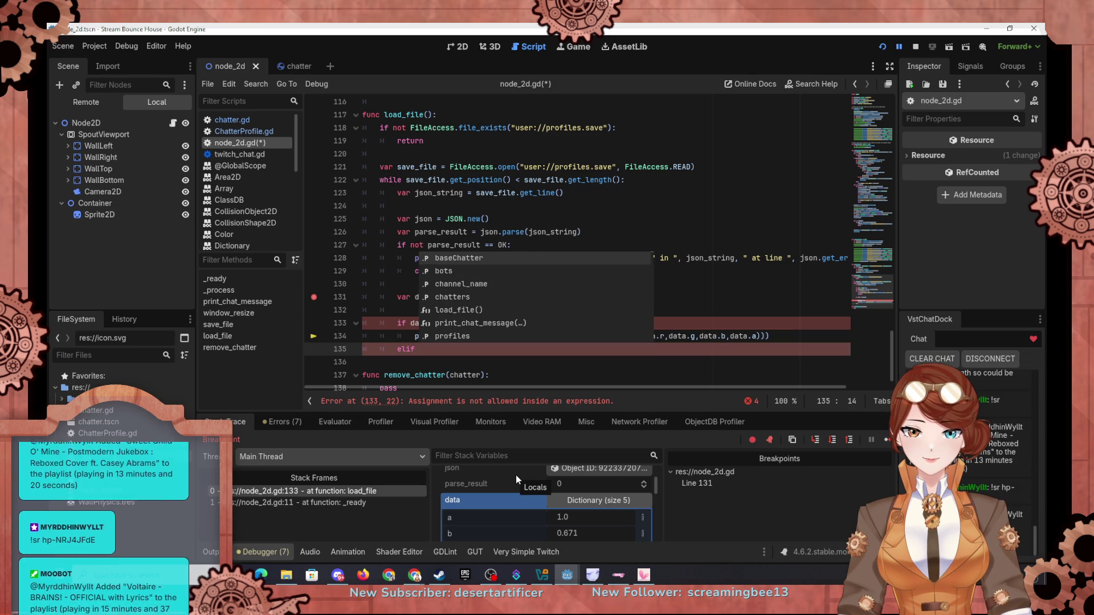
type("data.s")
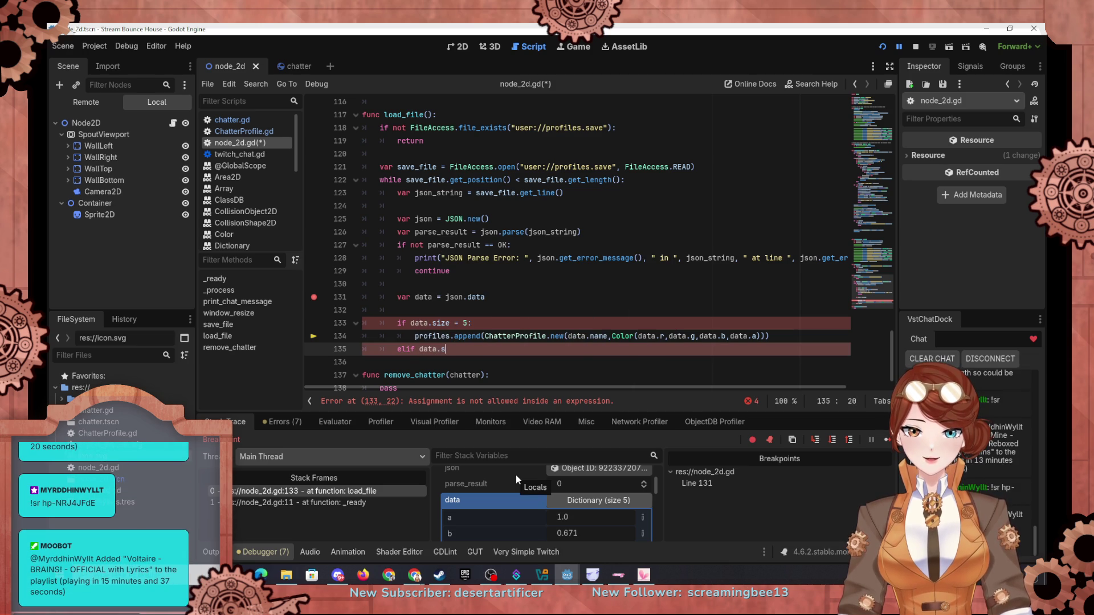
type("ize = 9:")
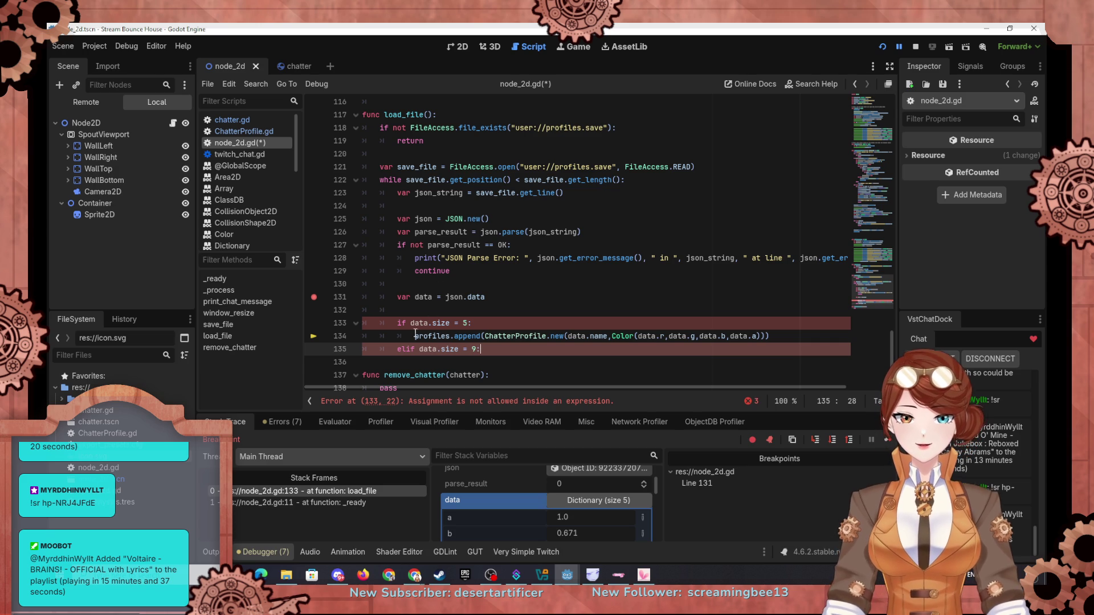
Copy the profiles.append statement from line 134 into the elif branch
left_click_drag(415, 336, 764, 336)
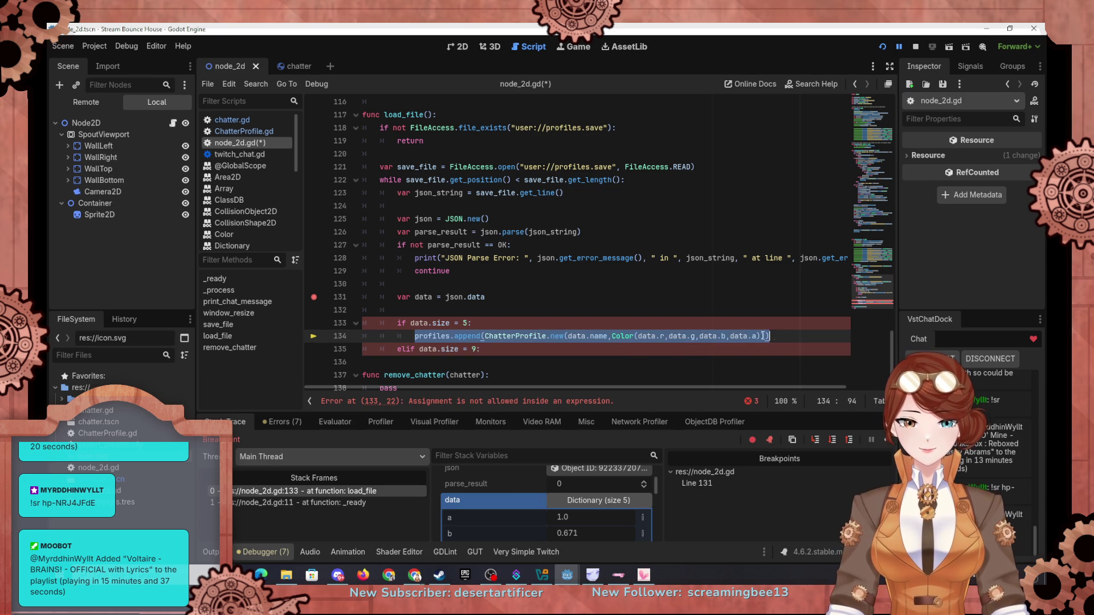
key("ctrl+c")
left_click(567, 349)
key("Return")
key("ctrl+v")
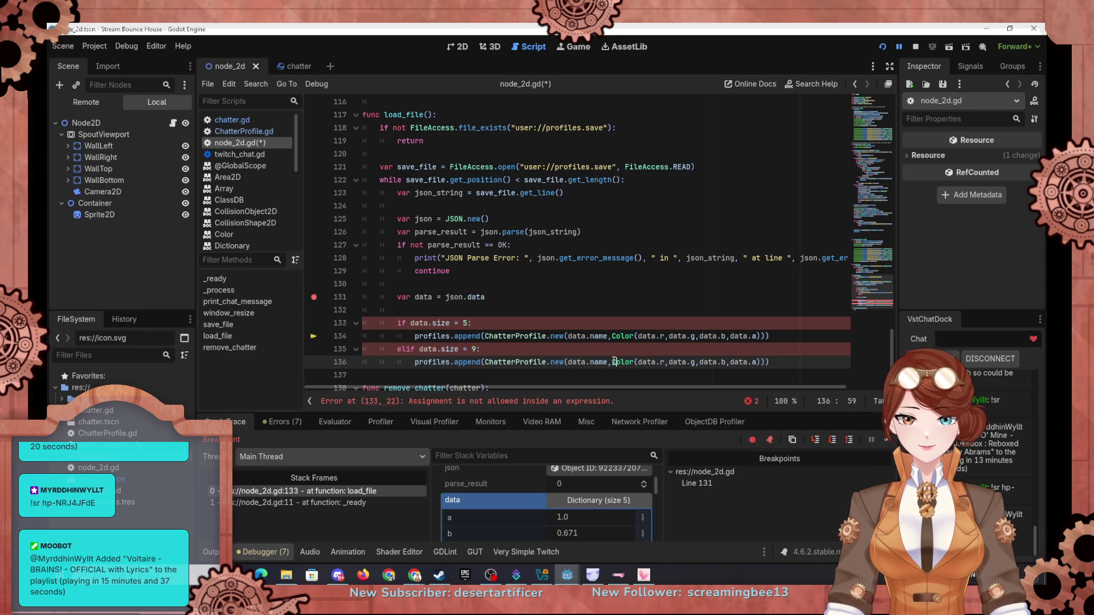
Add a second argument Color(data.sr,data.sg,data.sb,data.sa) to the duplicated ChatterProfile.new call
left_click_drag(614, 362, 760, 361)
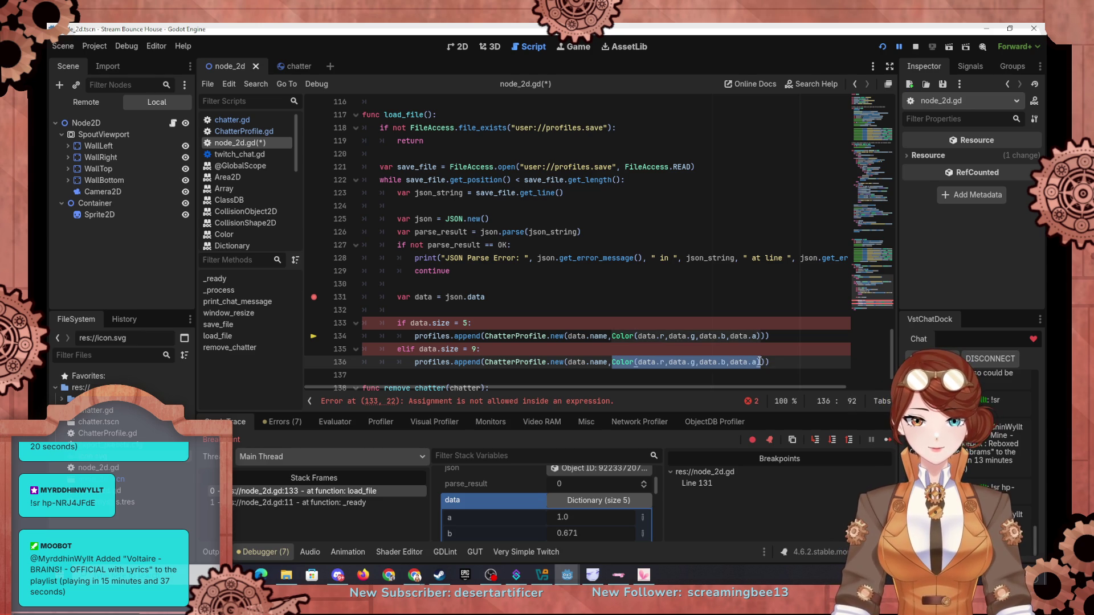
key("Right")
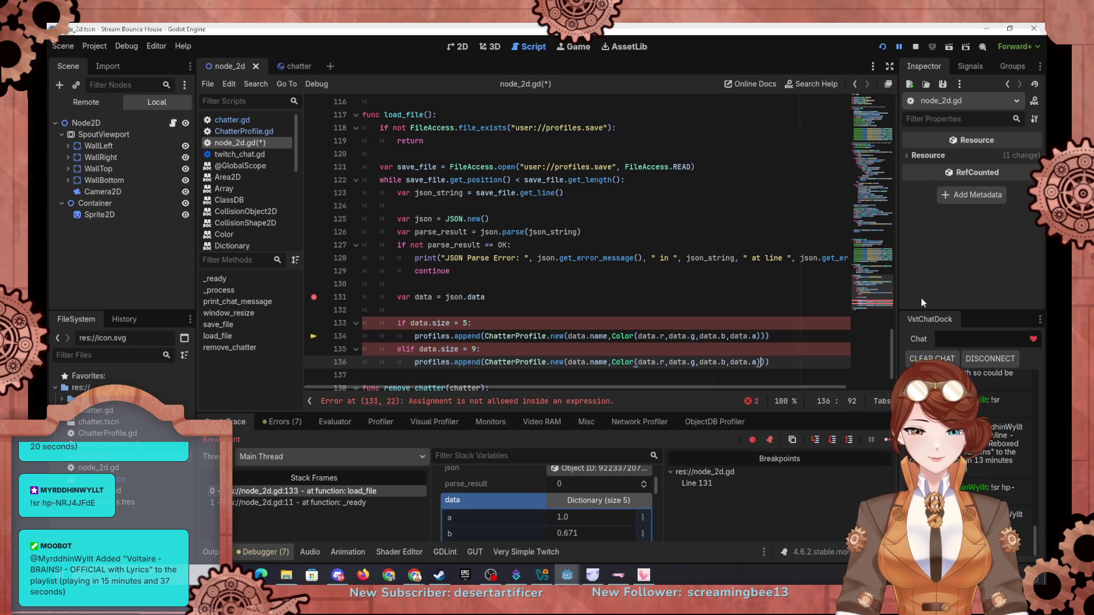
type(",")
key("ctrl+v")
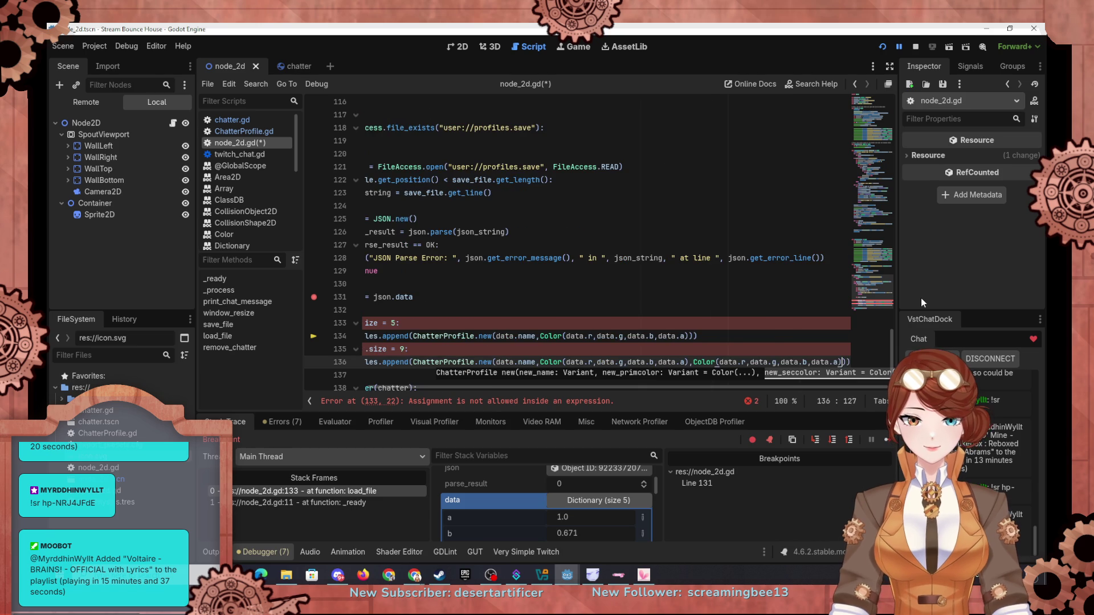
key("Left")
key("Left")
key("Left")
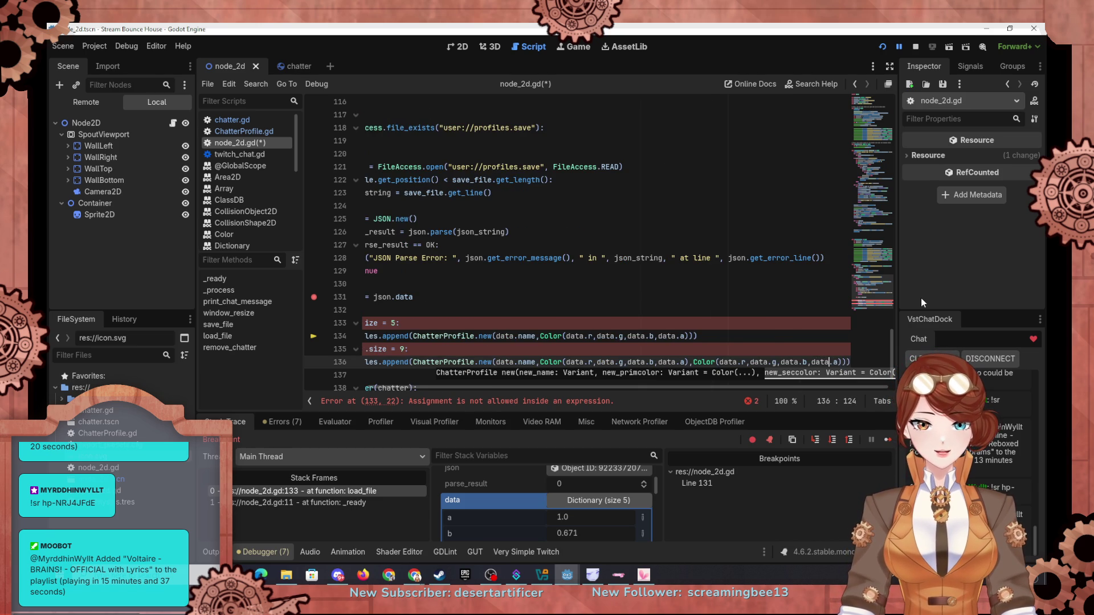
key("Right")
key("Right")
key("Right")
type("s")
key("Left")
key("Left")
key("Left")
key("Left")
key("Left")
type("s")
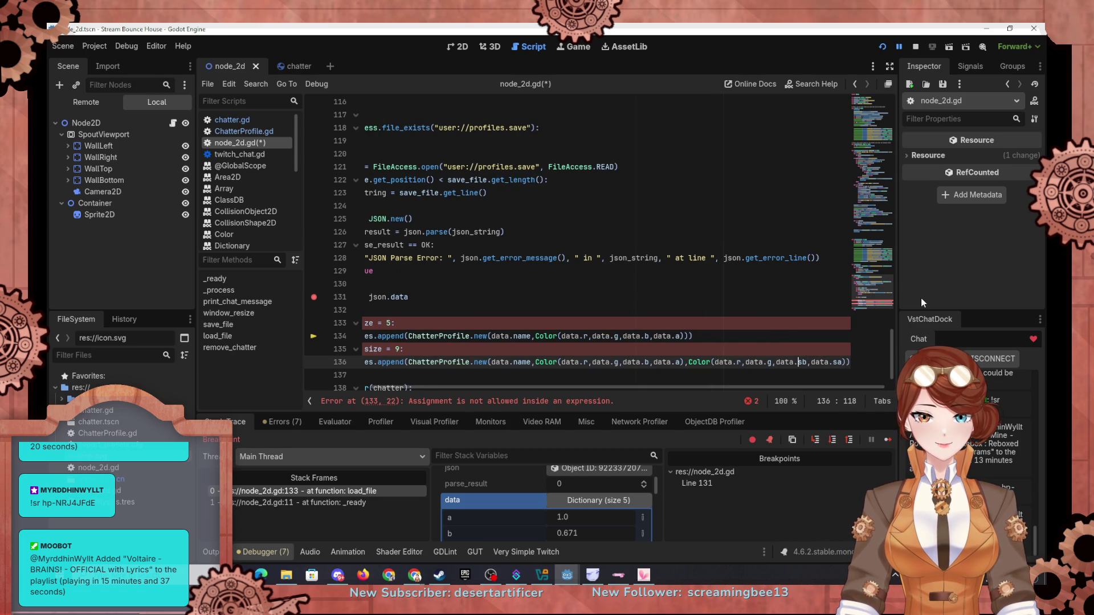
key("Left")
key("Left")
key("Left")
type("s")
key("Left")
key("Left")
key("Left")
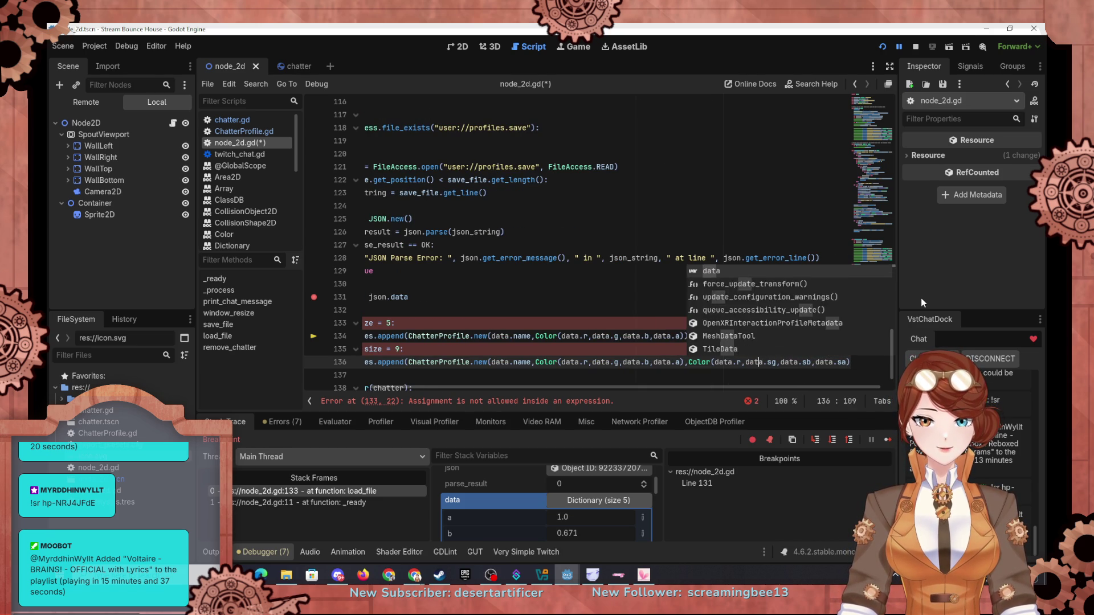
type("s")
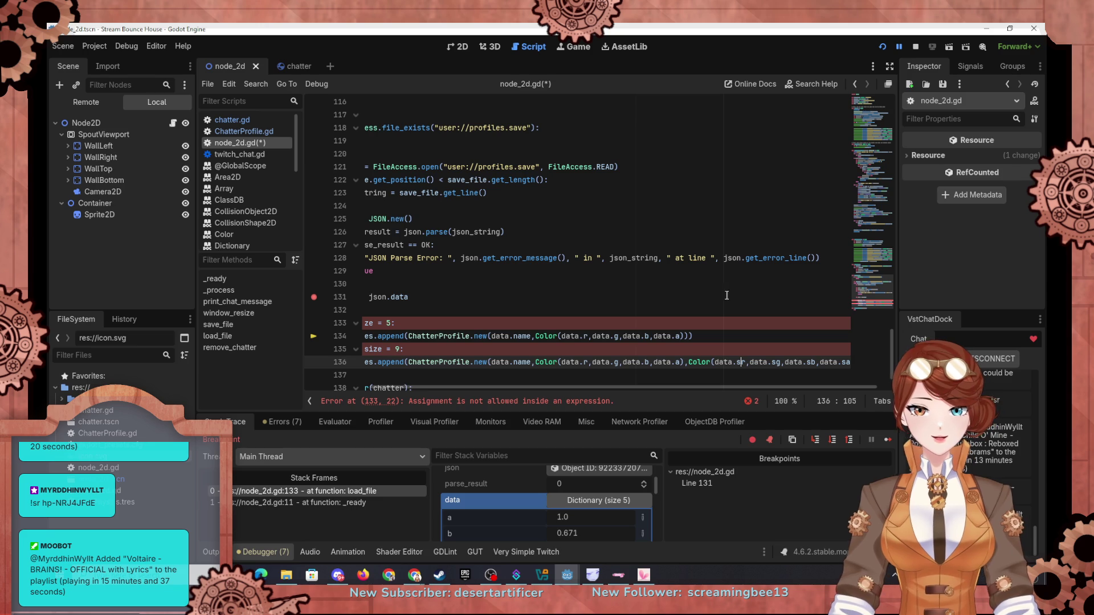
scroll(699, 256, "left", 3)
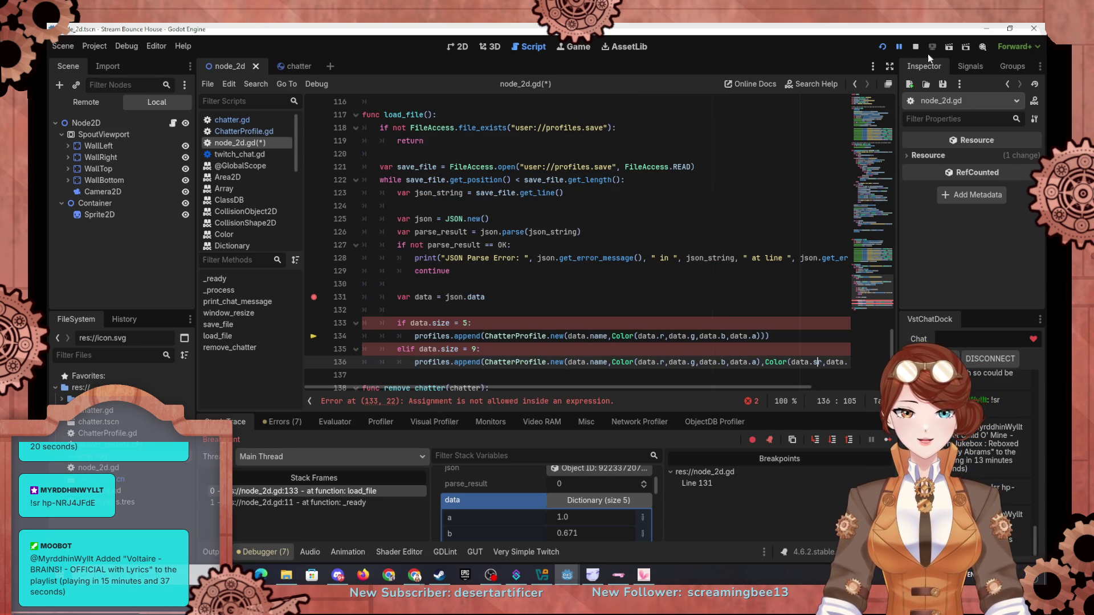
Restart the game and change the size checks on lines 133 and 135 from = to ==
left_click(887, 47)
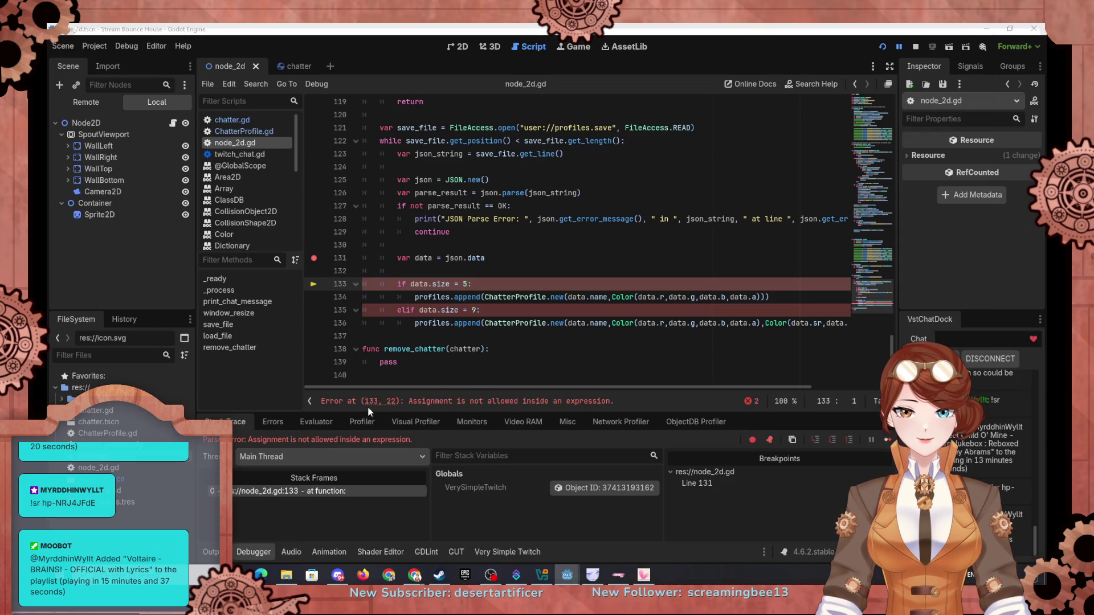
left_click(455, 283)
type("=")
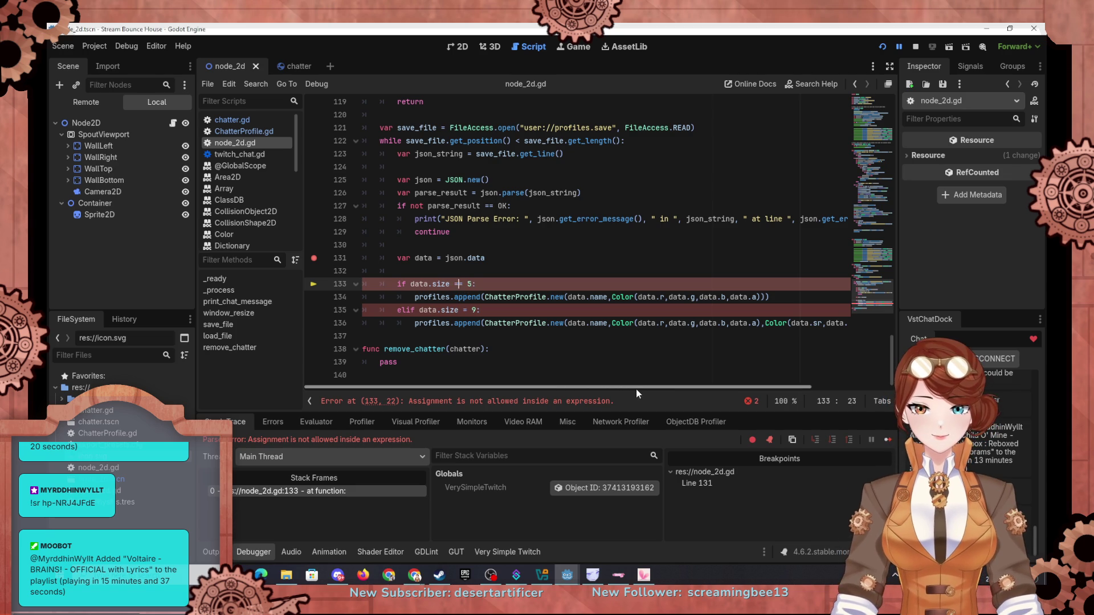
key("Down")
key("Down")
type("=")
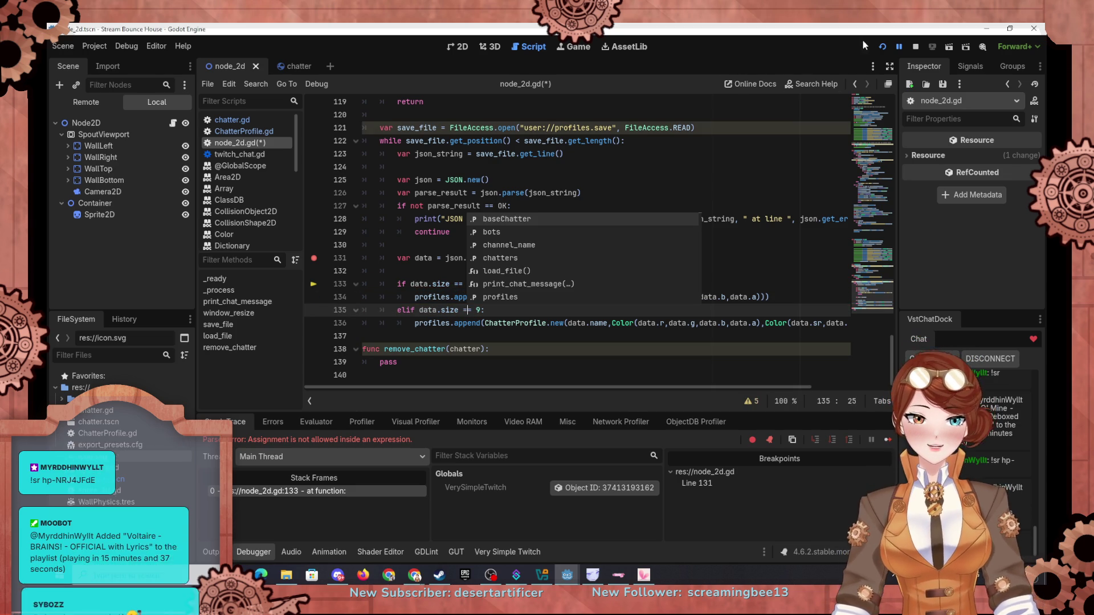
Rerun the project and step over twice until the Dictionary 'size' access error appears
left_click(884, 48)
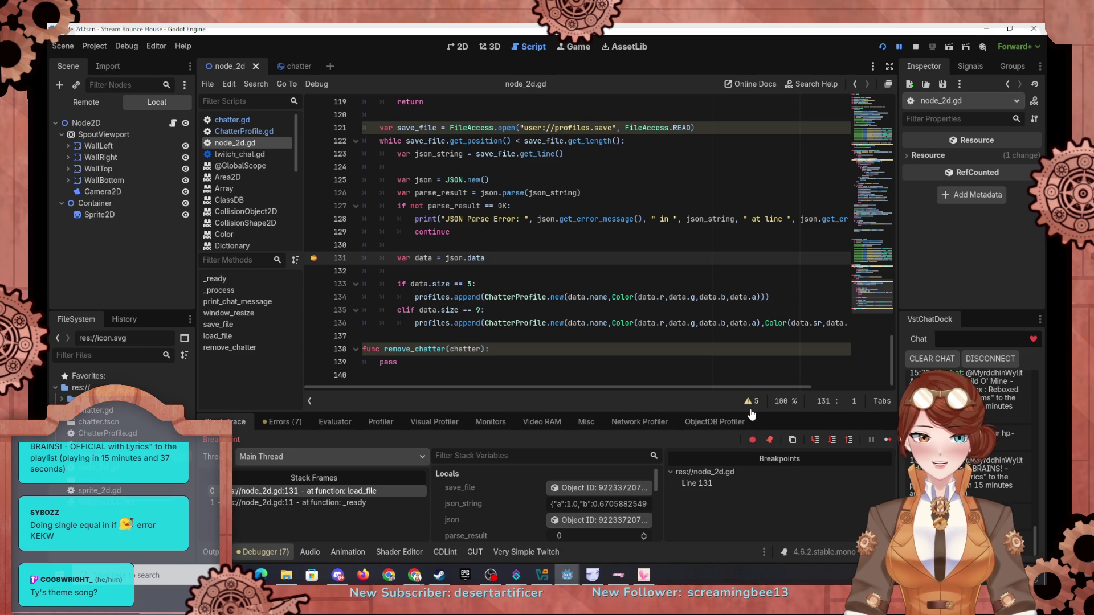
left_click(832, 440)
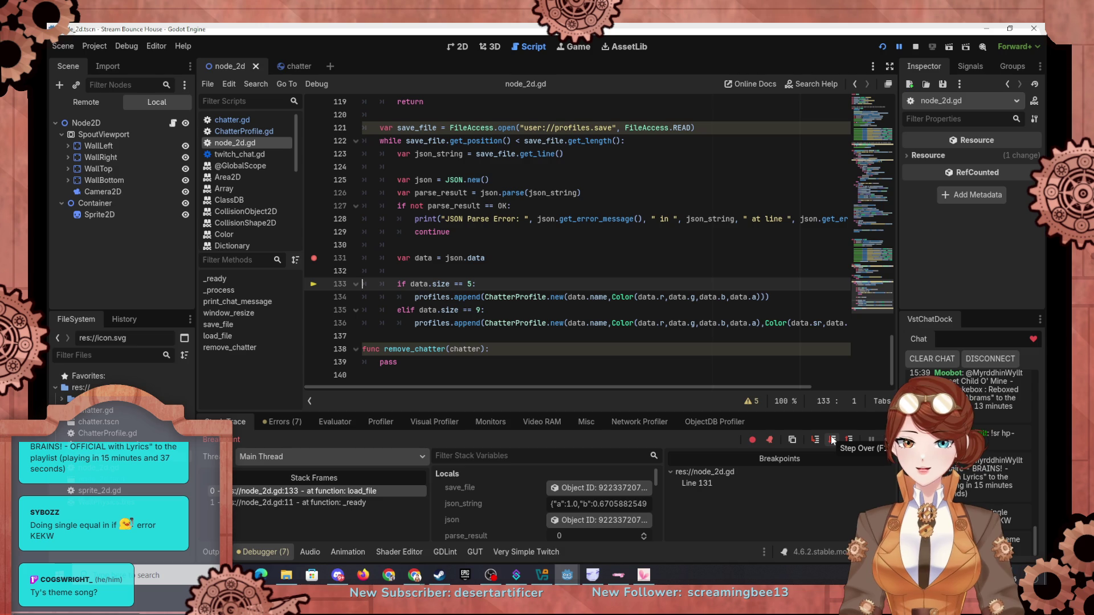
left_click(833, 440)
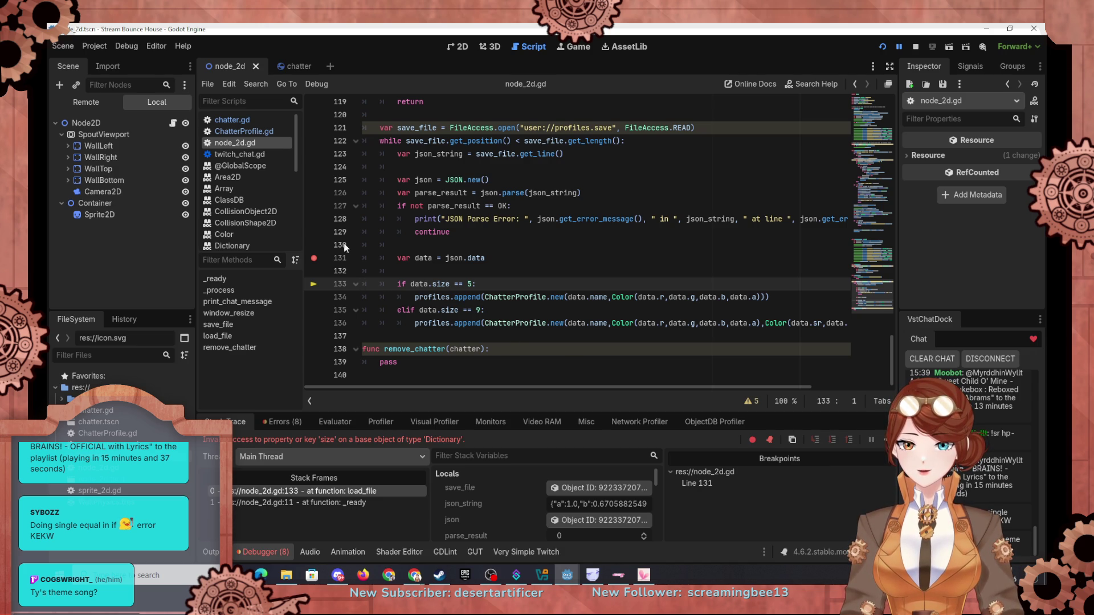
scroll(248, 217, "down", 1)
Open the Dictionary class reference and scroll through Methods to size(), which returns int
left_click(249, 230)
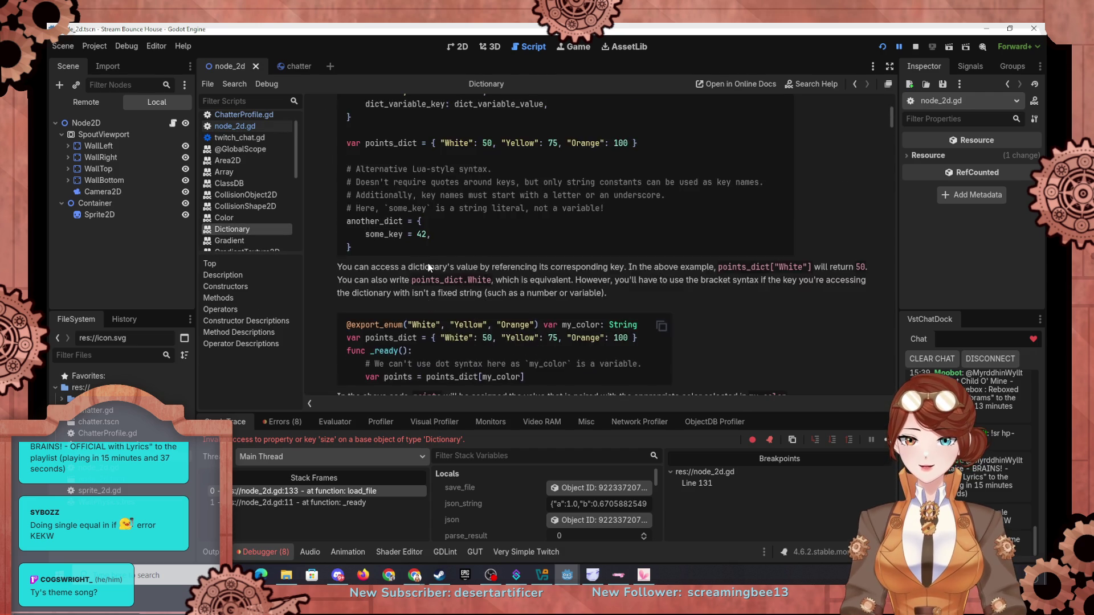
scroll(428, 267, "down", 10)
scroll(428, 266, "down", 4)
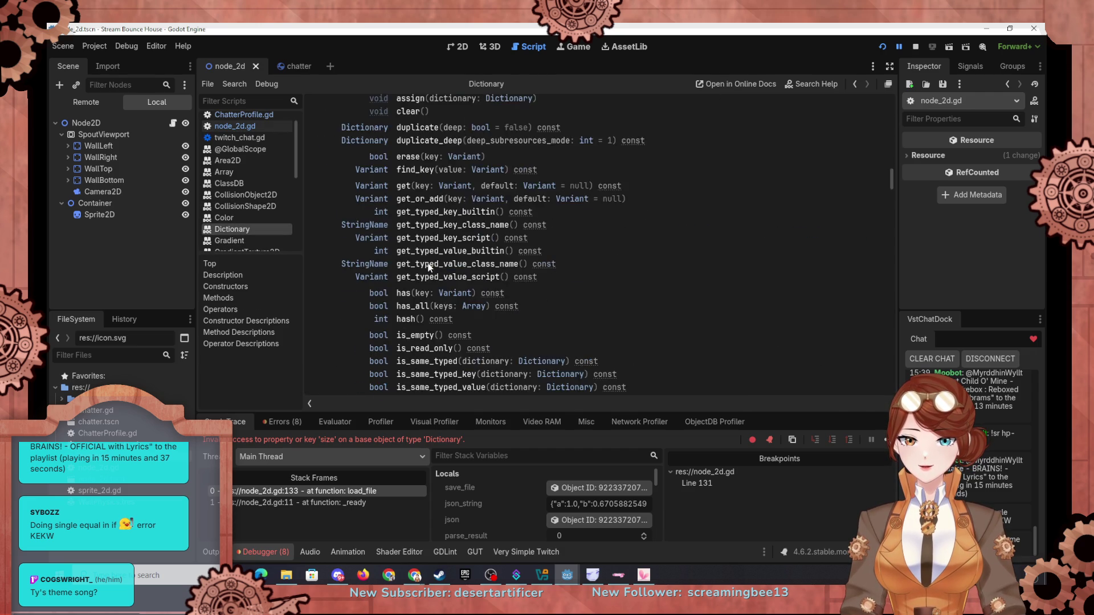
scroll(429, 267, "up", 3)
scroll(446, 264, "down", 3)
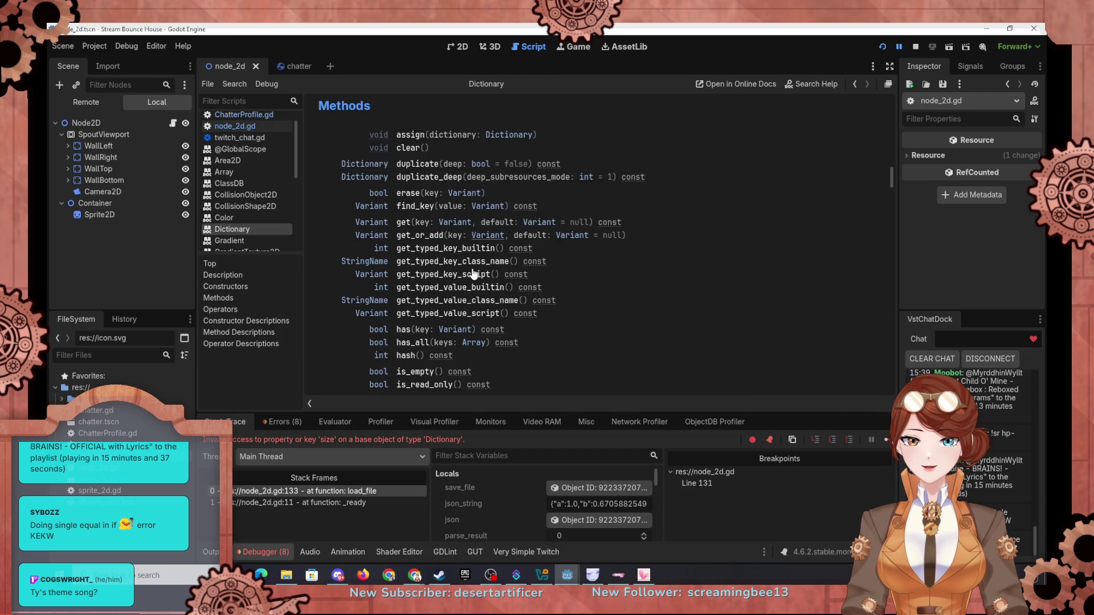
scroll(566, 271, "down", 5)
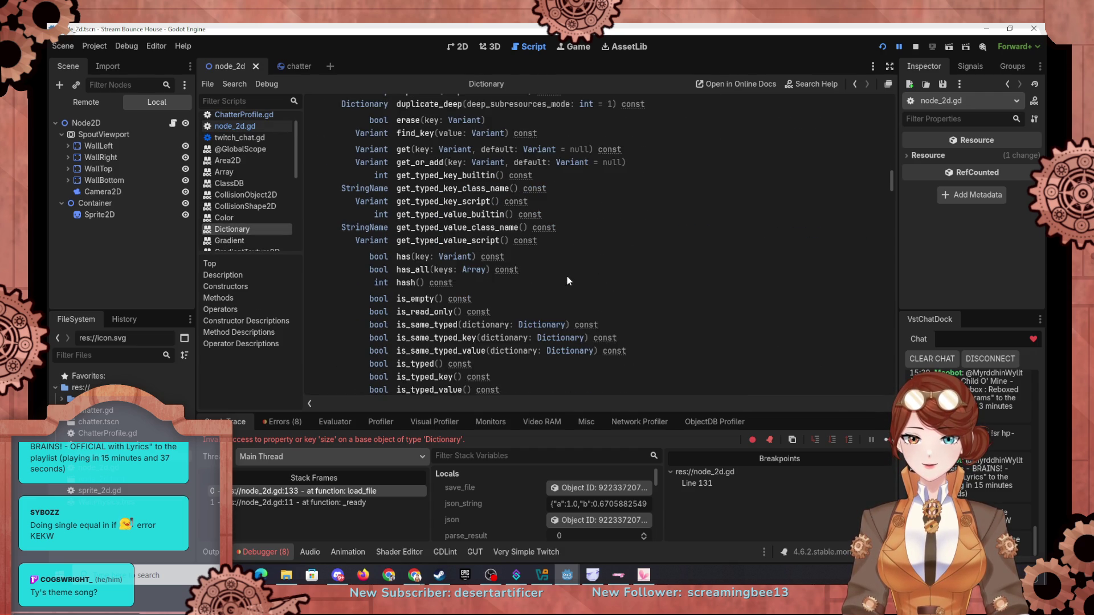
scroll(568, 283, "down", 2)
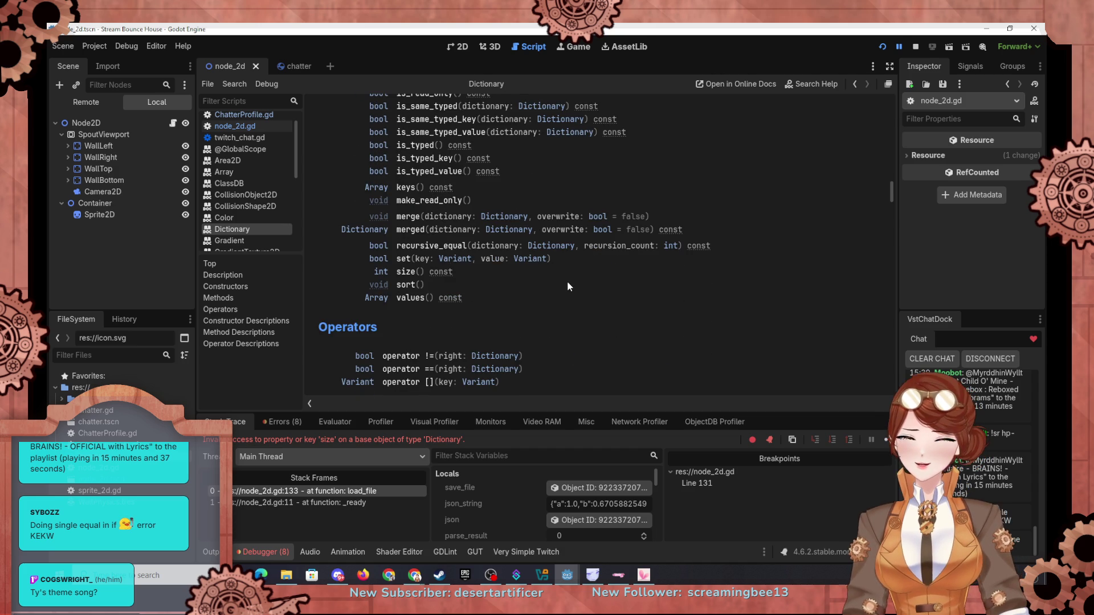
scroll(574, 268, "down", 1)
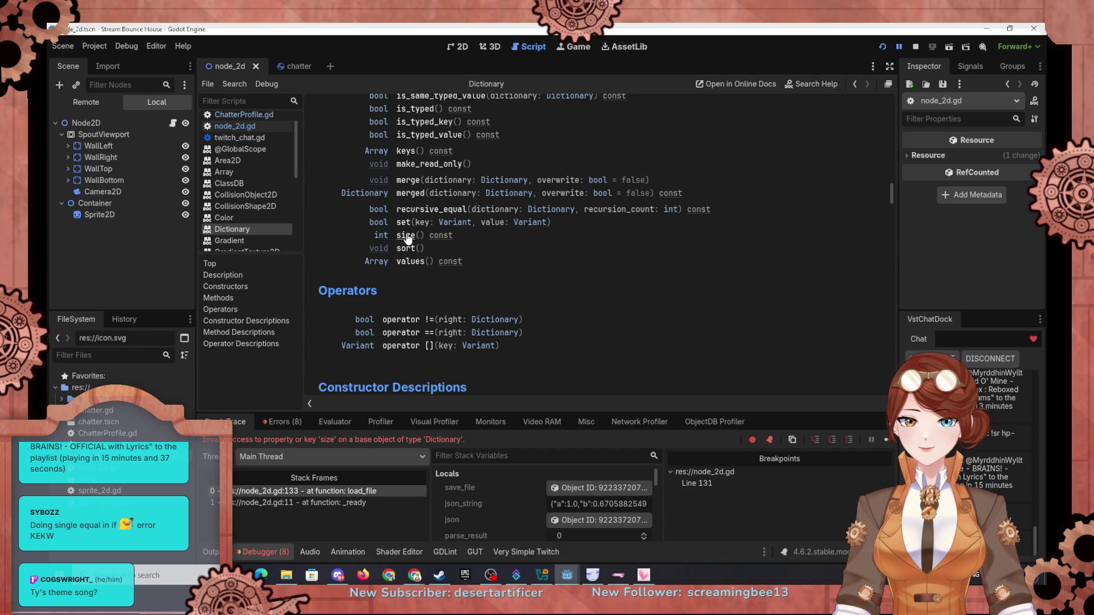
scroll(406, 238, "down", 3)
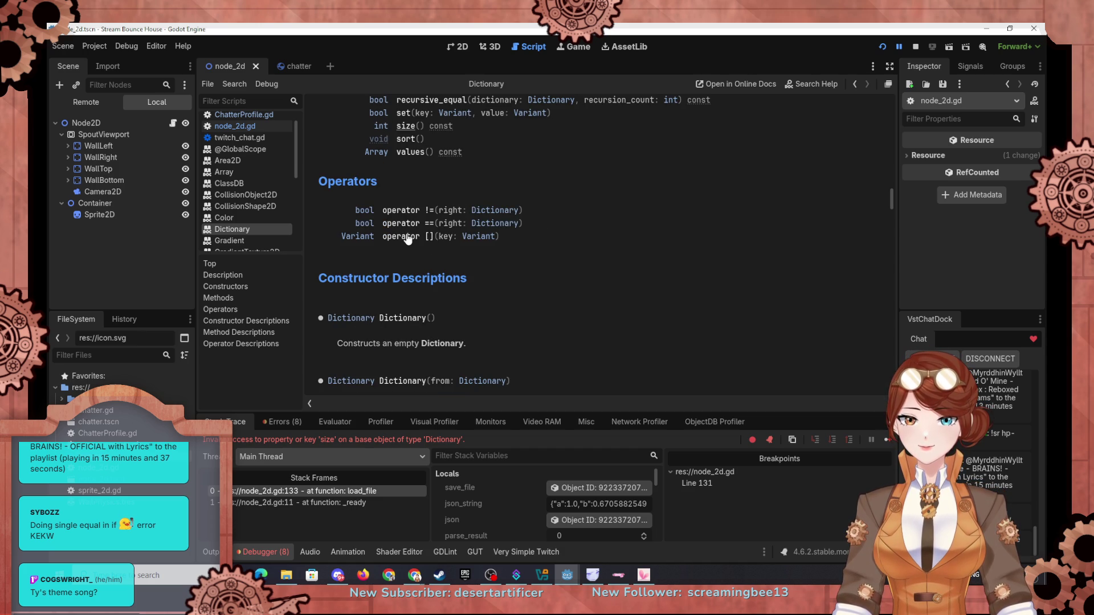
In node_2d.gd, make both checks on lines 133 and 135 call data.size()
left_click(235, 127)
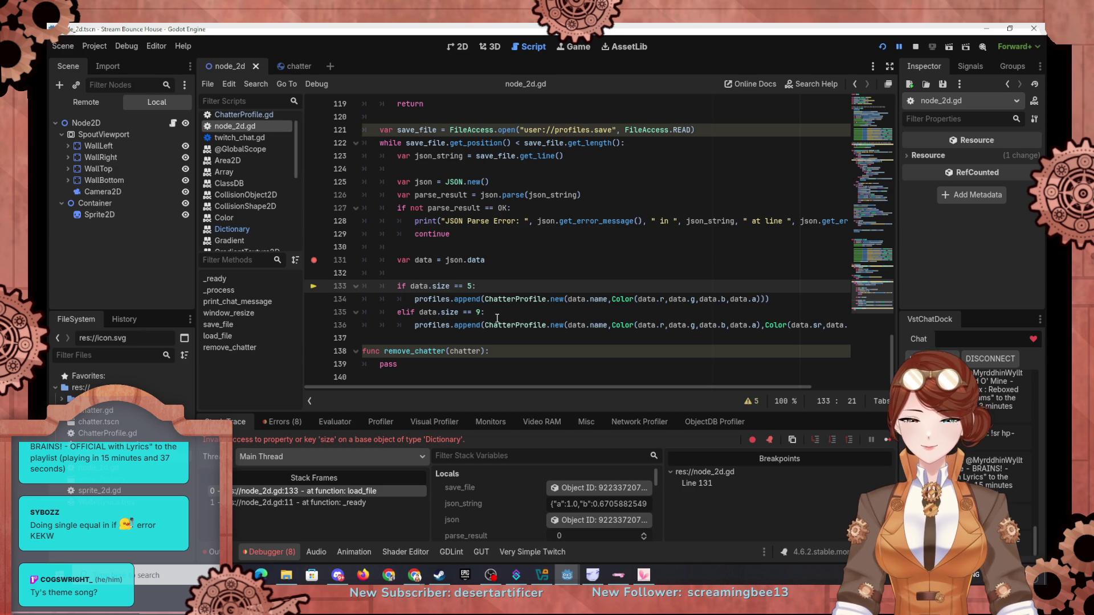
type("()")
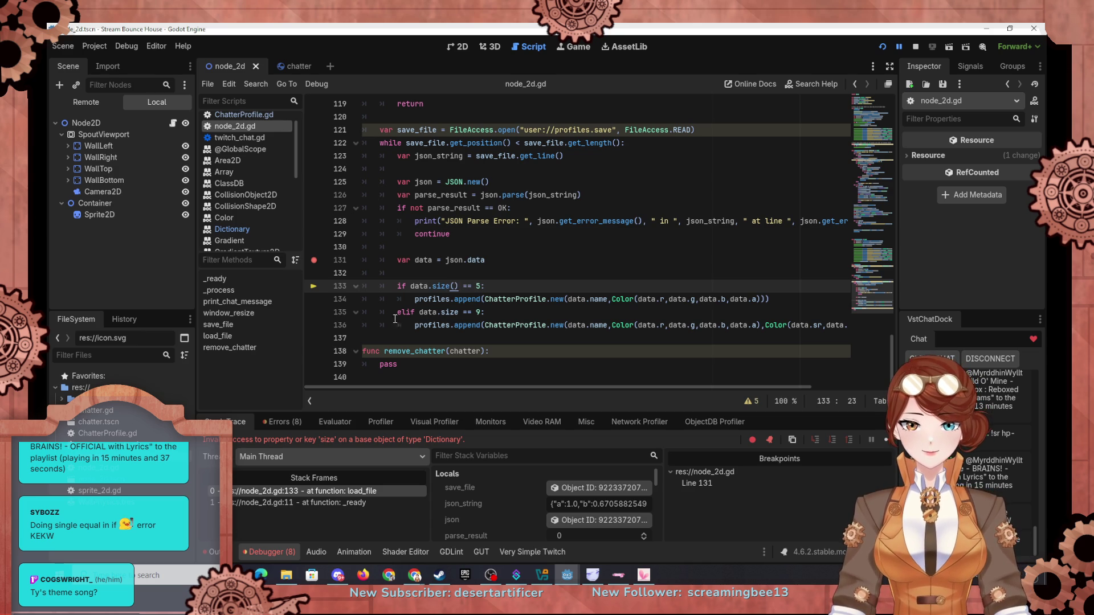
key("Down")
key("Down")
type("(")
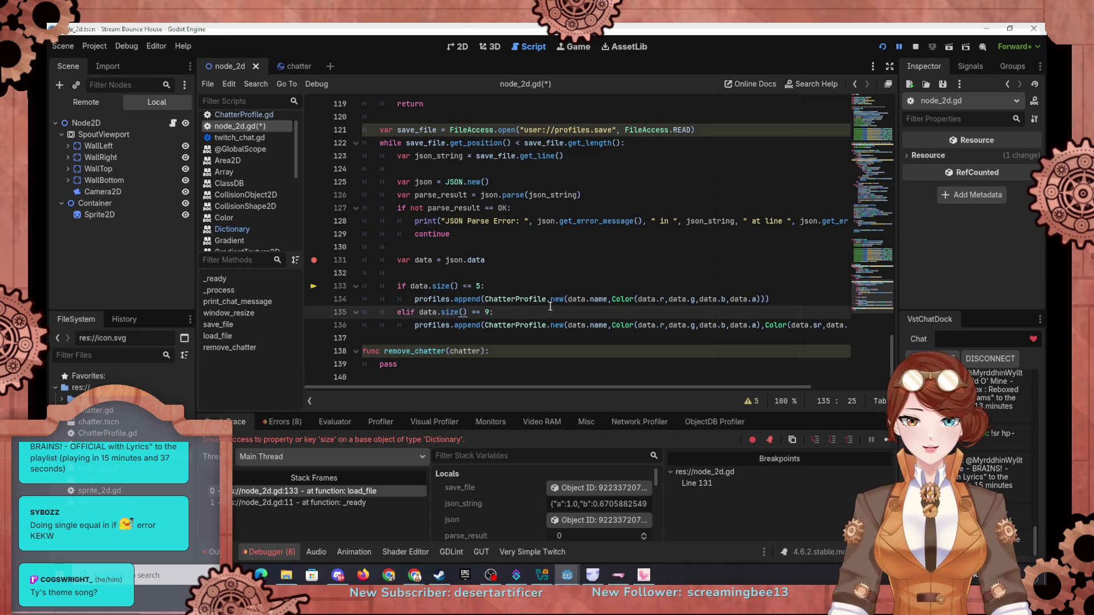
Rerun the project and step over twice so execution moves from line 133 to 134
left_click(882, 47)
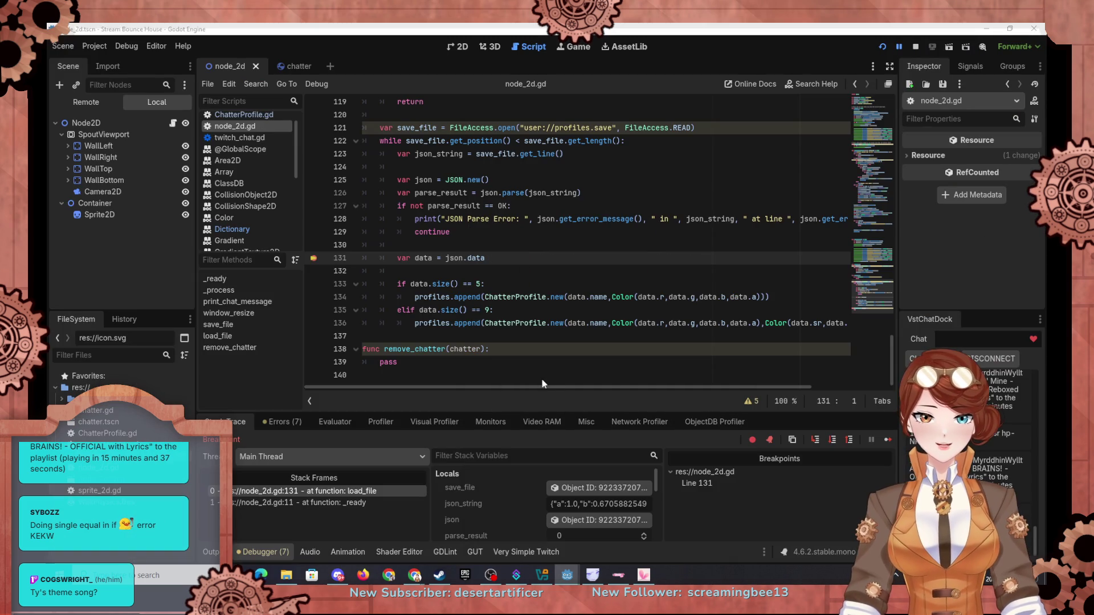
left_click(832, 441)
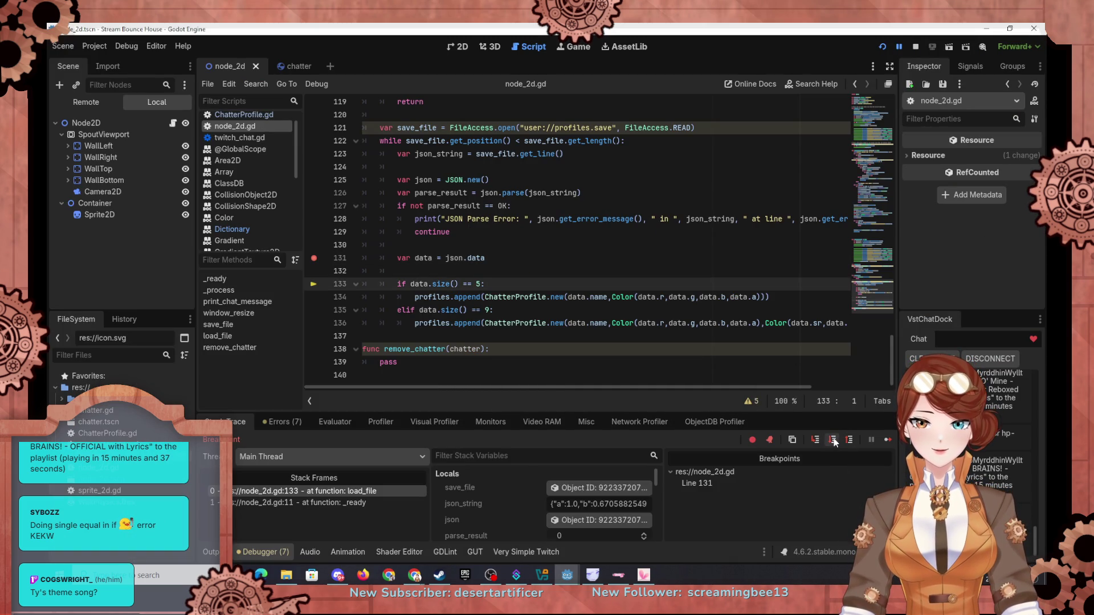
left_click(834, 440)
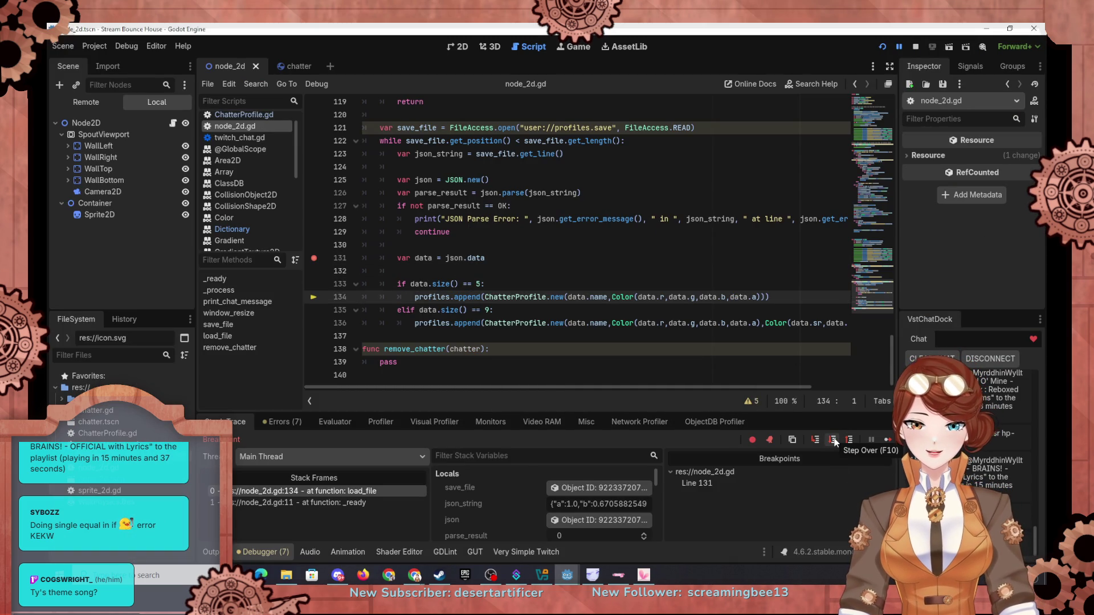
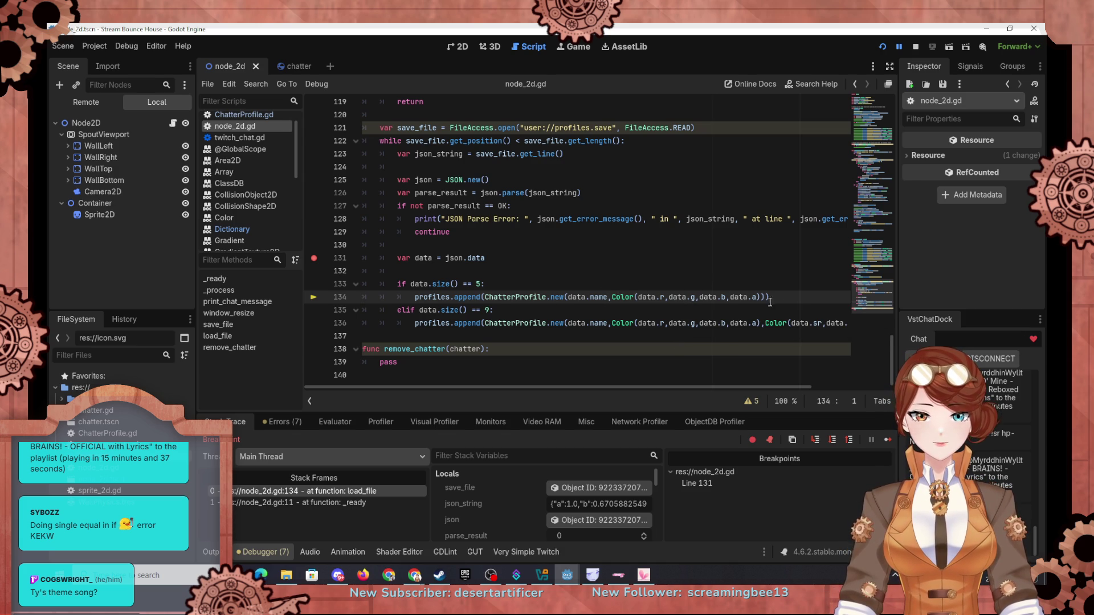
In ChatterProfile.gd's _init line, delete the space before new_seccolor
left_click(286, 66)
left_click(242, 131)
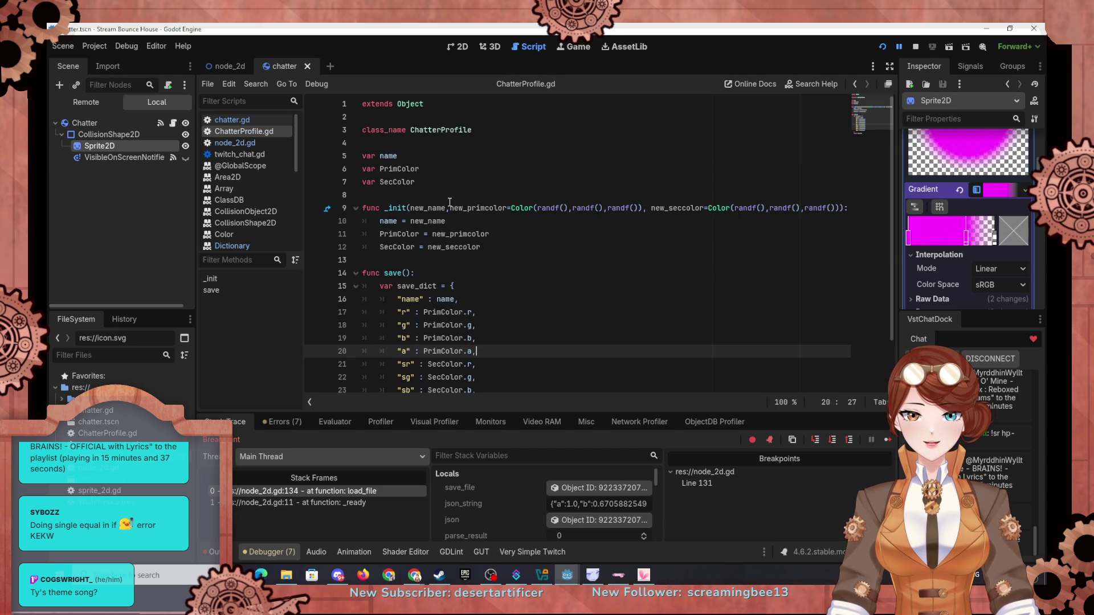
left_click(649, 208)
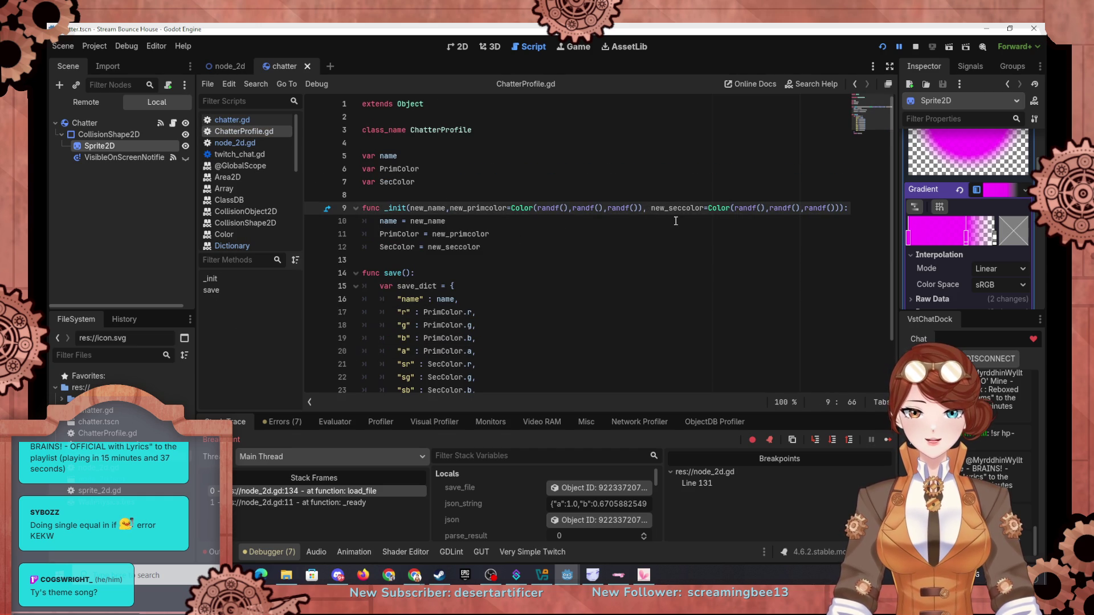
key("Delete")
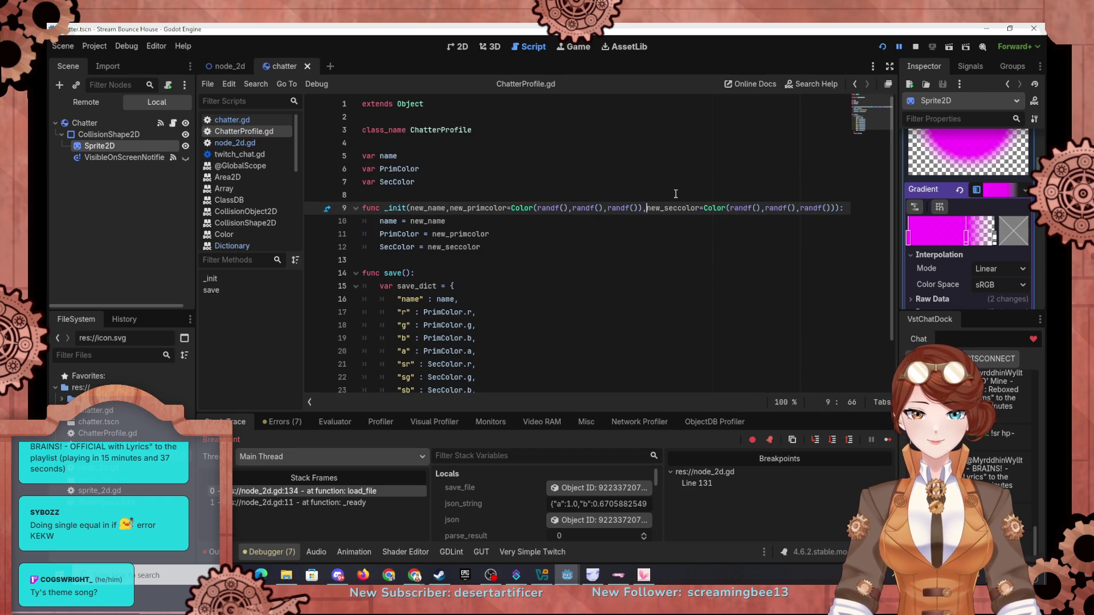
In node_2d.gd, step through load_file to line 131 and clear that line's breakpoint
left_click(223, 66)
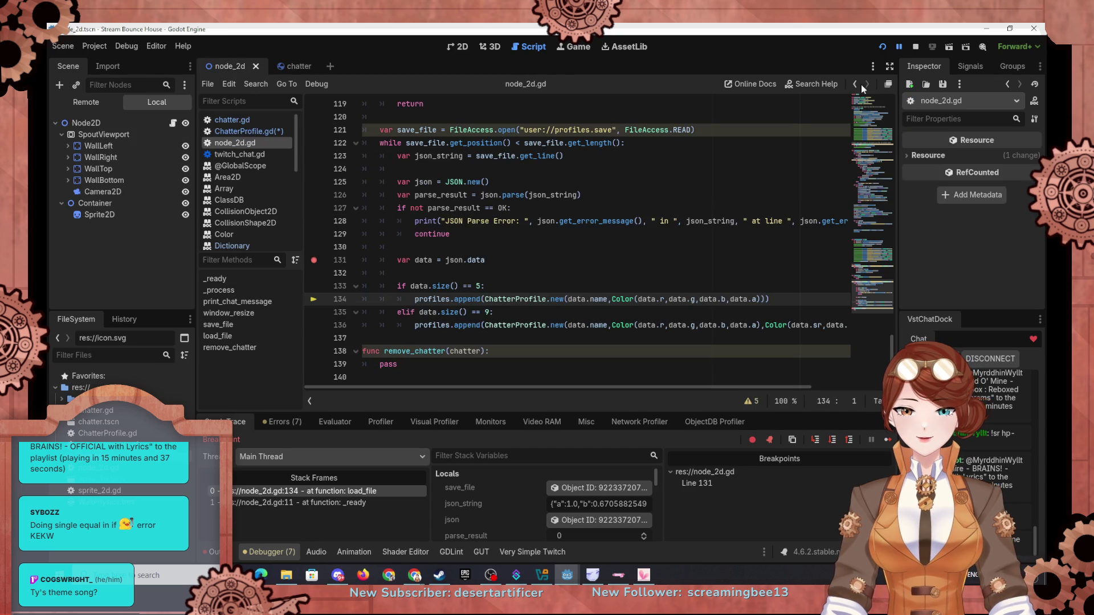
left_click(833, 440)
left_click(833, 440)
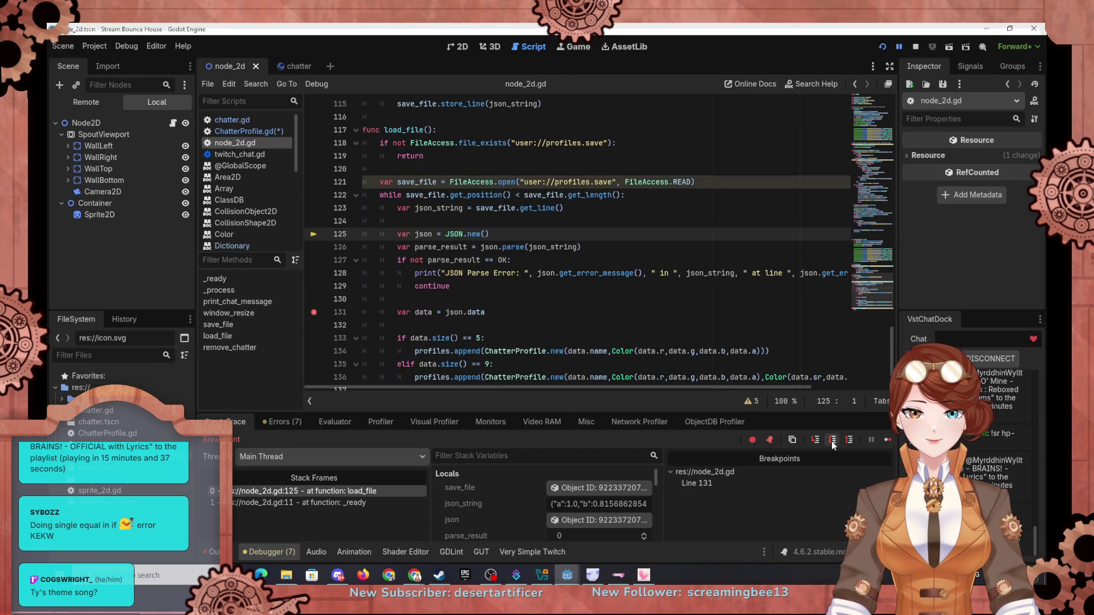
left_click(832, 440)
left_click(833, 440)
left_click(833, 440)
left_click(313, 258)
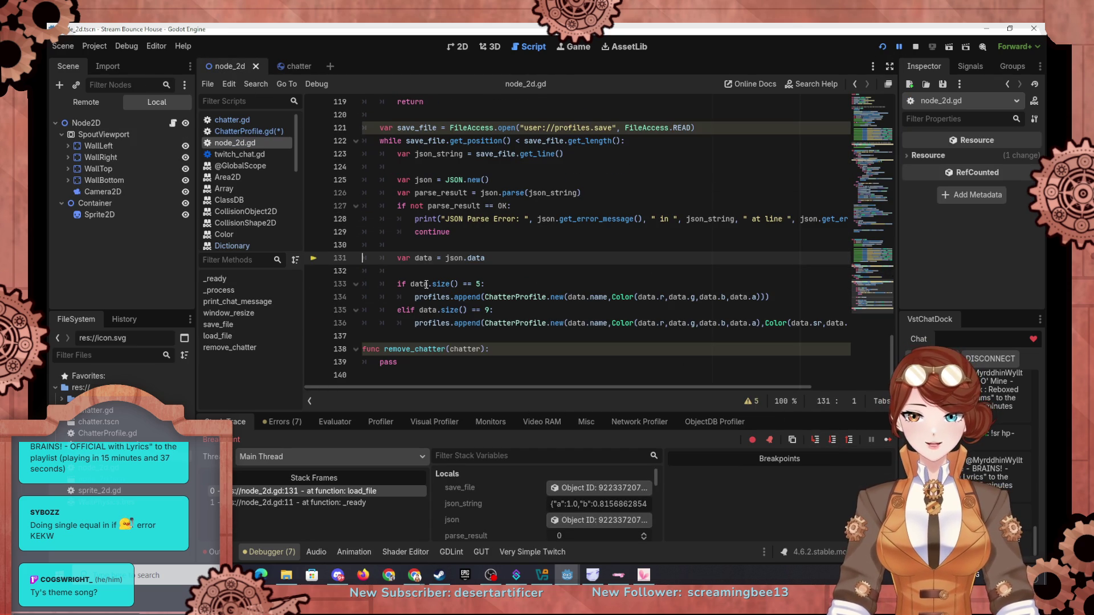
Resume the game and change i.color to i.PrimColor on line 84
key("F12")
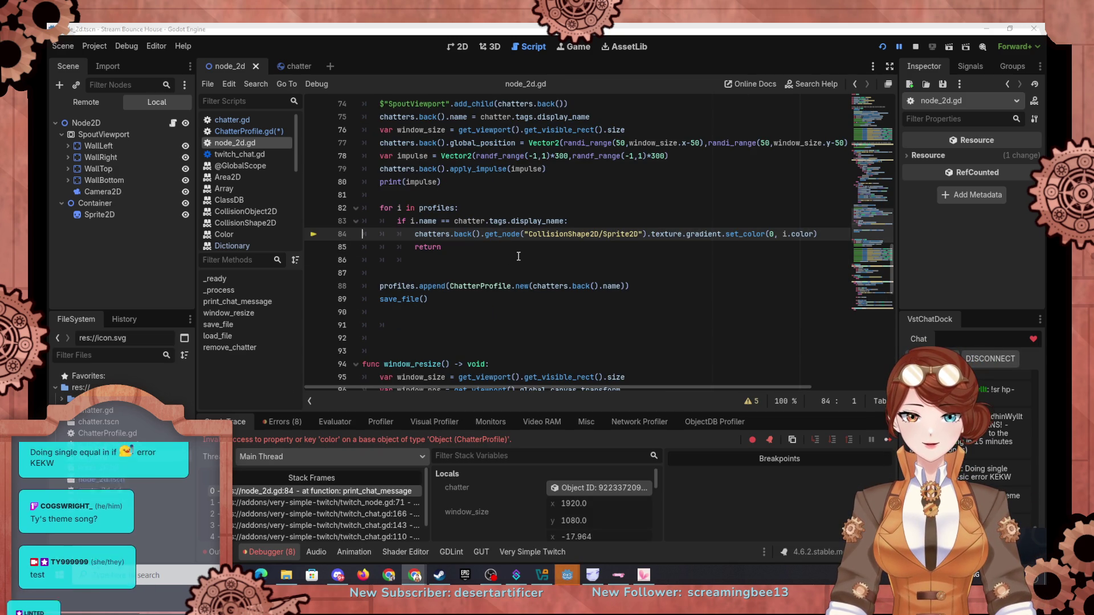
scroll(501, 255, "up", 2)
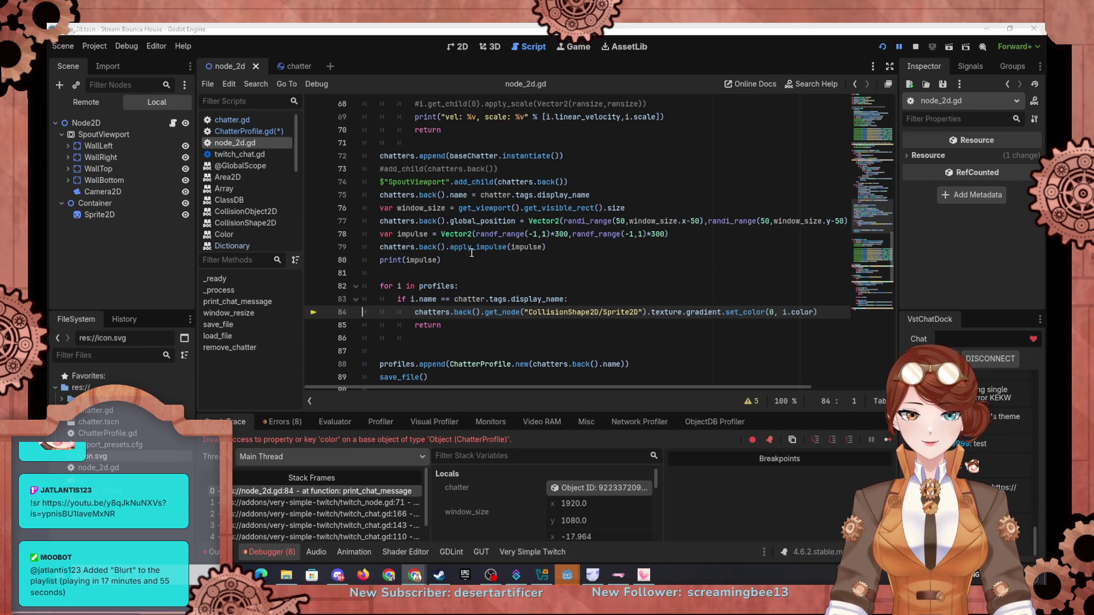
left_click(796, 313)
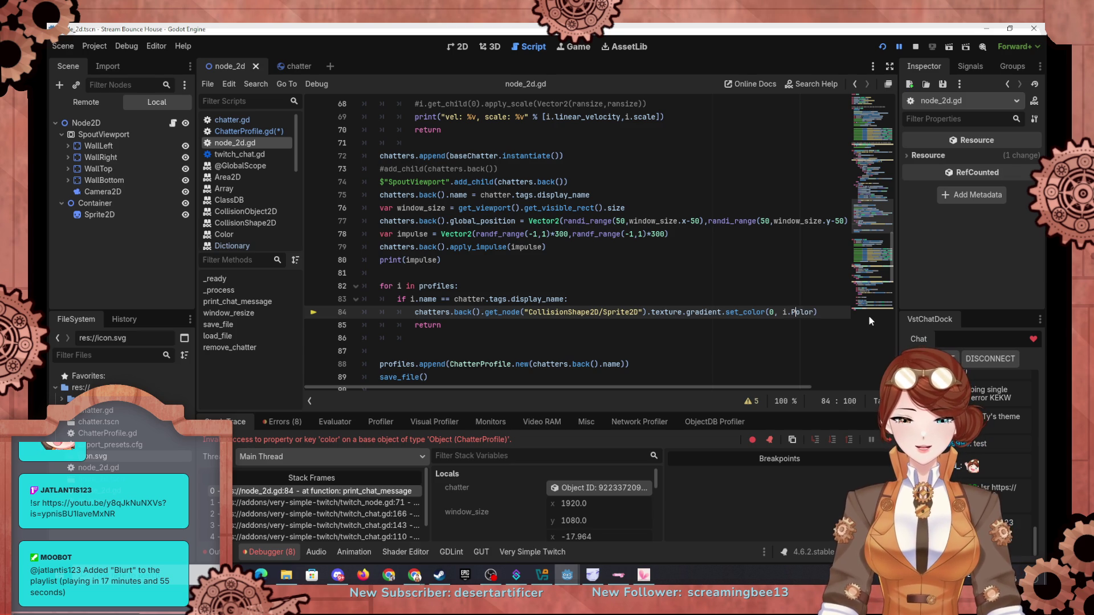
type("rimC")
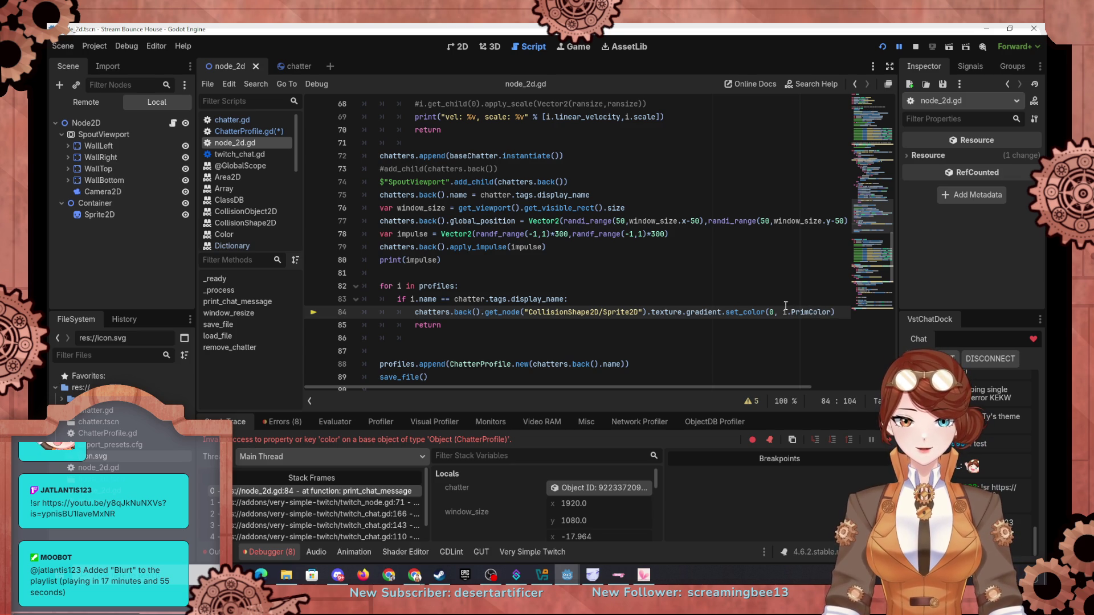
Duplicate line 84 as set_color(1, i.SecColor) and relaunch the game
left_click_drag(416, 312, 837, 312)
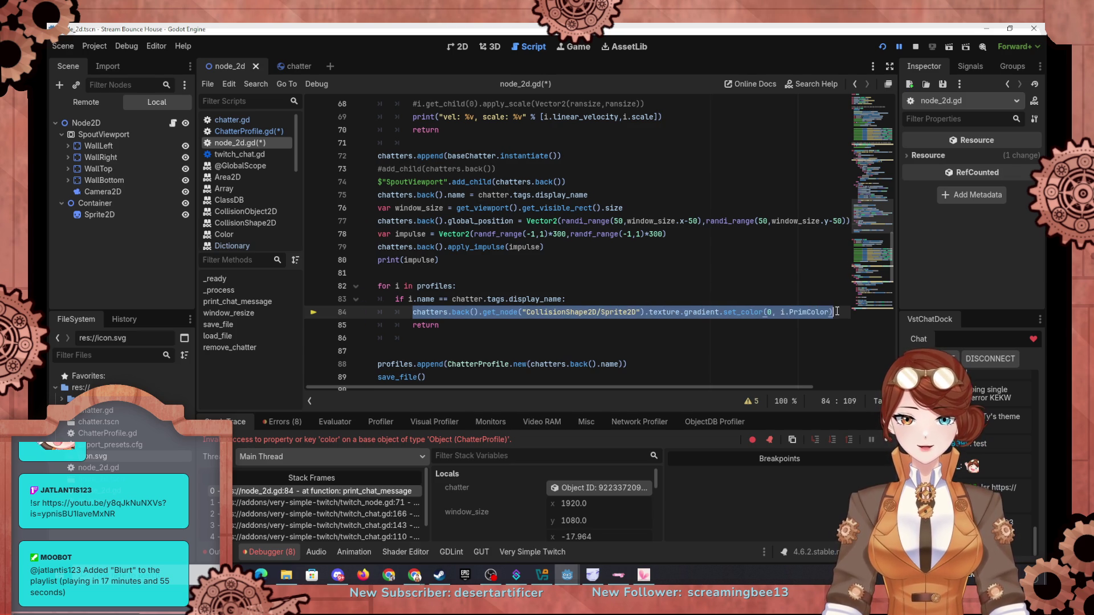
key("ctrl+c")
key("End")
key("Return")
key("ctrl+v")
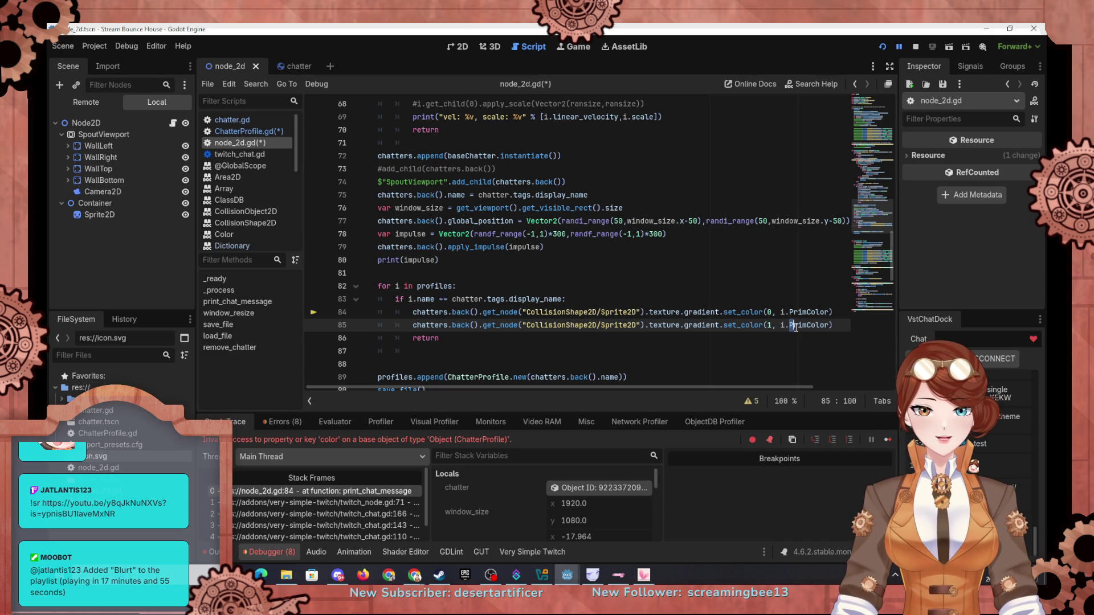
type("Sec")
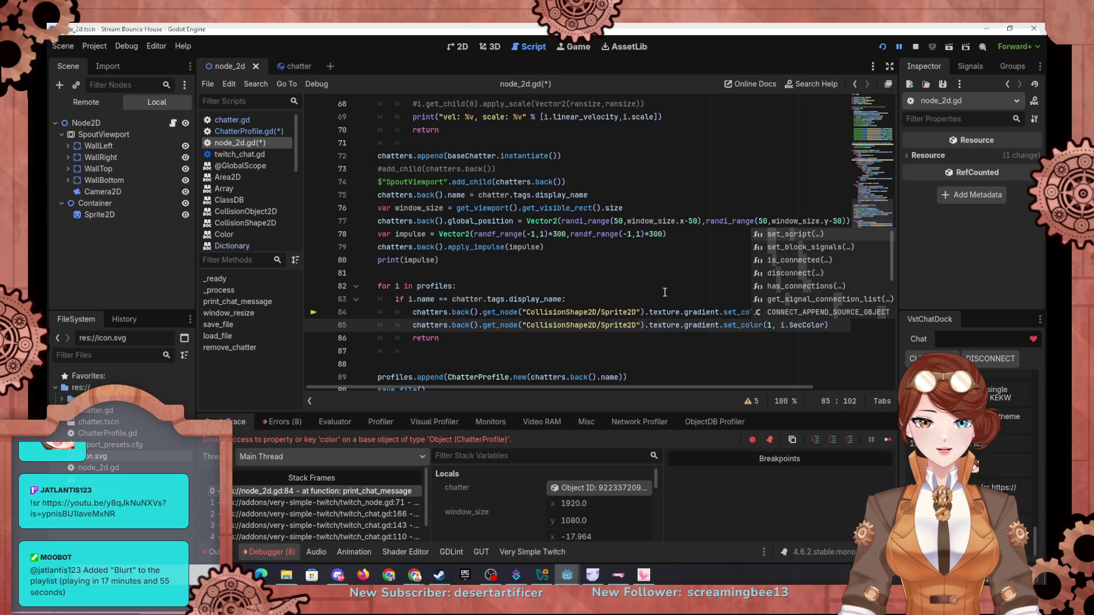
left_click(665, 291)
left_click(884, 49)
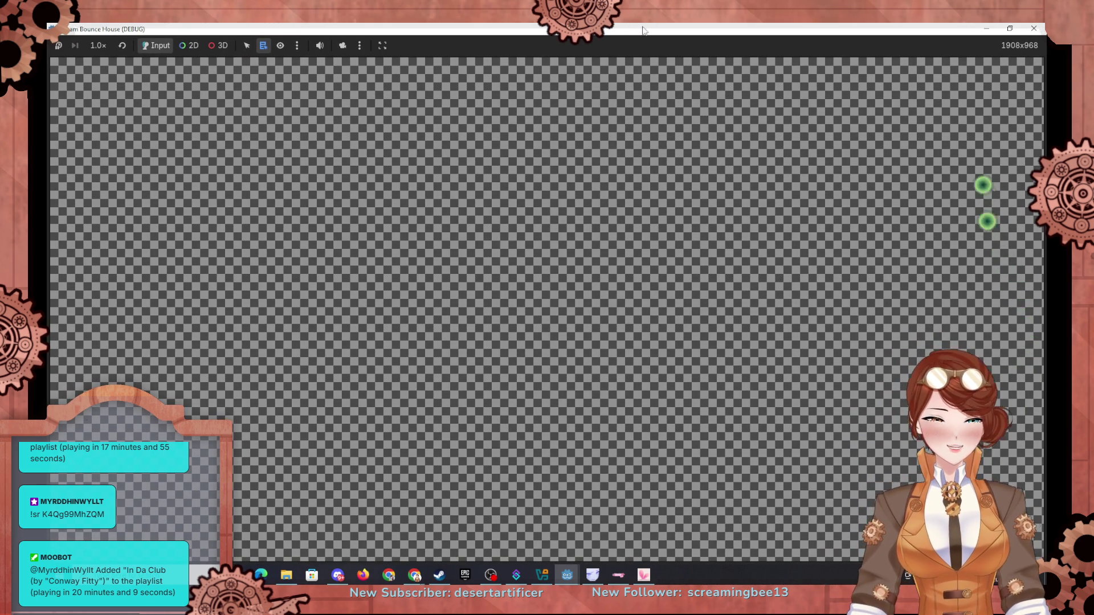
Switch from the running Stream Bounce House game back to the Godot script editor
key("alt+Tab")
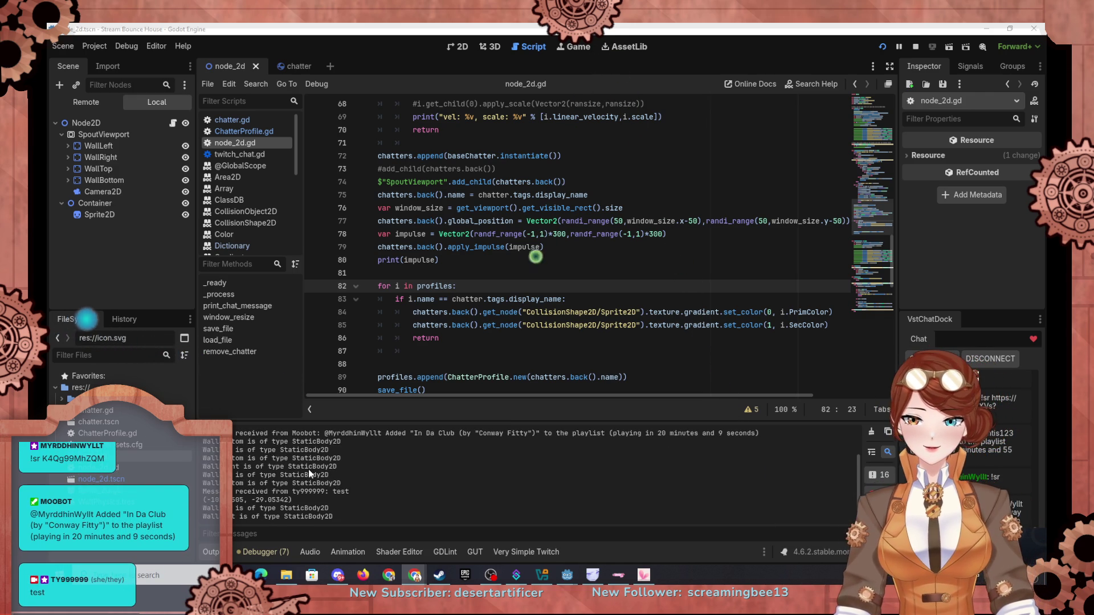
Insert an empty line after line 44, below the user_color slice in print_chat_message
scroll(514, 320, "up", 7)
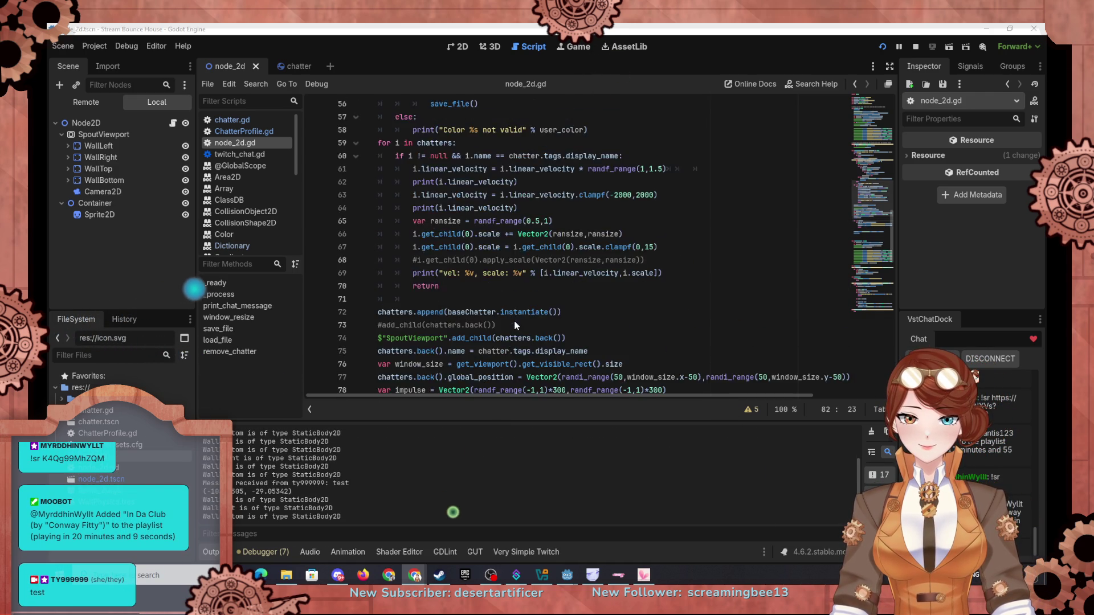
scroll(514, 319, "up", 2)
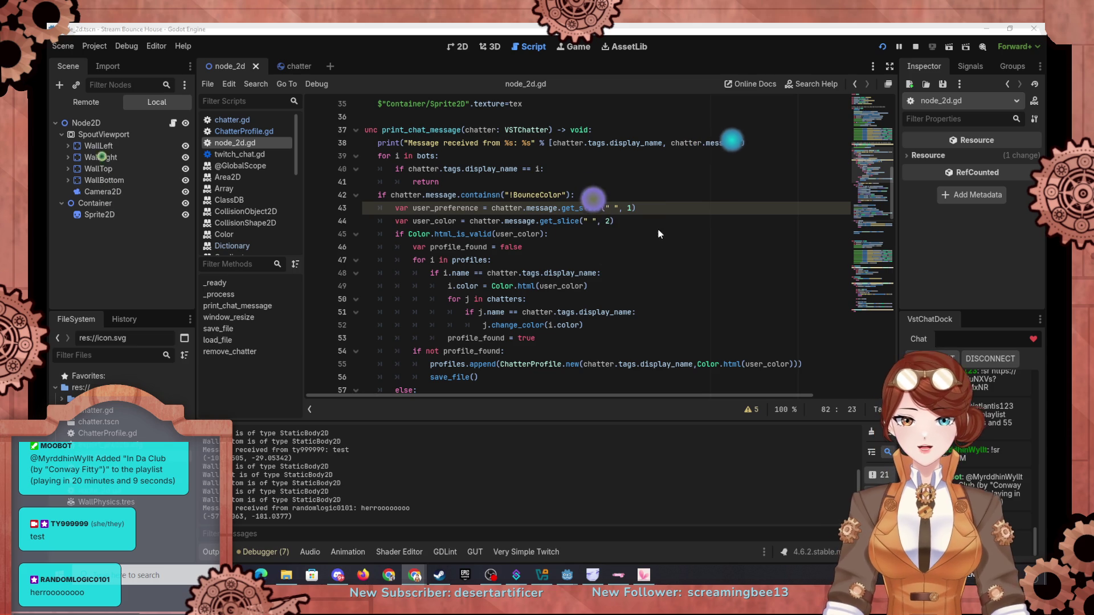
left_click(661, 212)
key("Down")
key("Down")
key("Up")
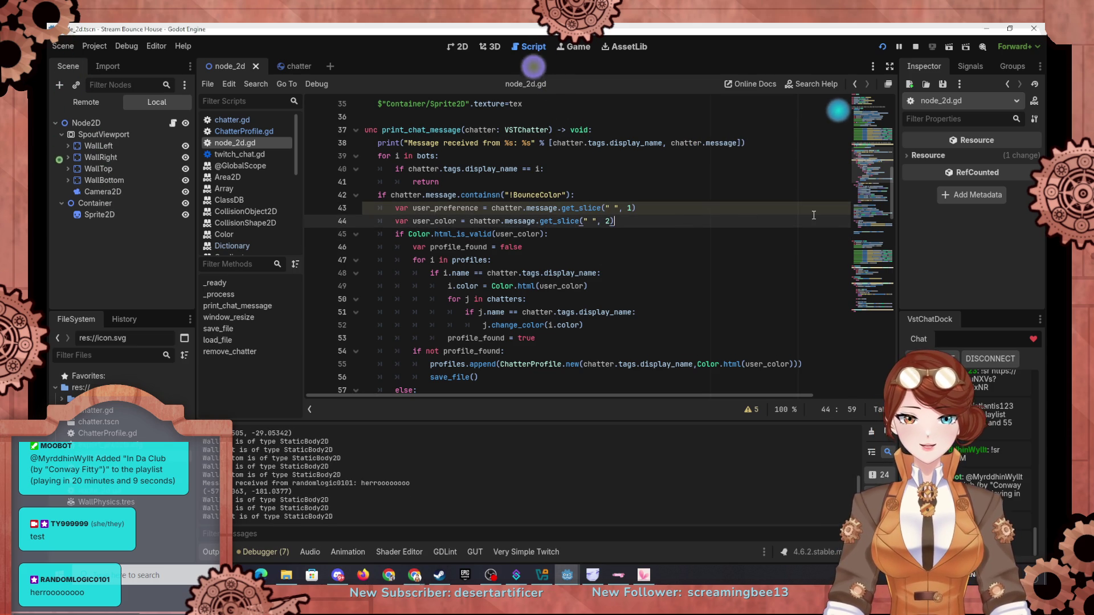
key("Return")
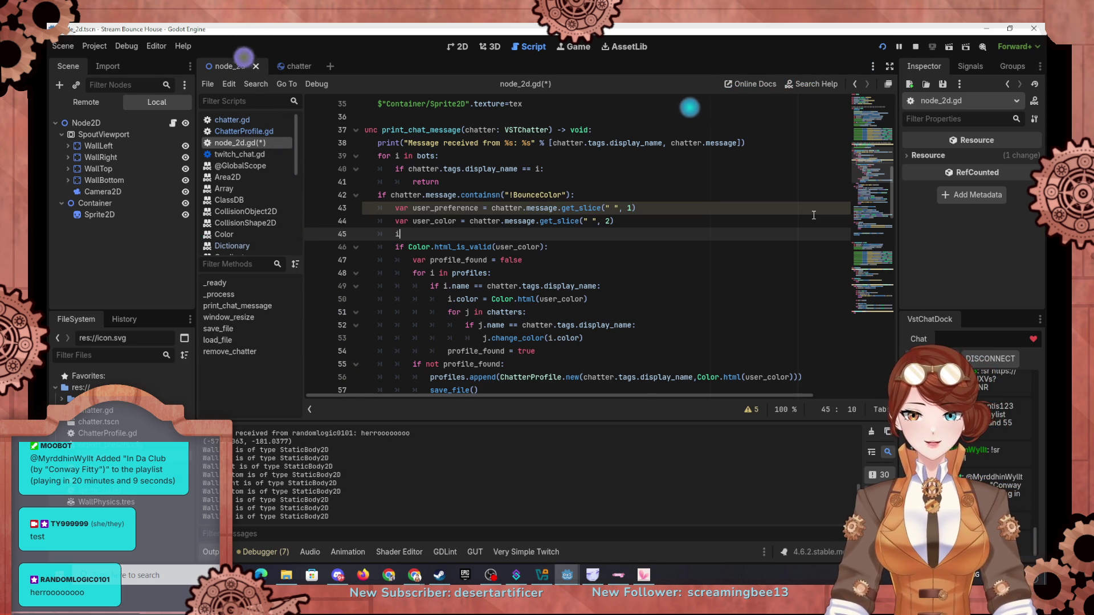
Write the check if user_preference.containsn("prim"): with an indented body line
type("if user")
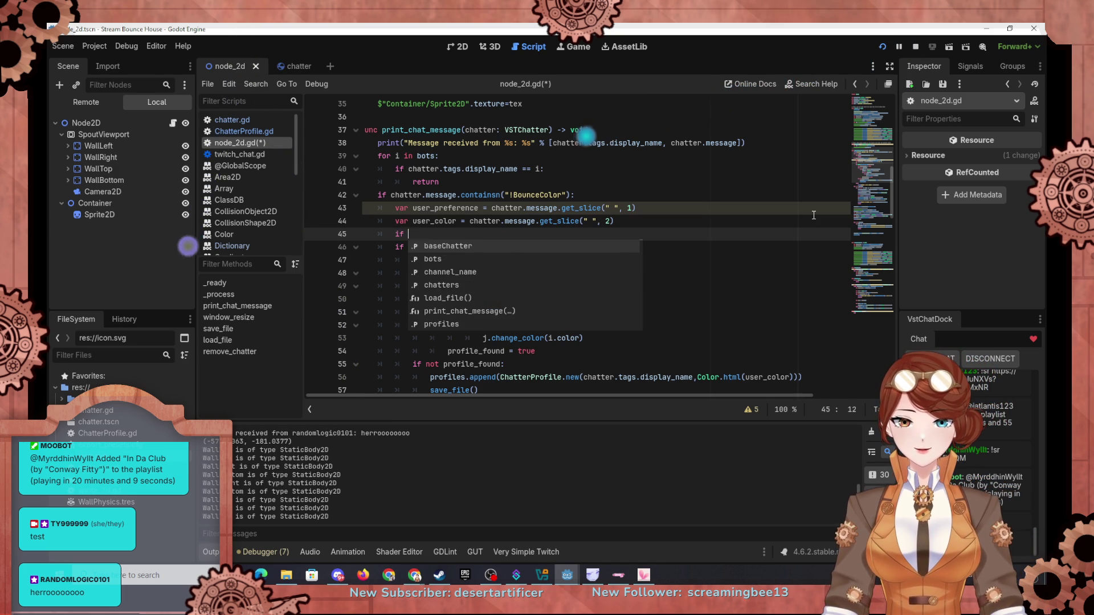
type("_pre")
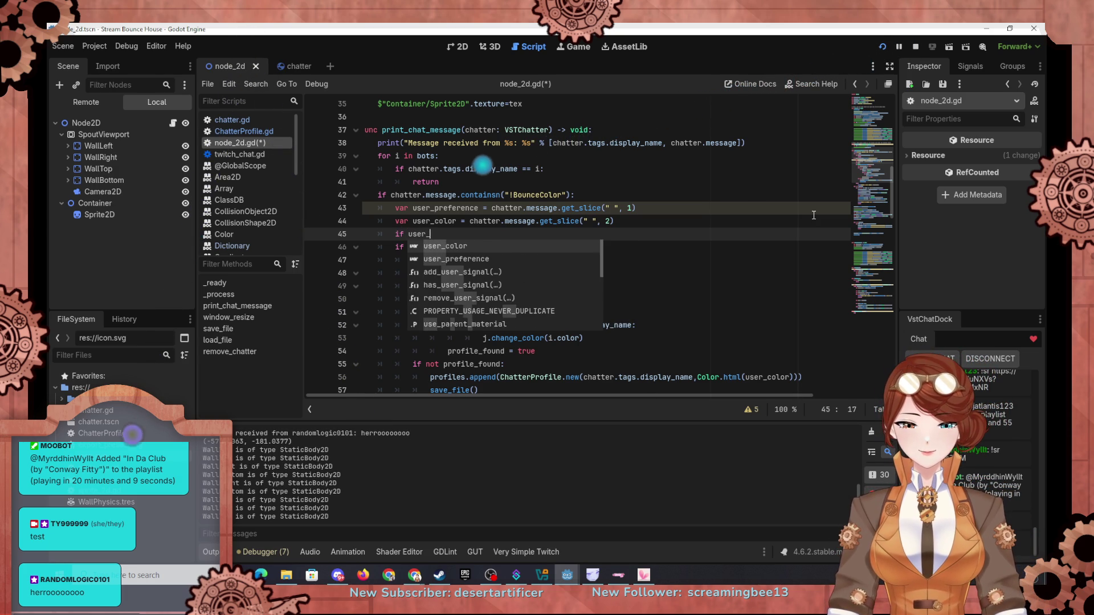
key("Return")
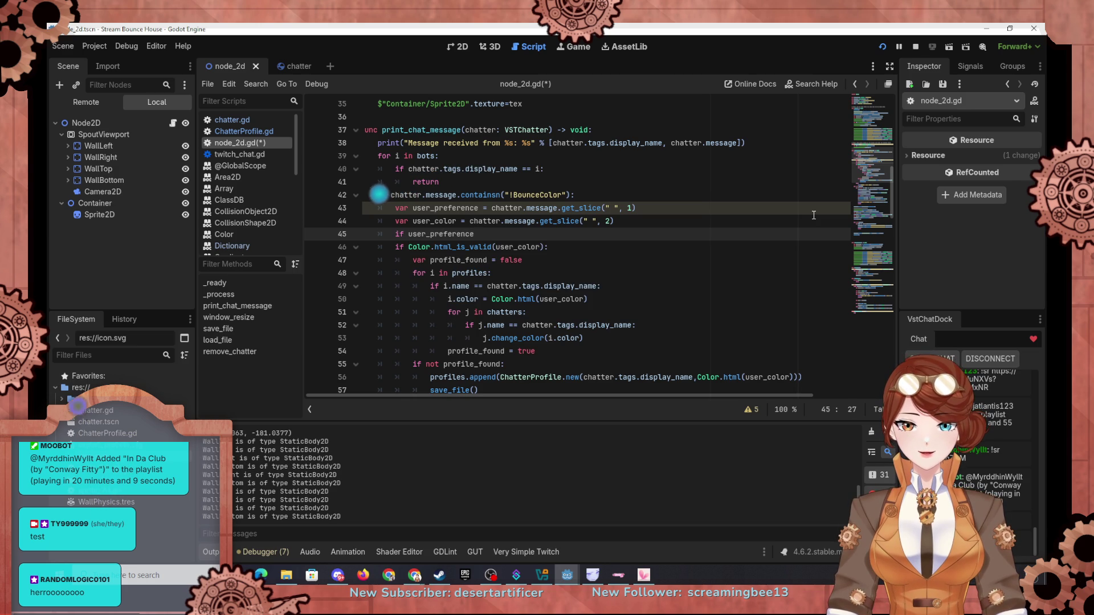
type(".con")
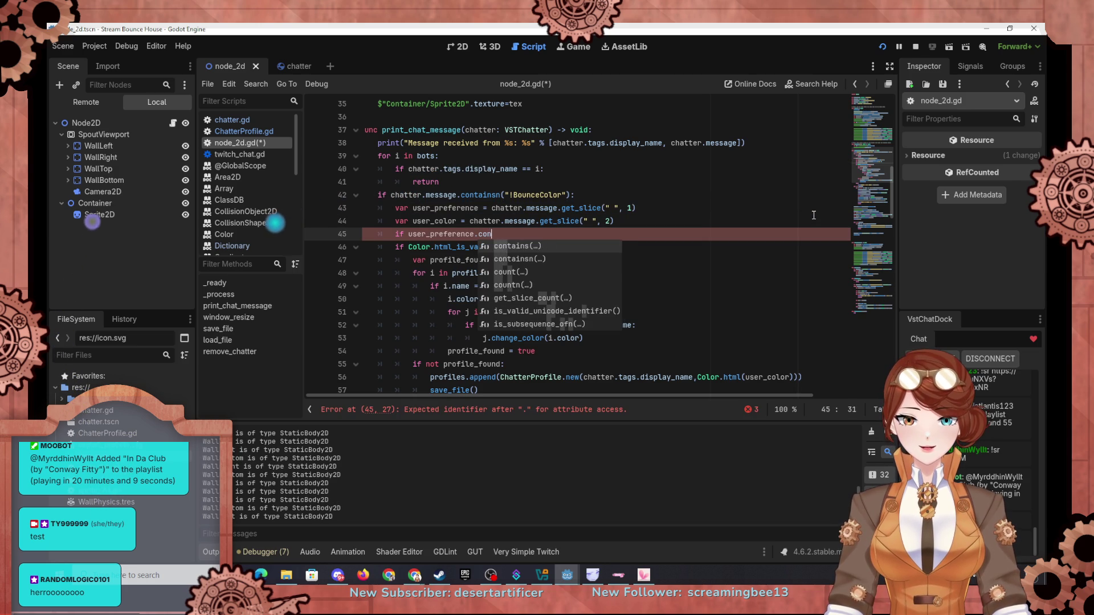
type("tainsn(")
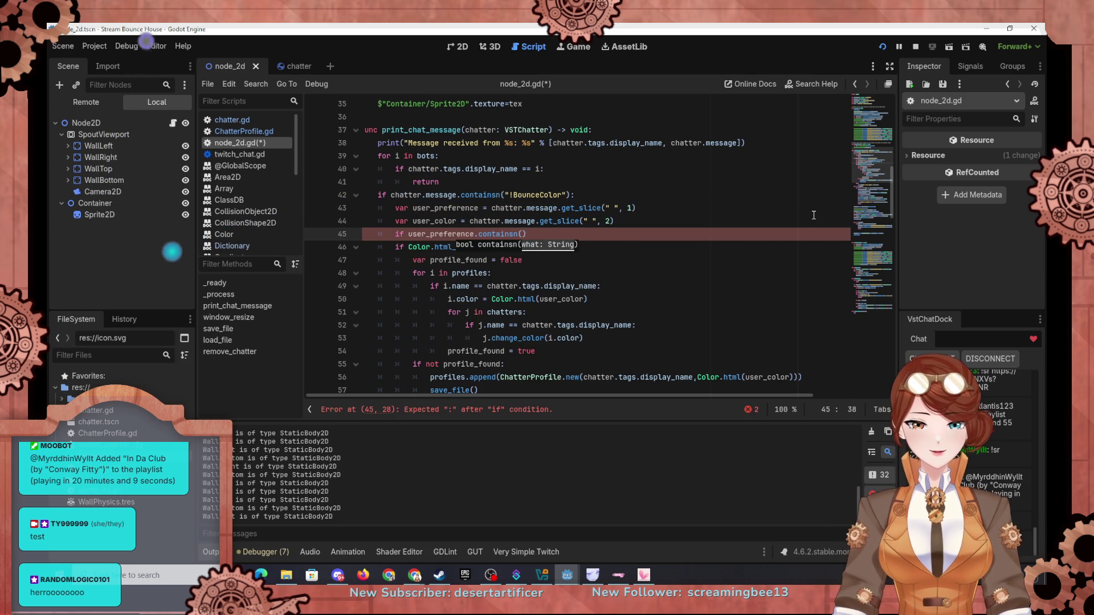
type("\"")
key("Return")
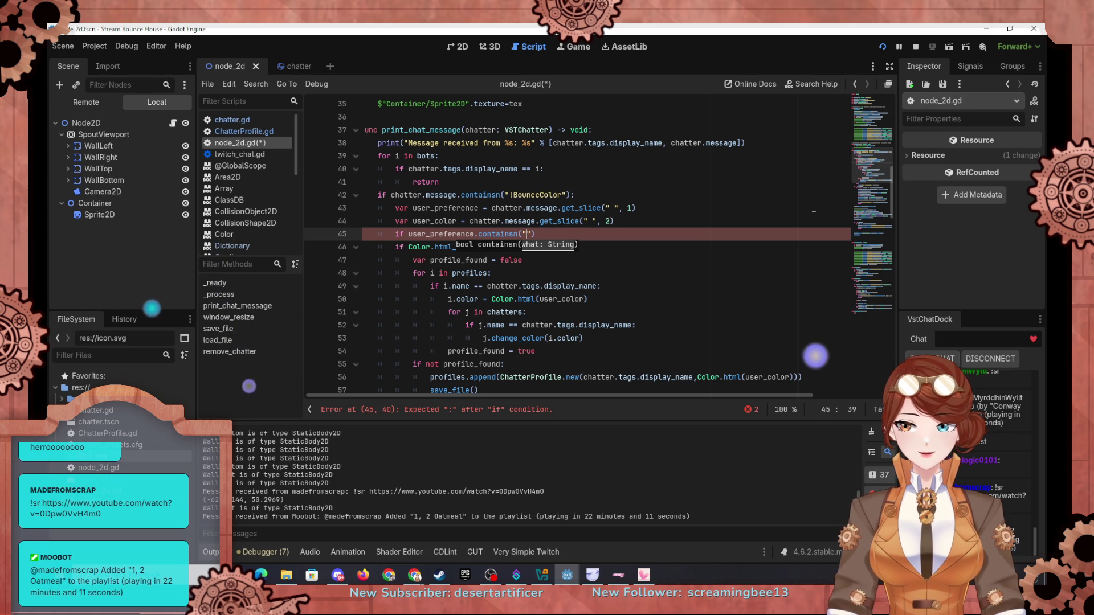
type("prim")
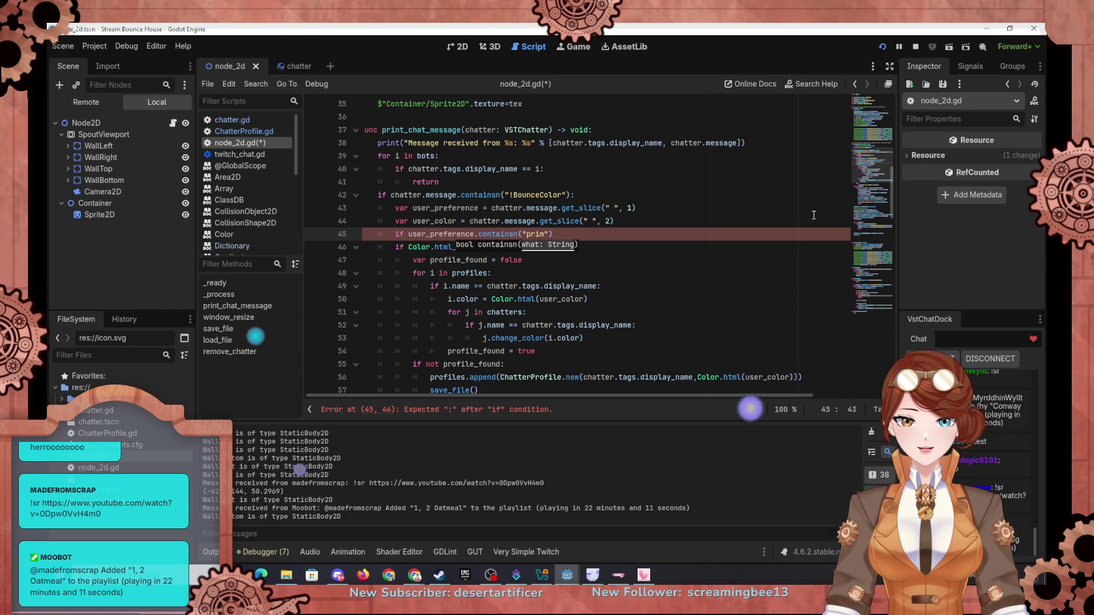
type("ary")
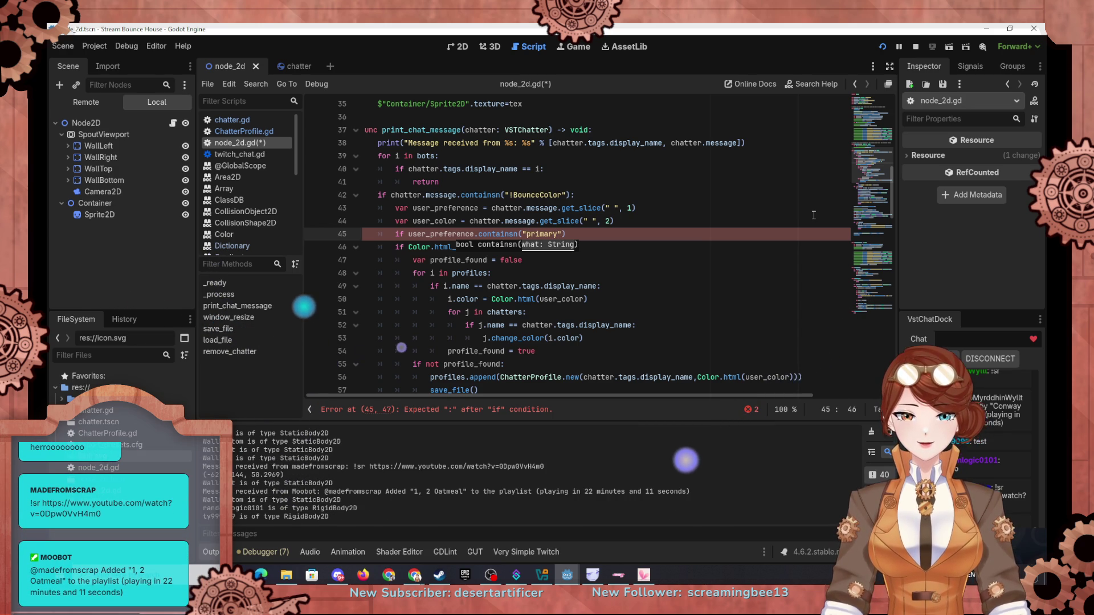
key("BackSpace")
key("BackSpace")
key("BackSpace")
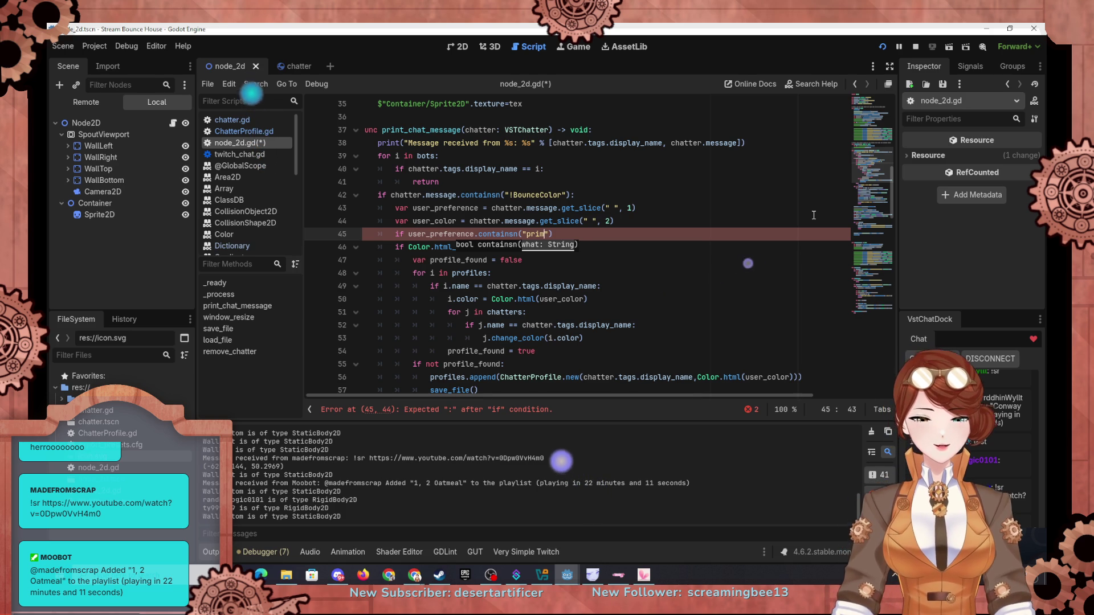
type("\"):")
key("Return")
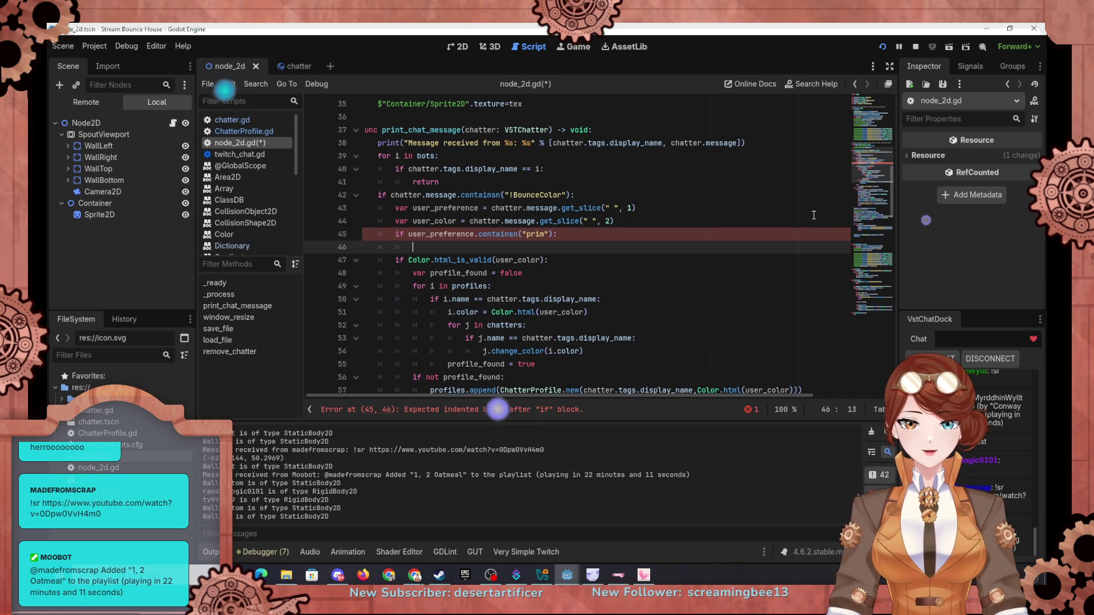
Paste the colour-handling block under the prim check, then undo the accidental duplicate
scroll(814, 215, "down", 2)
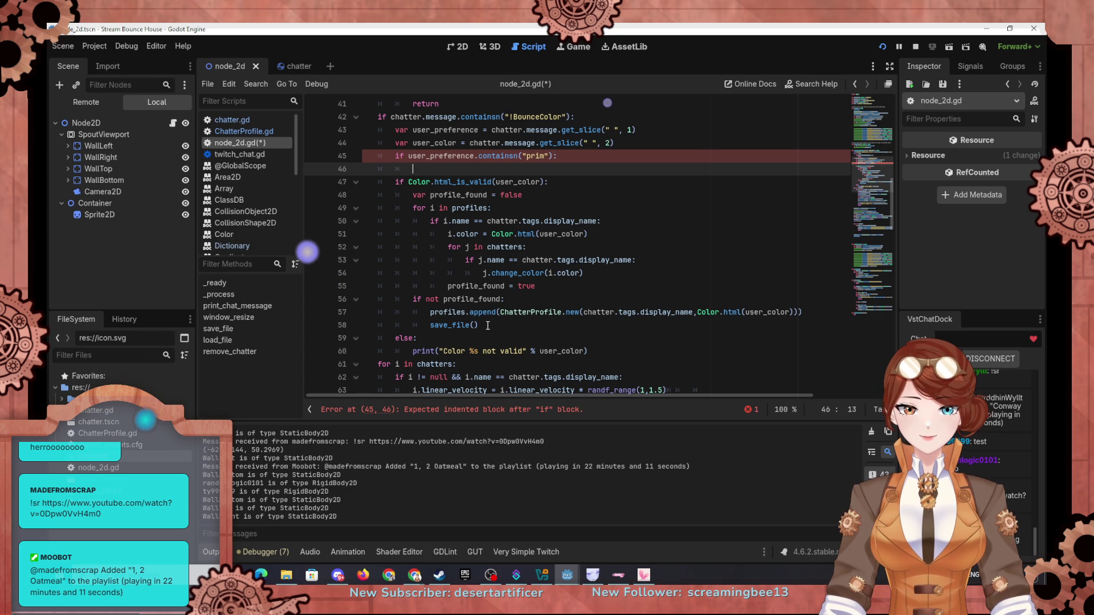
mouse_move(488, 326)
left_mouse_down()
mouse_move(450, 235)
mouse_move(397, 186)
left_mouse_up()
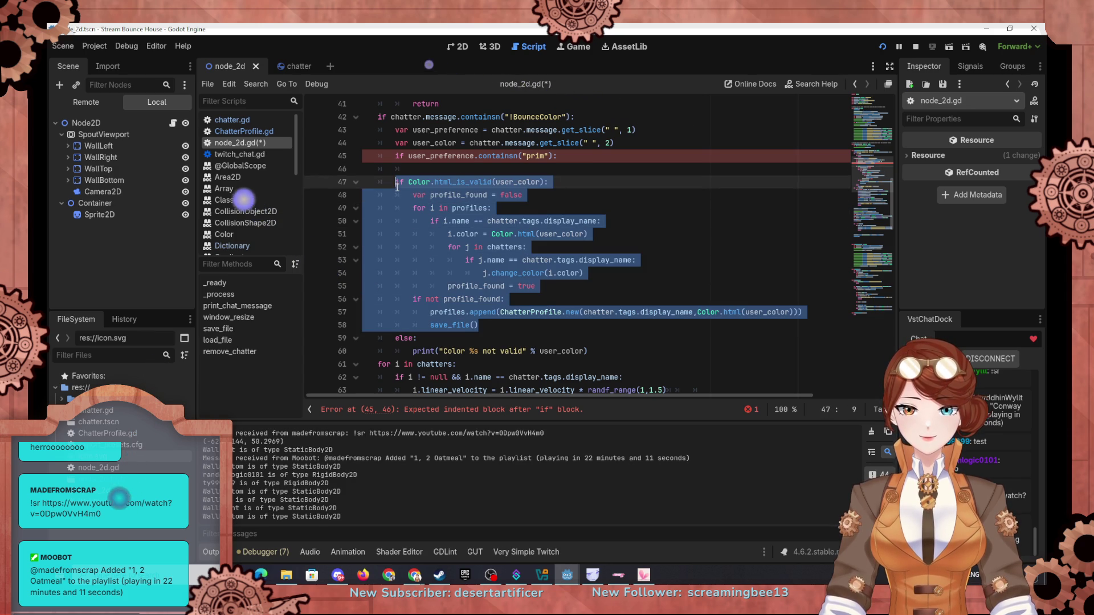
key("ctrl+c")
scroll(433, 199, "up", 1)
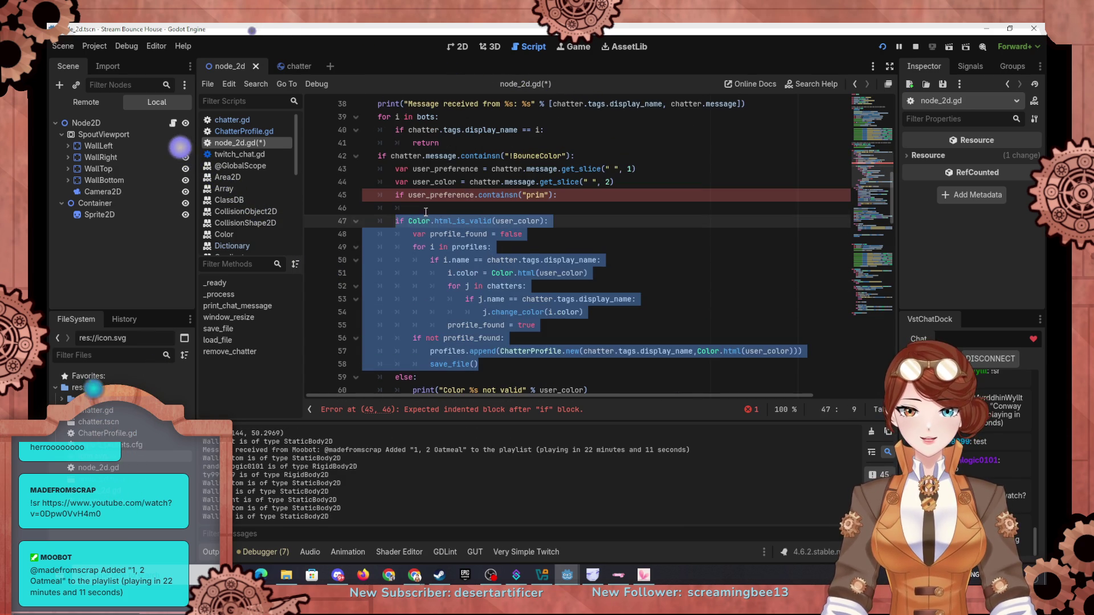
left_click(426, 211)
key("ctrl+v")
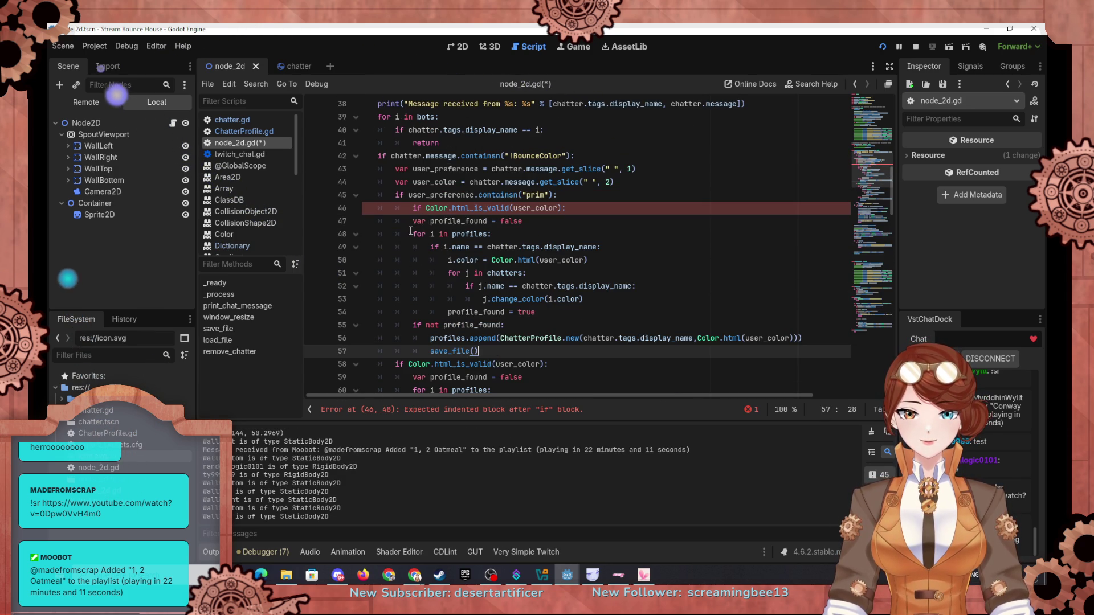
left_click(411, 234)
key("ctrl+z")
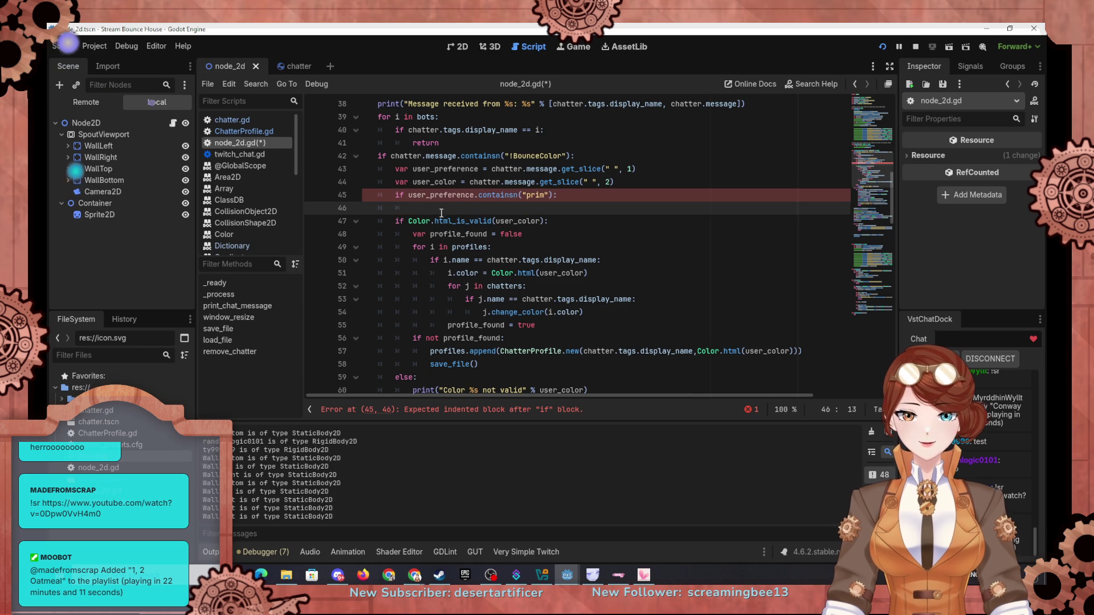
Indent each line of the colour block, through save_file(), one level under the prim check
left_click(395, 220)
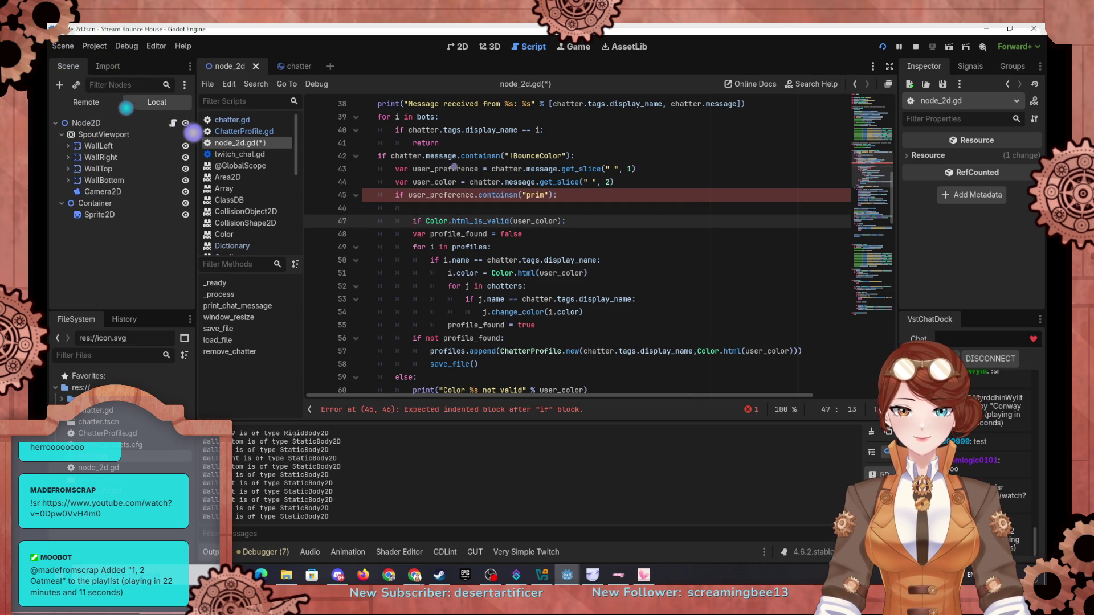
key("Down")
key("Tab")
key("Down")
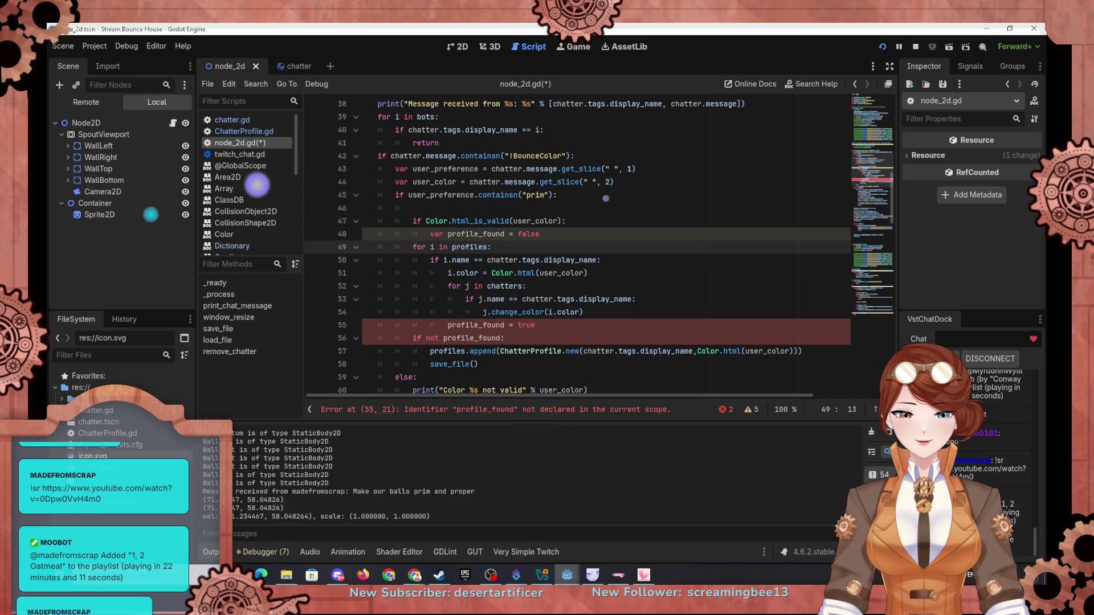
key("Tab")
key("Down")
key("Tab")
key("Down")
key("Tab")
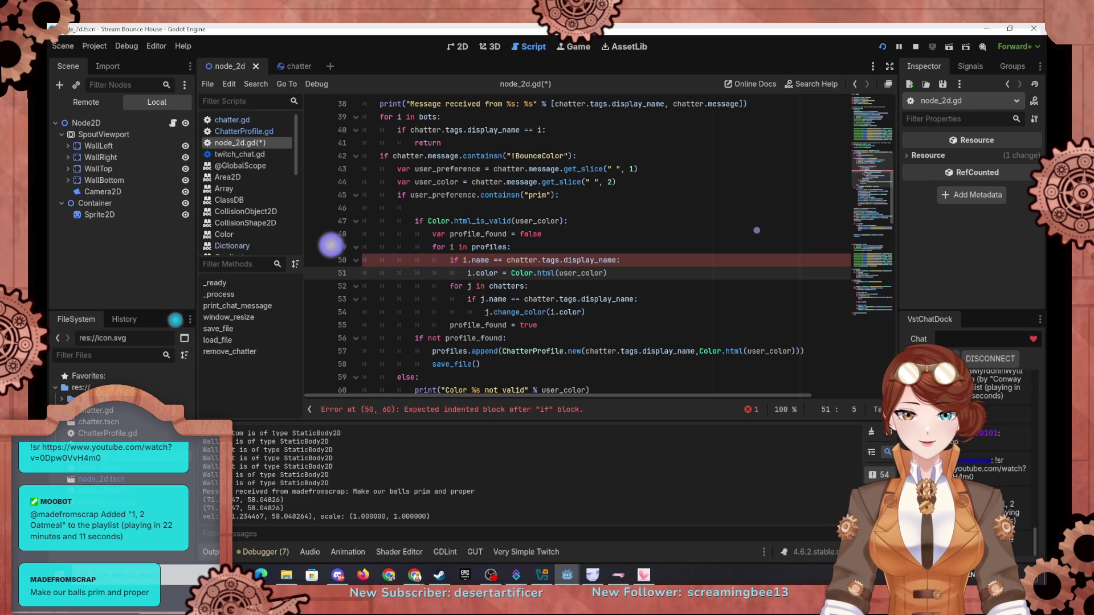
key("Down")
key("Tab")
key("Down")
key("Tab")
key("Down")
key("Tab")
key("Down")
key("Tab")
key("Down")
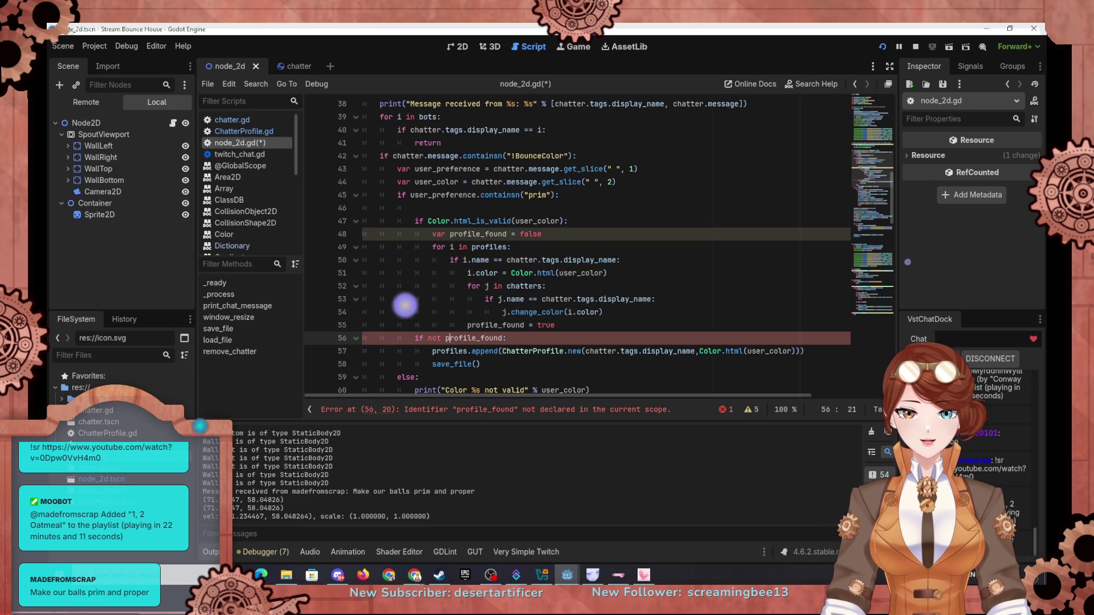
key("Tab")
key("Down")
key("Tab")
key("Down")
key("Tab")
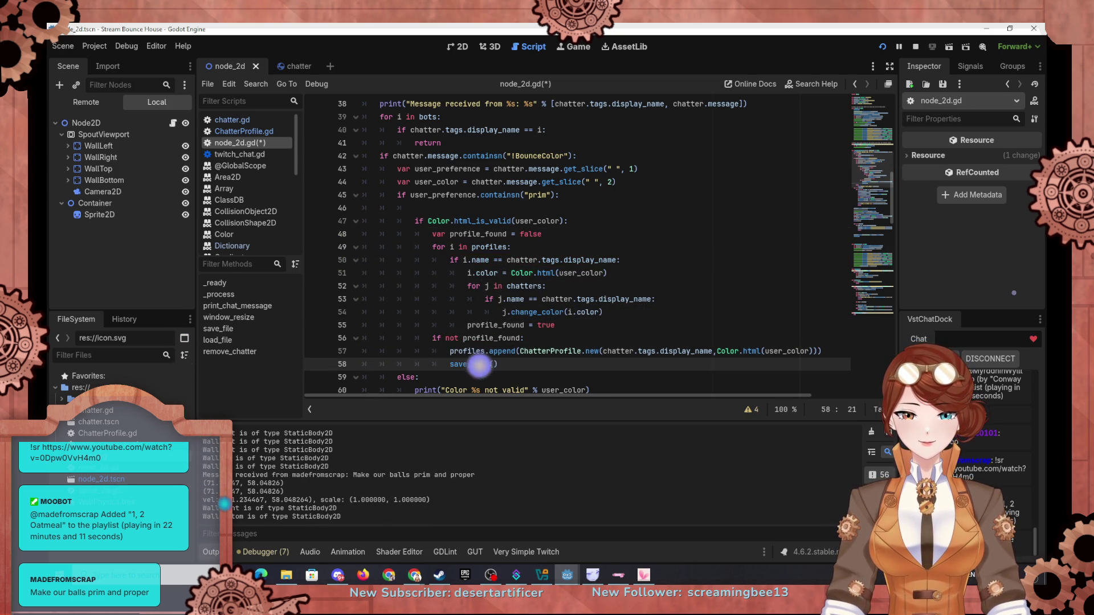
Delete the blank line under the prim check and start a new line after save_file()
mouse_move(422, 203)
left_mouse_down()
mouse_move(524, 234)
mouse_move(633, 193)
left_mouse_up()
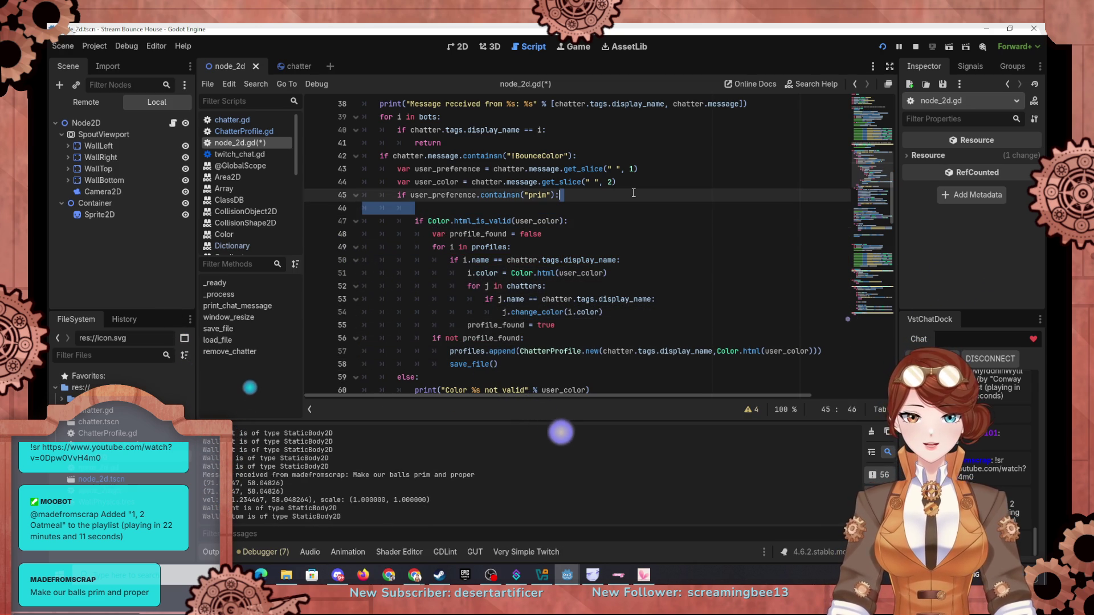
key("BackSpace")
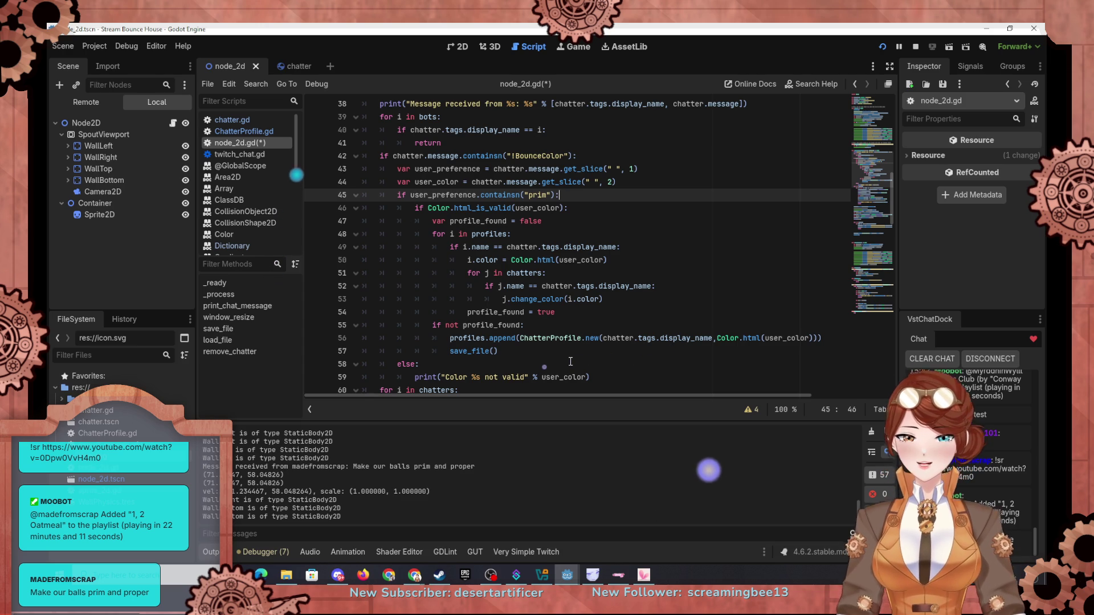
left_click(588, 350)
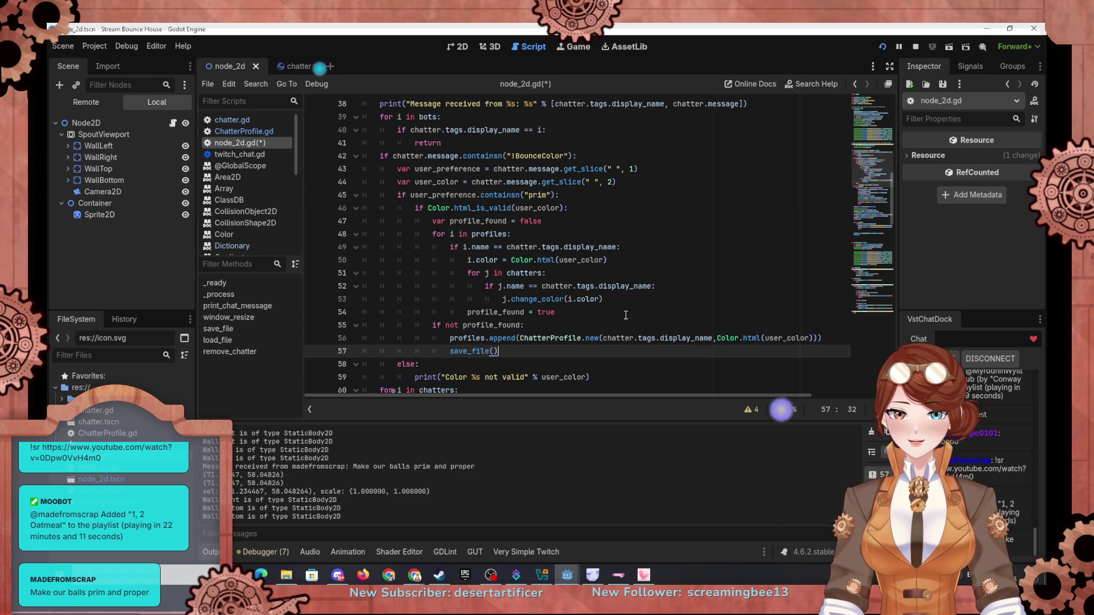
key("Return")
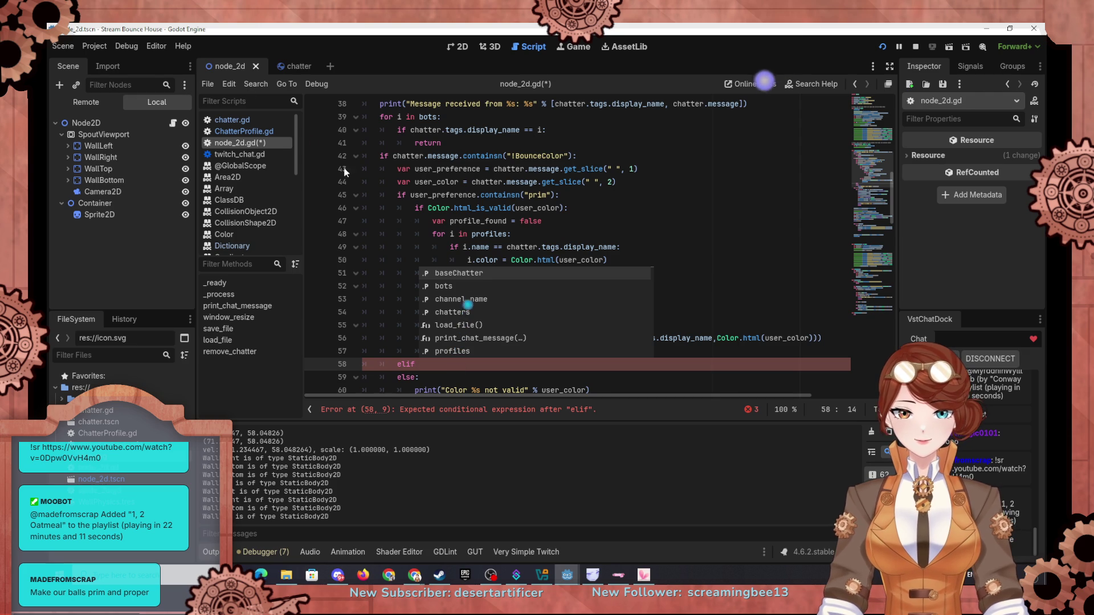
Give the elif the condition user_preference.containsn("sec")
left_click_drag(416, 195, 559, 195)
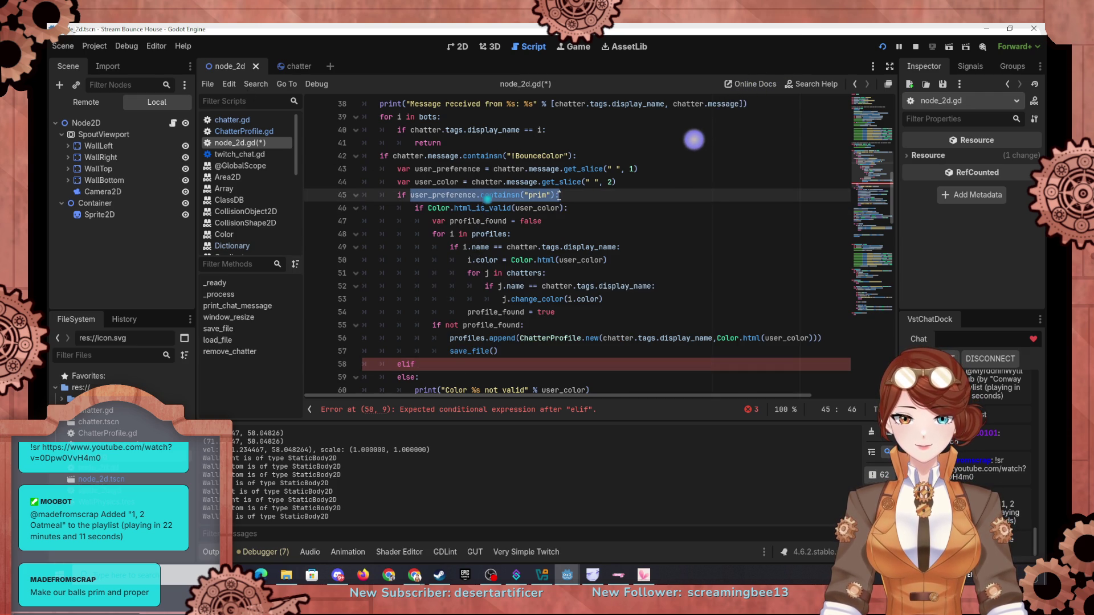
left_click(452, 364)
key("ctrl+v")
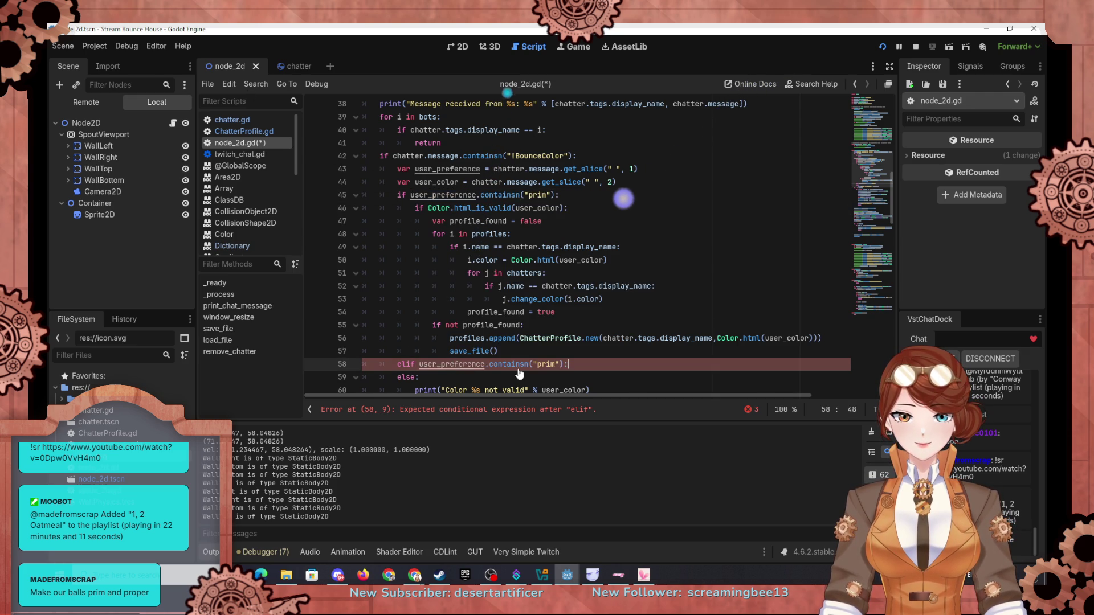
left_click_drag(547, 364, 555, 365)
type("e")
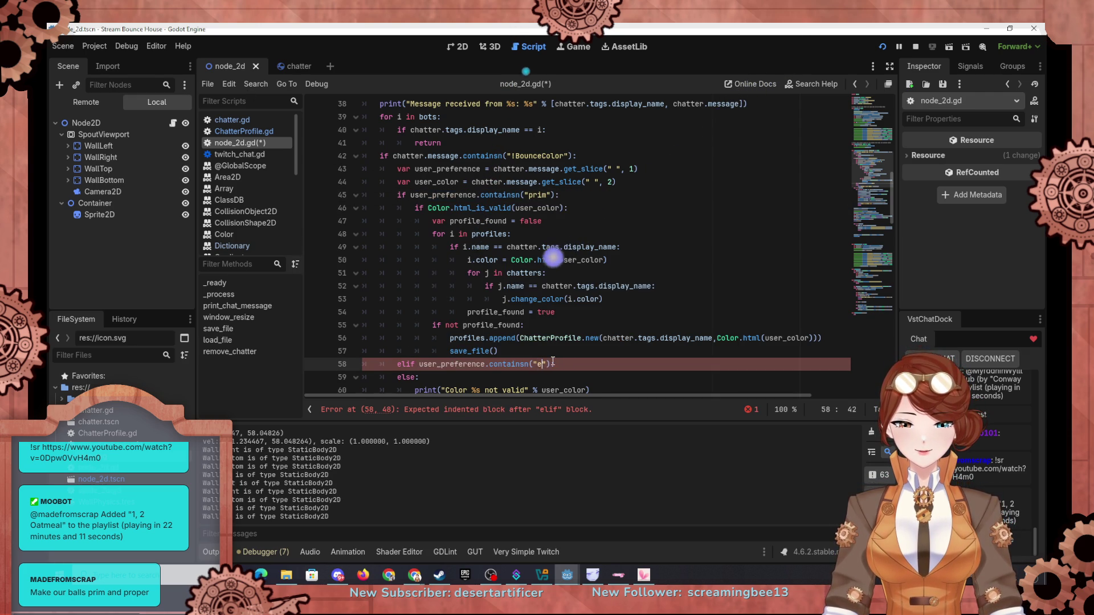
key("BackSpace")
type("sec")
Restore the else branch under the prim colour check and indent its invalid-colour print
left_click(596, 328)
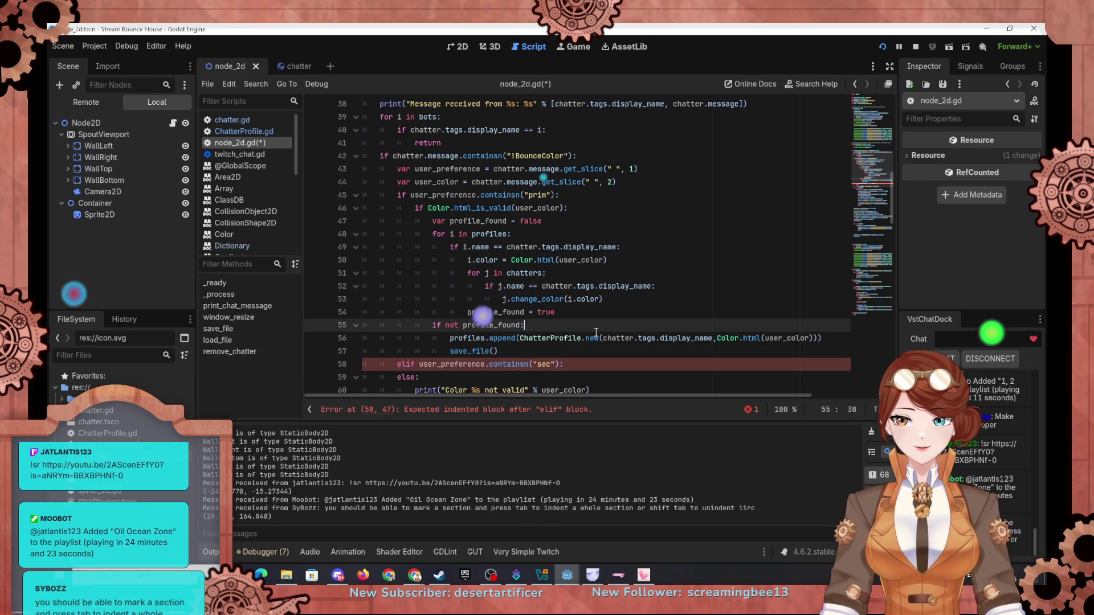
scroll(598, 336, "down", 1)
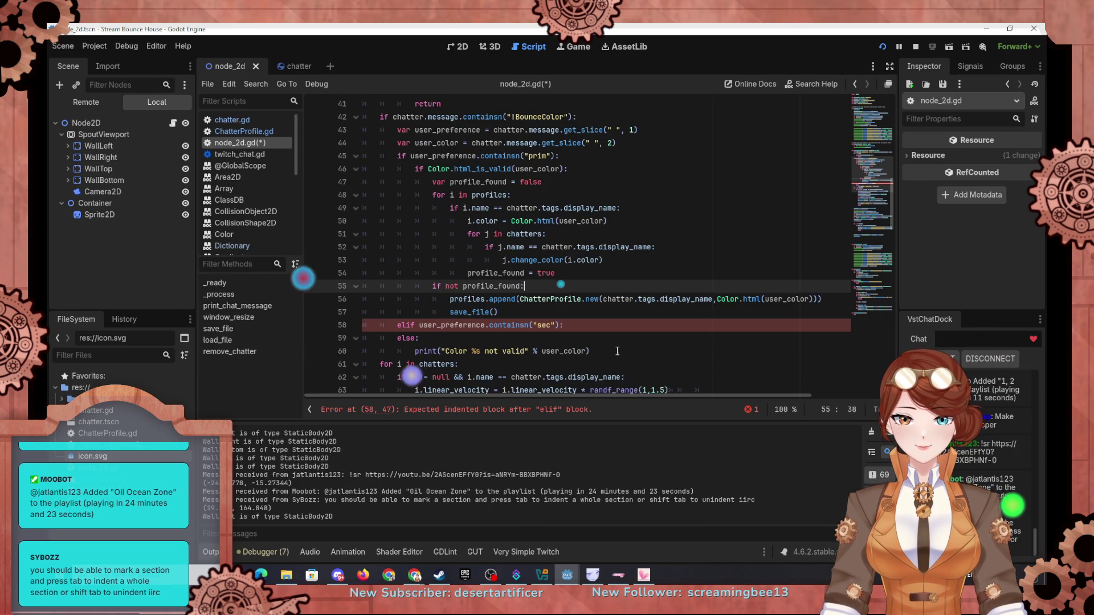
left_click_drag(617, 351, 623, 328)
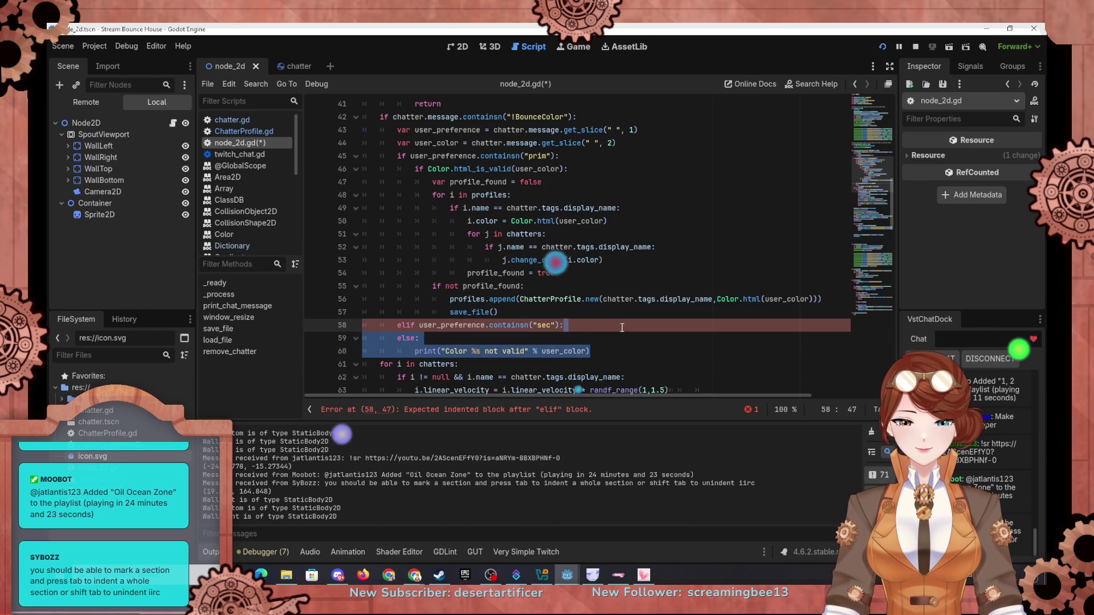
key("BackSpace")
left_click(551, 312)
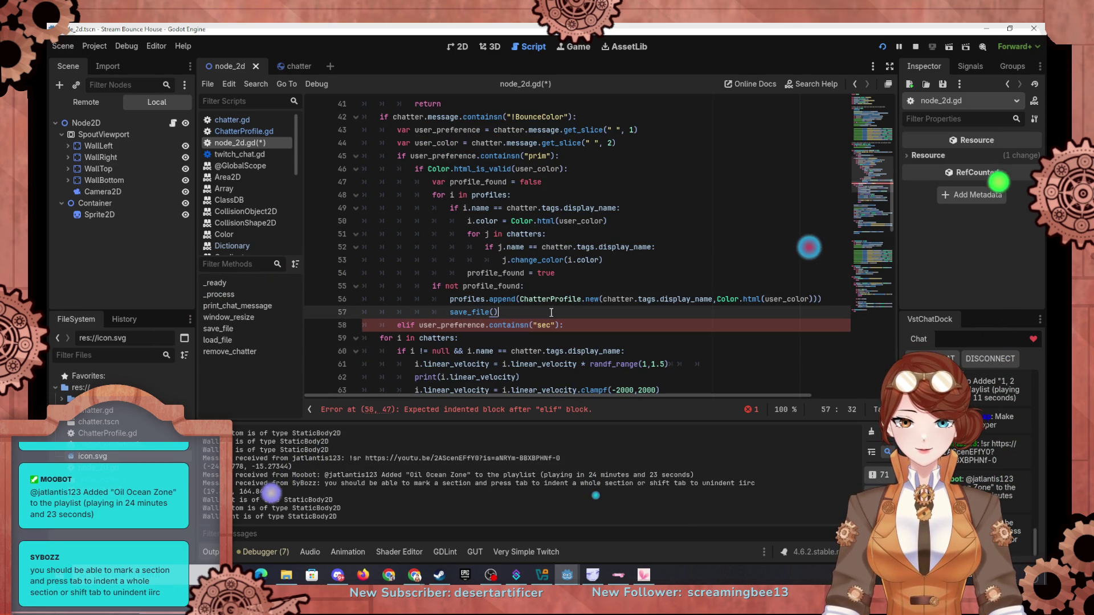
key("ctrl+z")
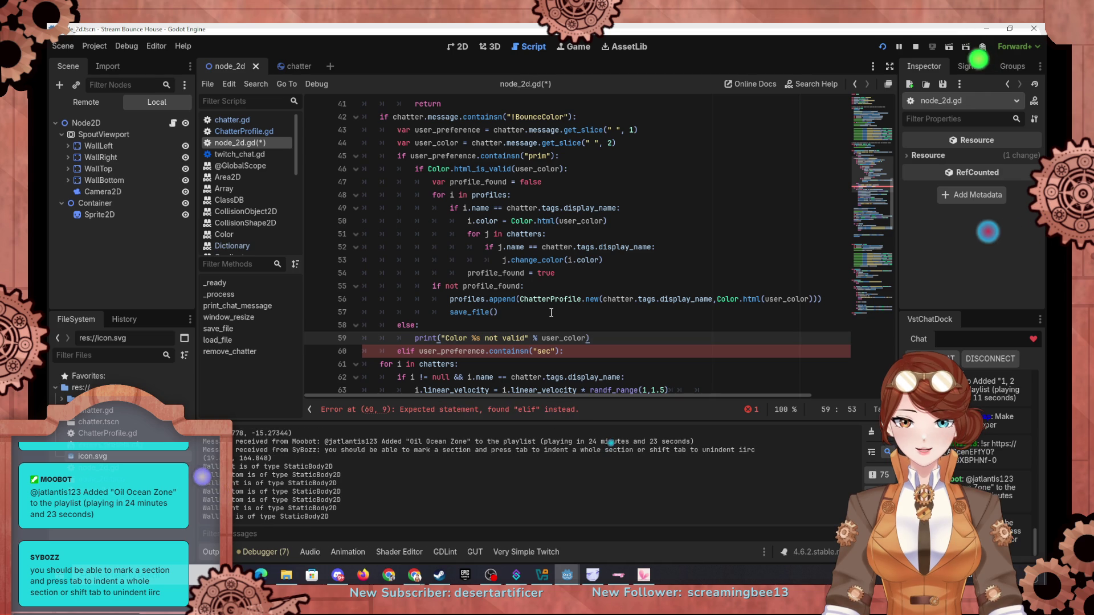
left_click(397, 328)
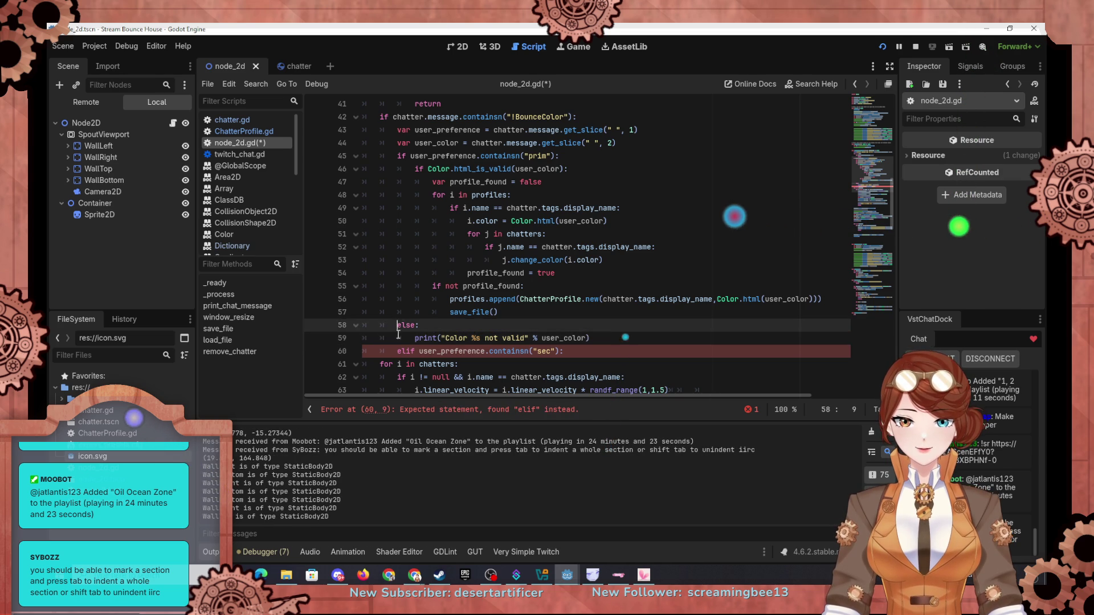
key("shift+Down")
key("Tab")
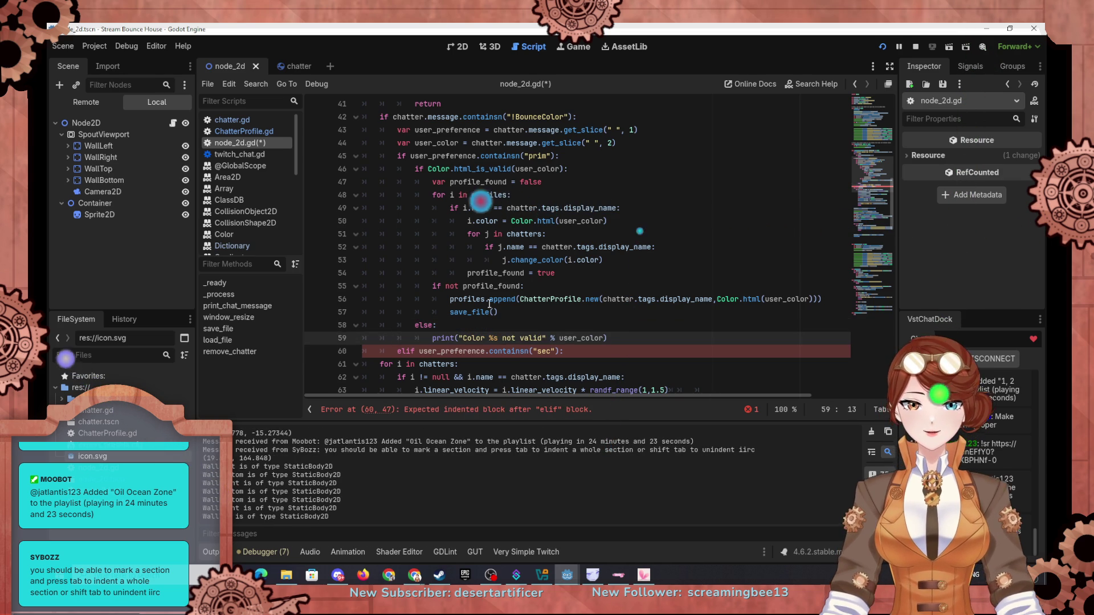
Copy the prim colour-handling block into the body of the sec elif
scroll(563, 283, "down", 1)
mouse_move(619, 299)
left_mouse_down()
mouse_move(399, 202)
mouse_move(416, 130)
left_mouse_up()
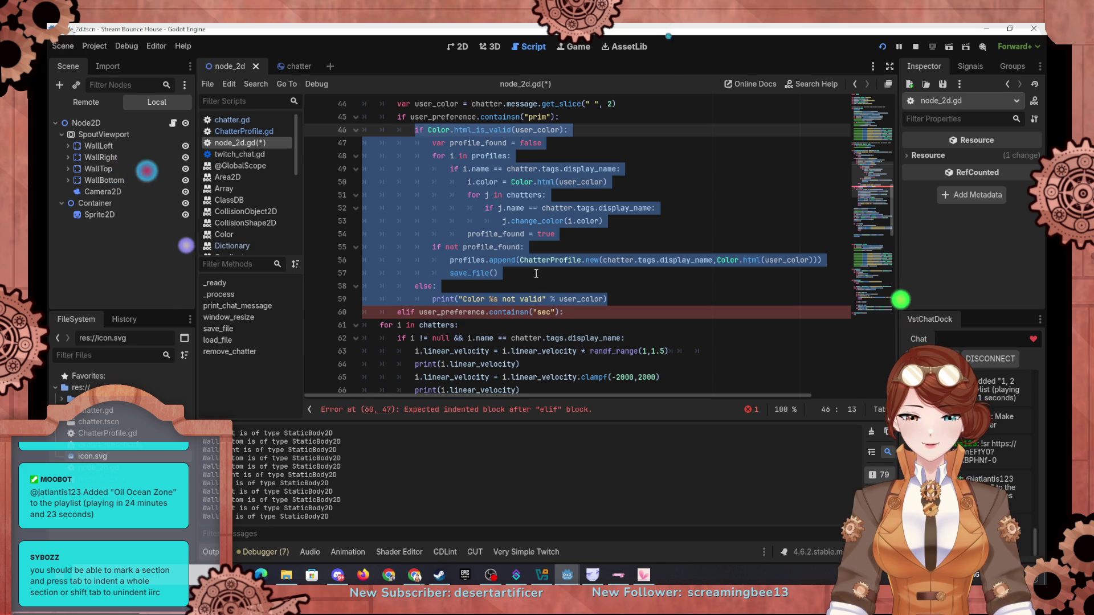
key("ctrl+c")
left_click(574, 313)
key("Return")
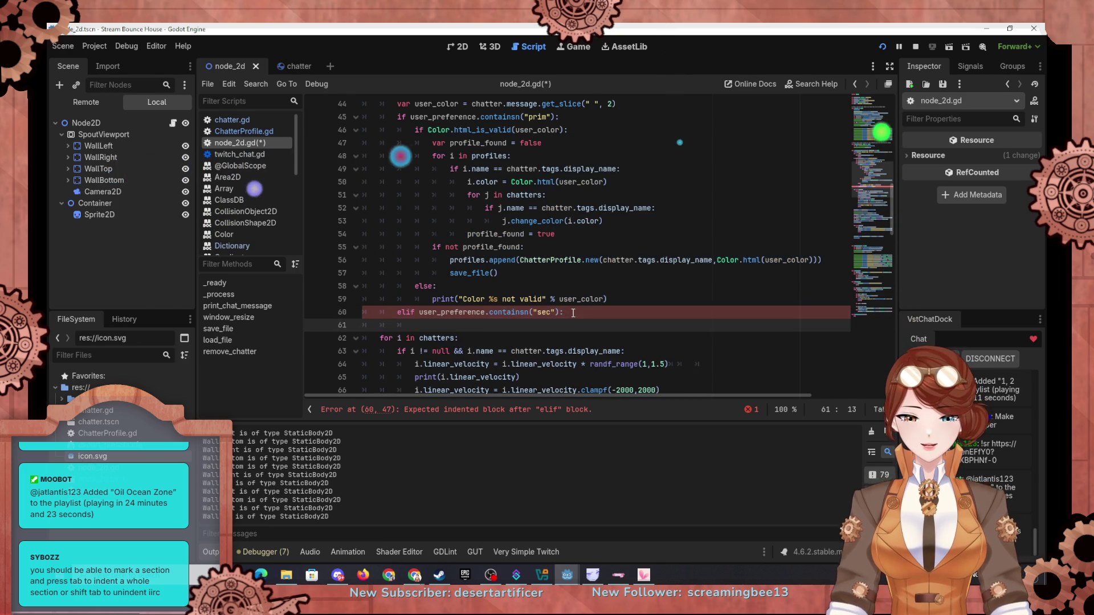
key("ctrl+v")
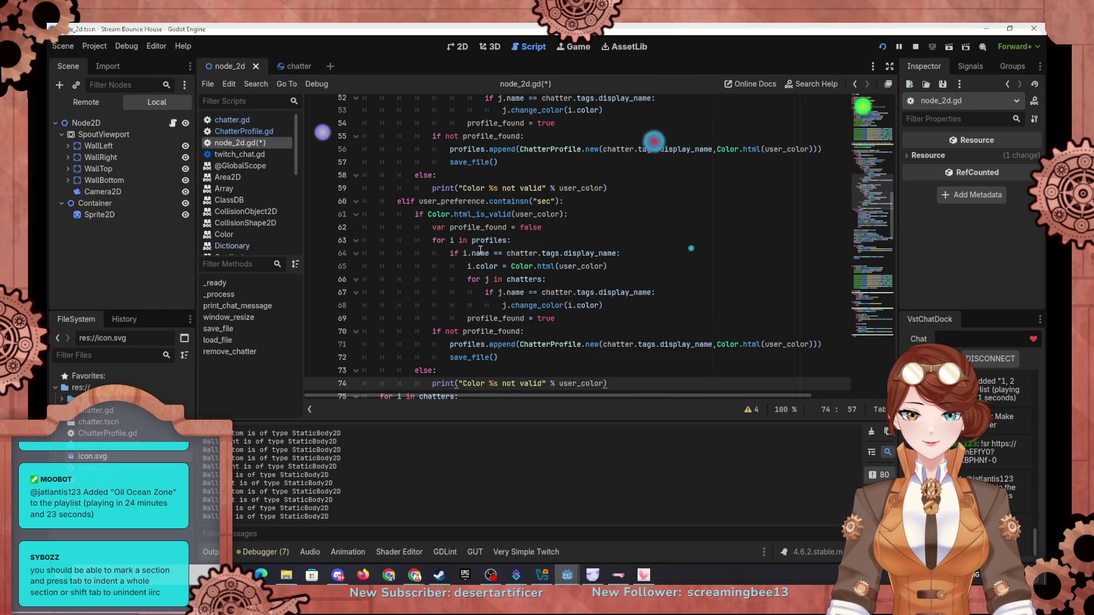
scroll(472, 252, "up", 5)
In the prim branch, change i.color to i.PrimColor on lines 50 and 53
left_click(480, 266)
key("BackSpace")
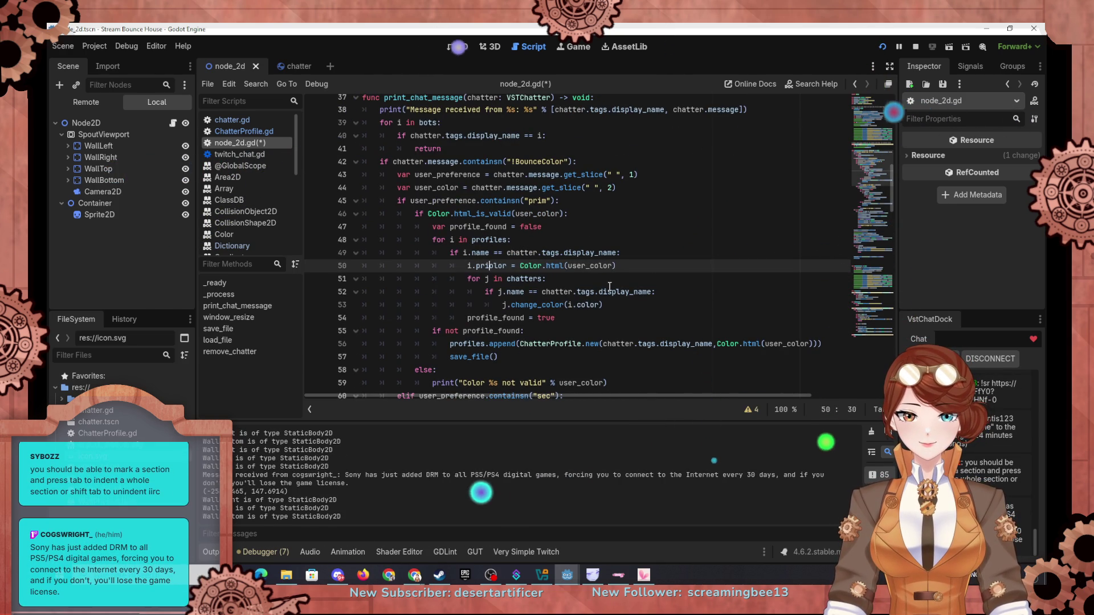
type("PrimC")
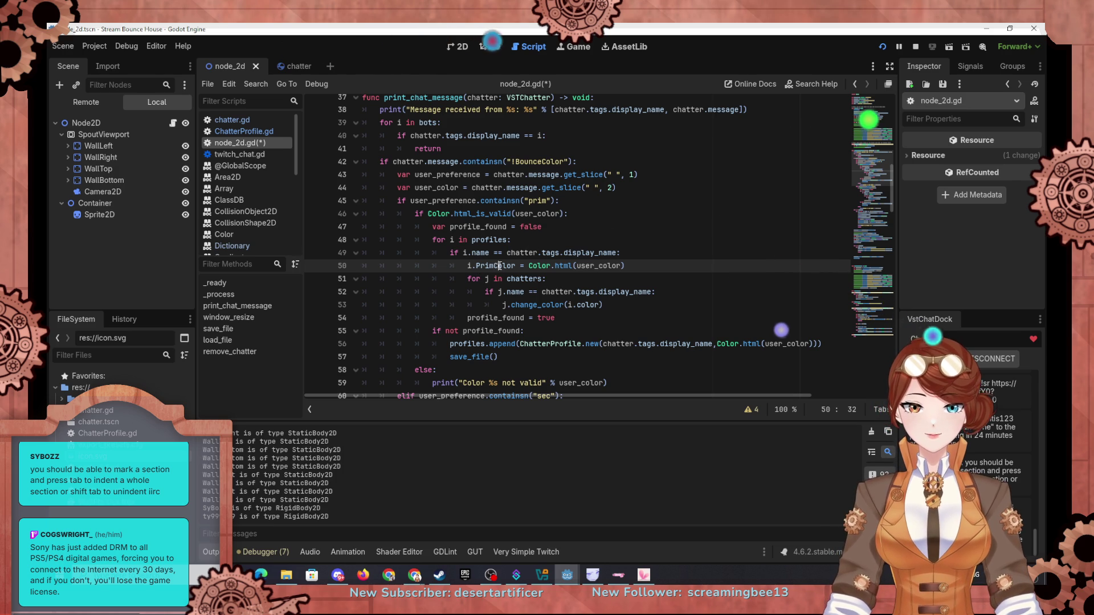
double_click(479, 266)
key("ctrl+c")
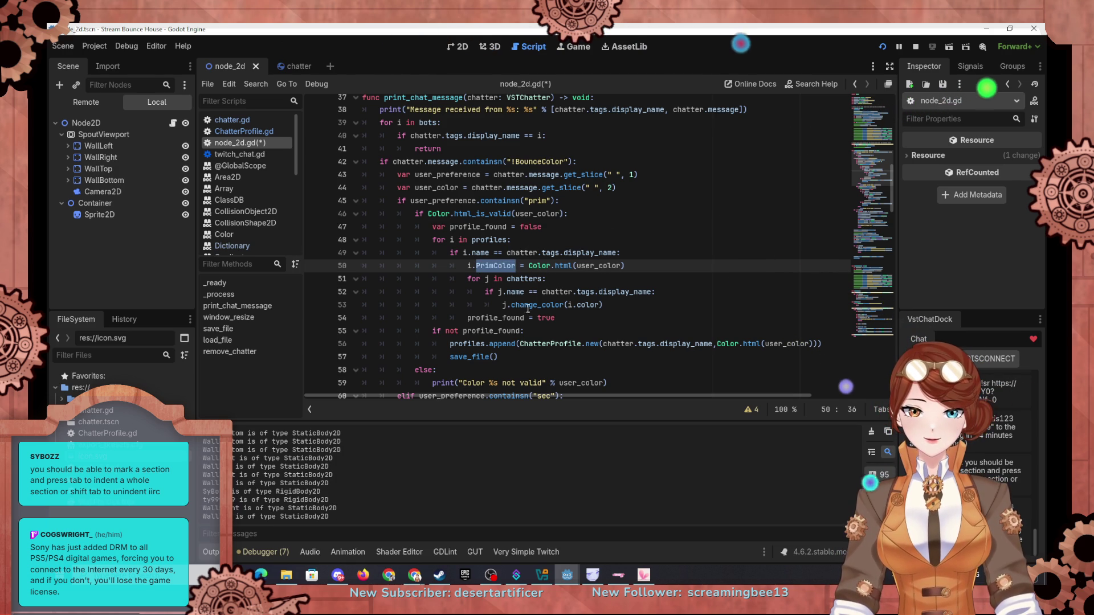
double_click(585, 305)
key("ctrl+v")
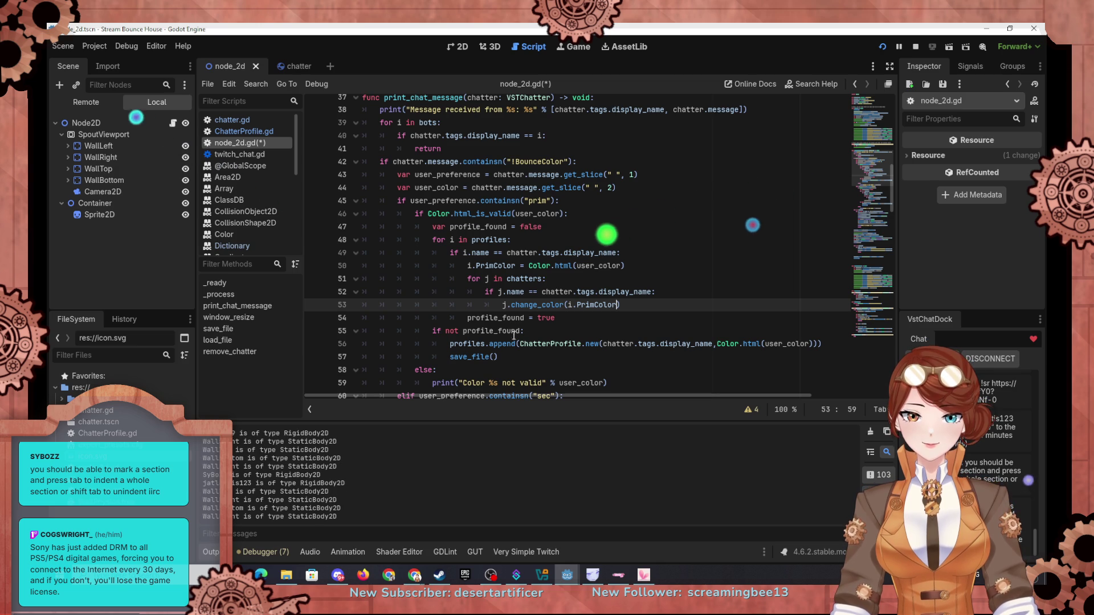
In the sec branch, change i.color to i.SecColor on lines 65 and 68
scroll(514, 336, "down", 3)
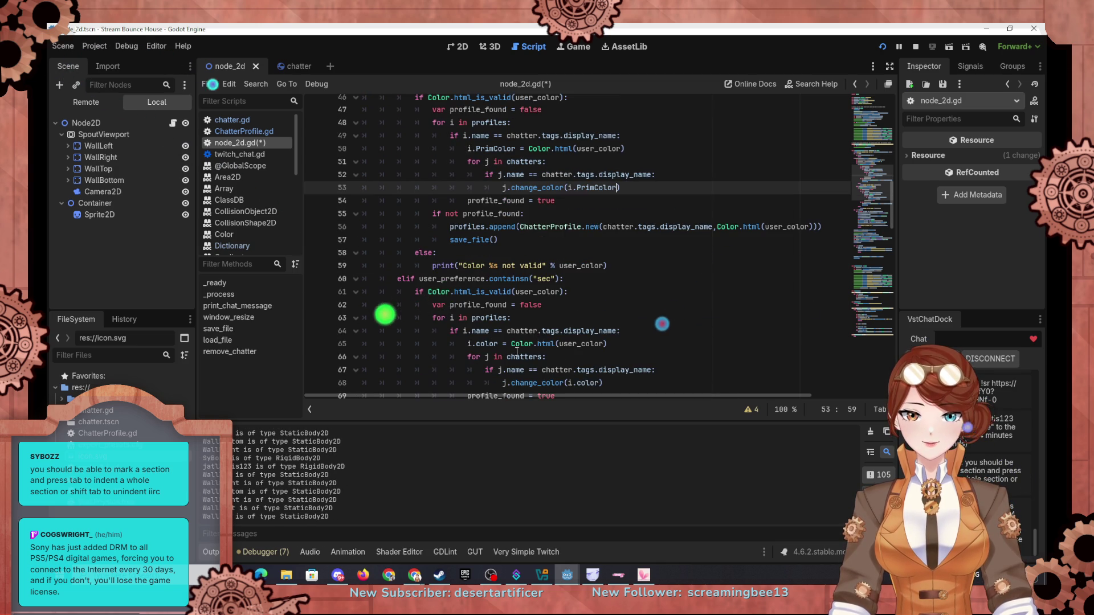
scroll(514, 362, "down", 1)
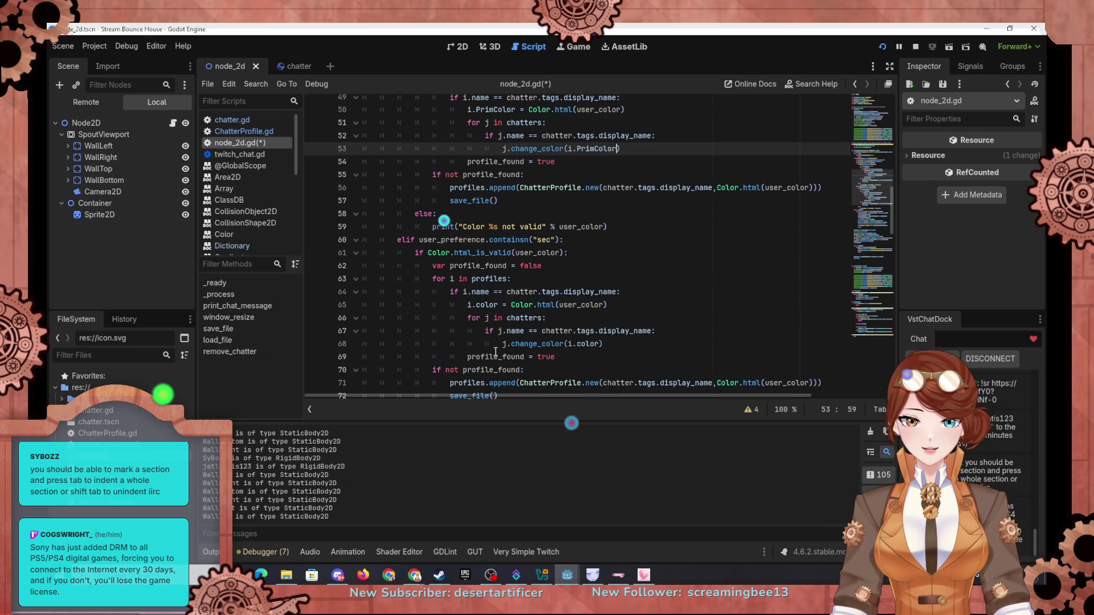
double_click(481, 305)
key("ctrl+v")
triple_click(480, 308)
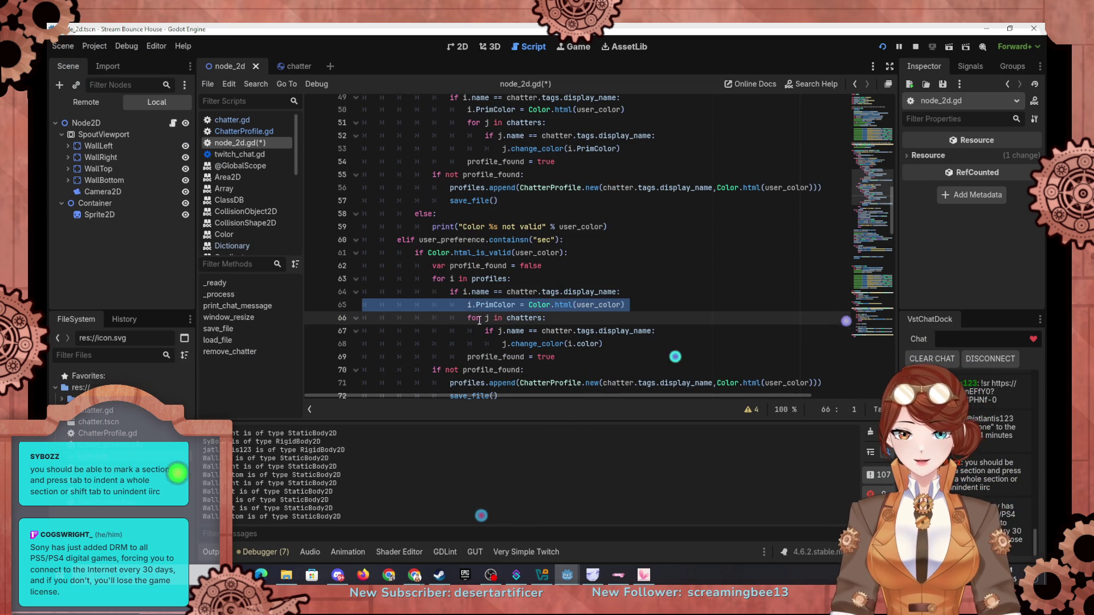
key("ctrl+z")
left_click(554, 308)
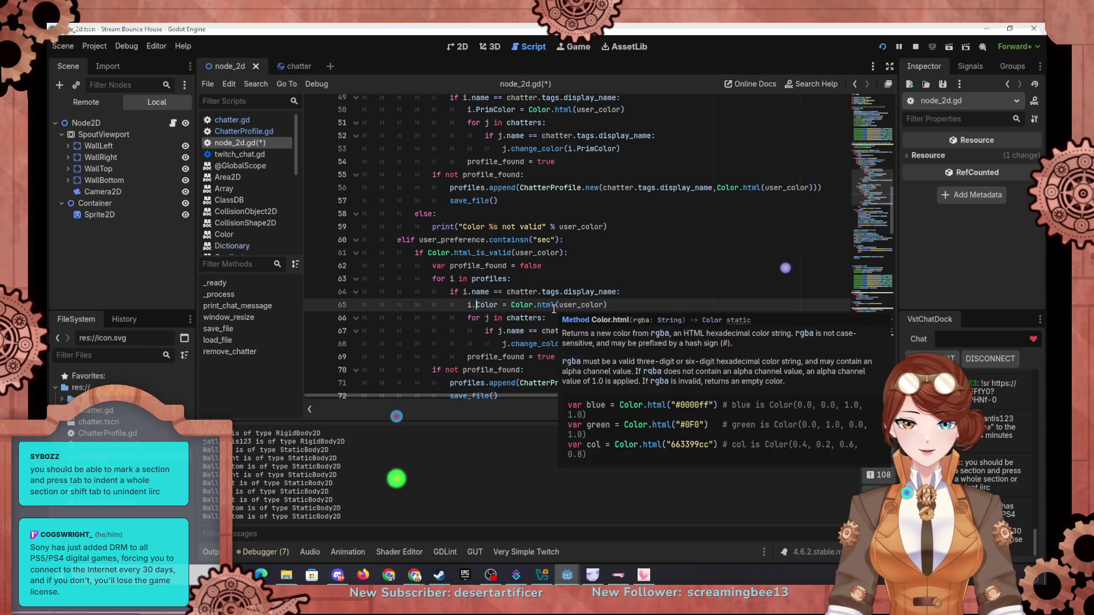
type("Sec")
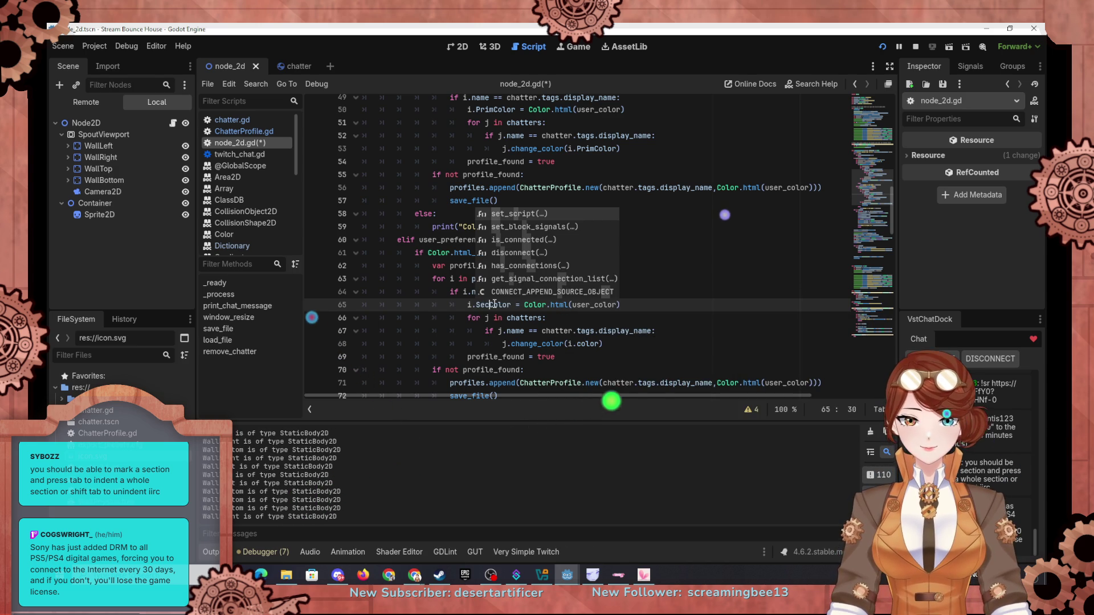
double_click(494, 304)
key("ctrl+c")
double_click(592, 343)
key("ctrl+v")
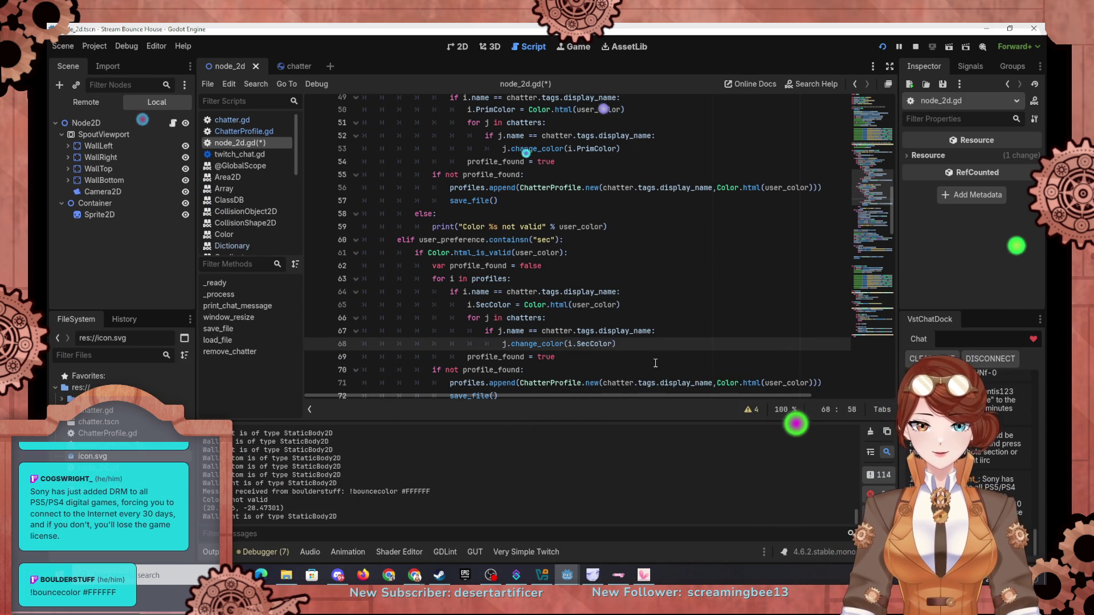
scroll(655, 364, "down", 2)
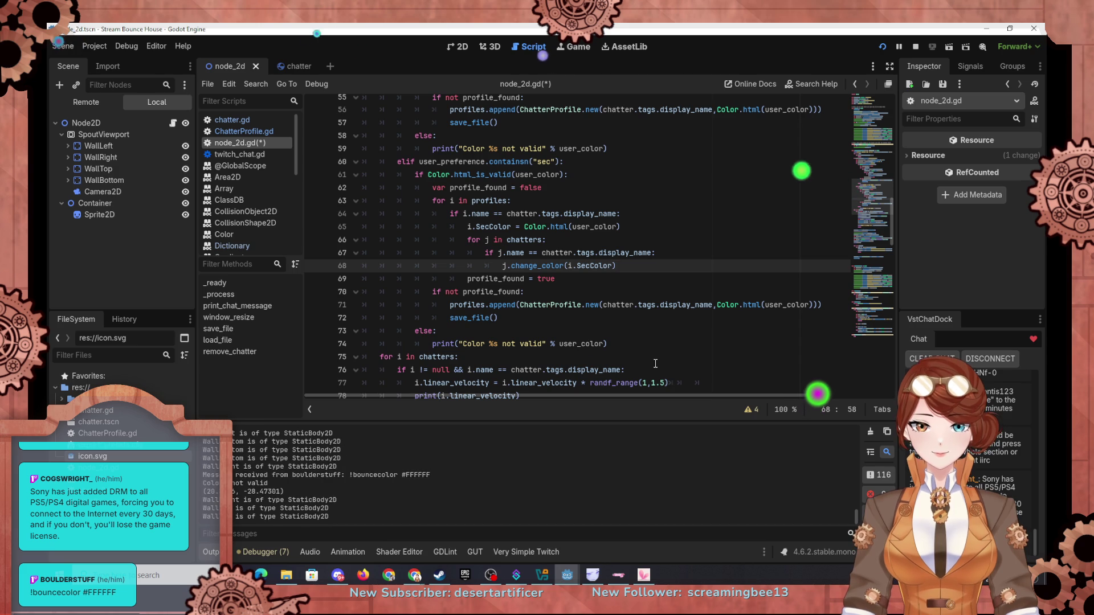
scroll(655, 363, "up", 8)
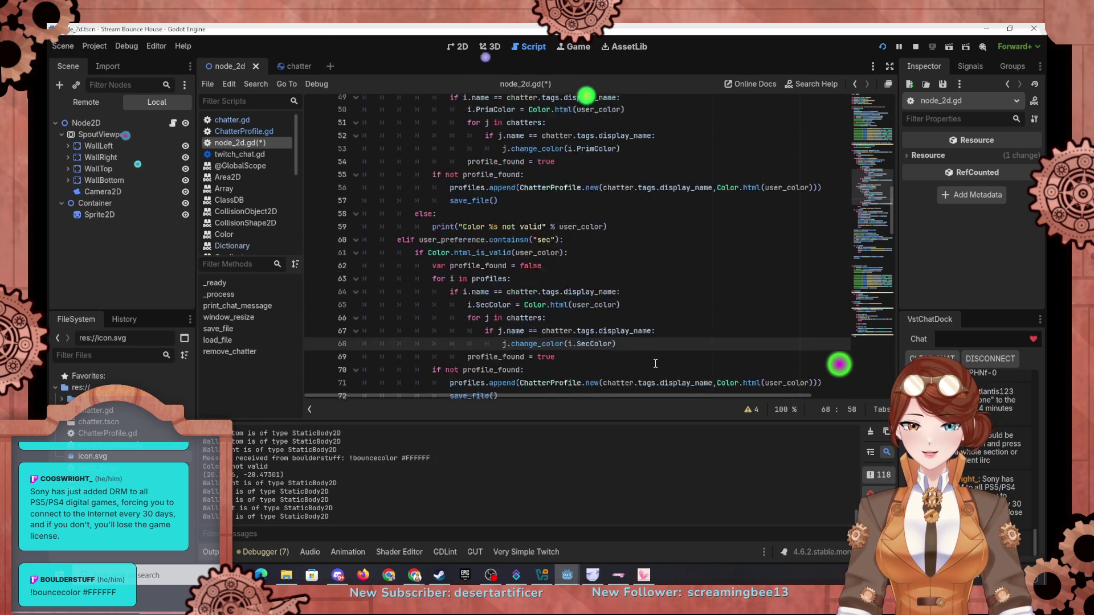
Save node_2d.gd, run the project and watch the log for the !boucecolor sec command
left_click(883, 47)
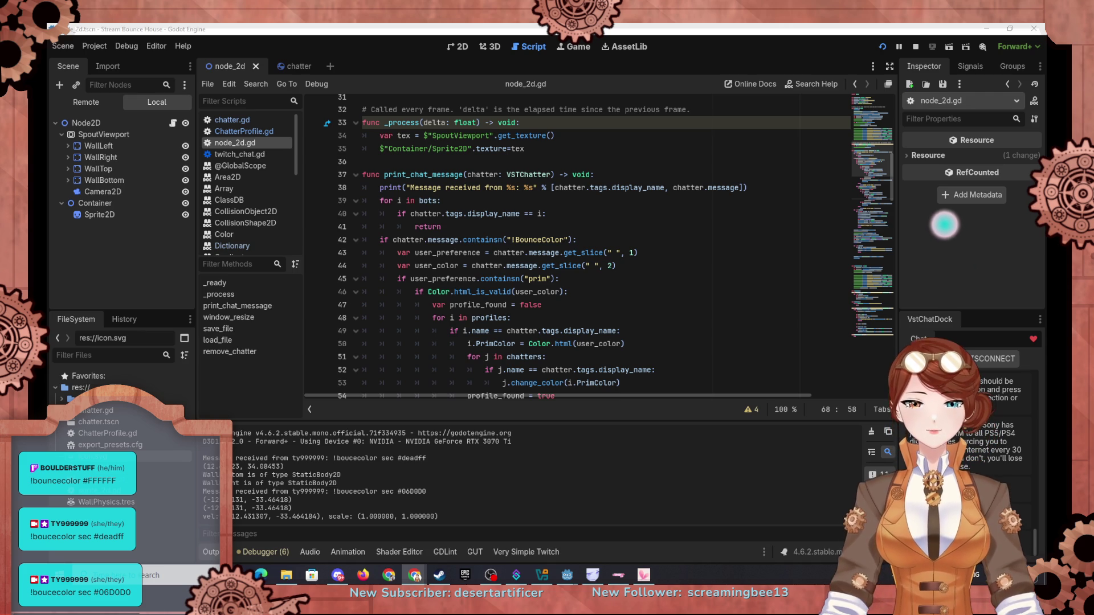
scroll(572, 276, "down", 1)
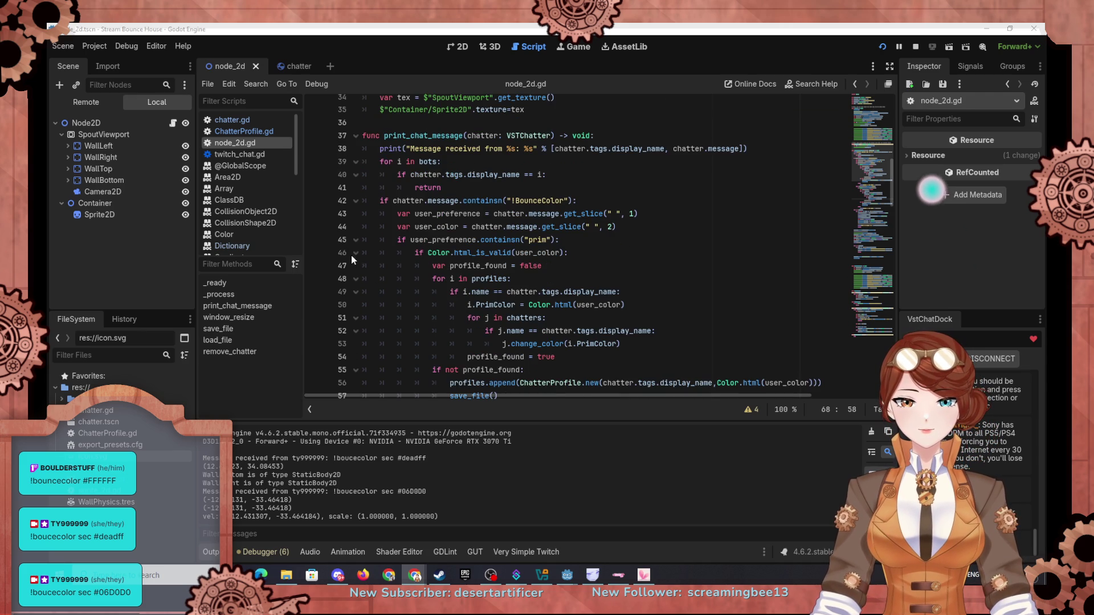
Set a breakpoint at line 43, briefly removing it to resume the game first
left_click(314, 214)
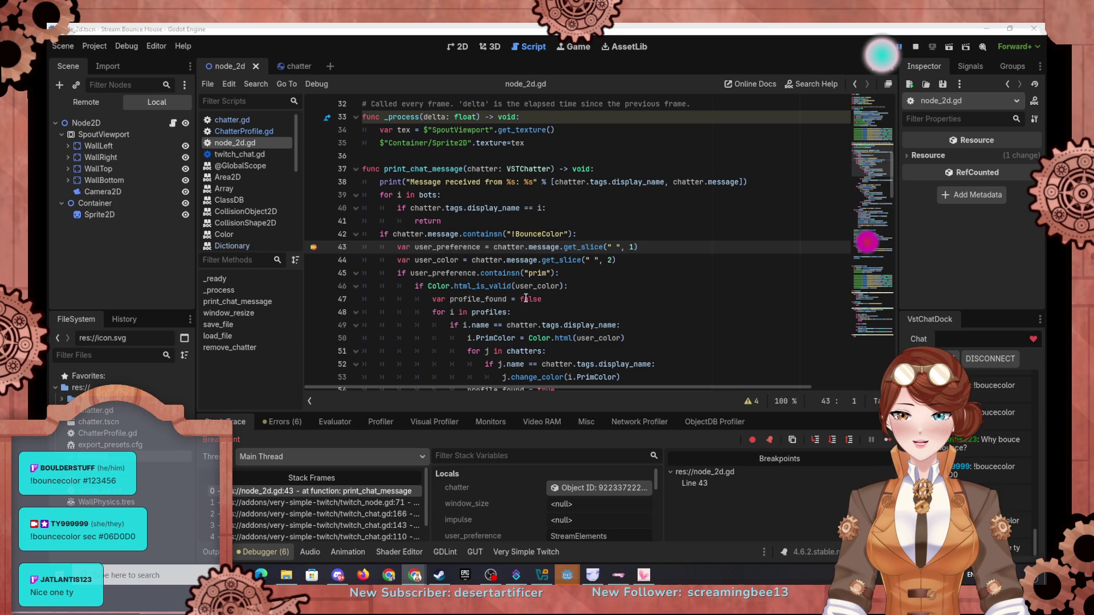
left_click(313, 247)
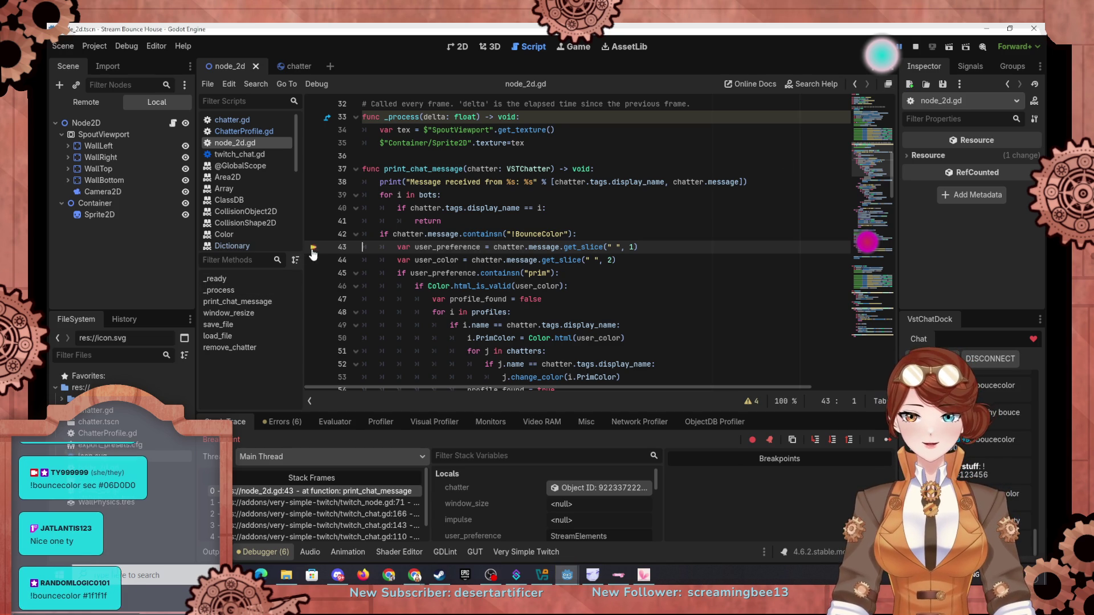
left_click(887, 440)
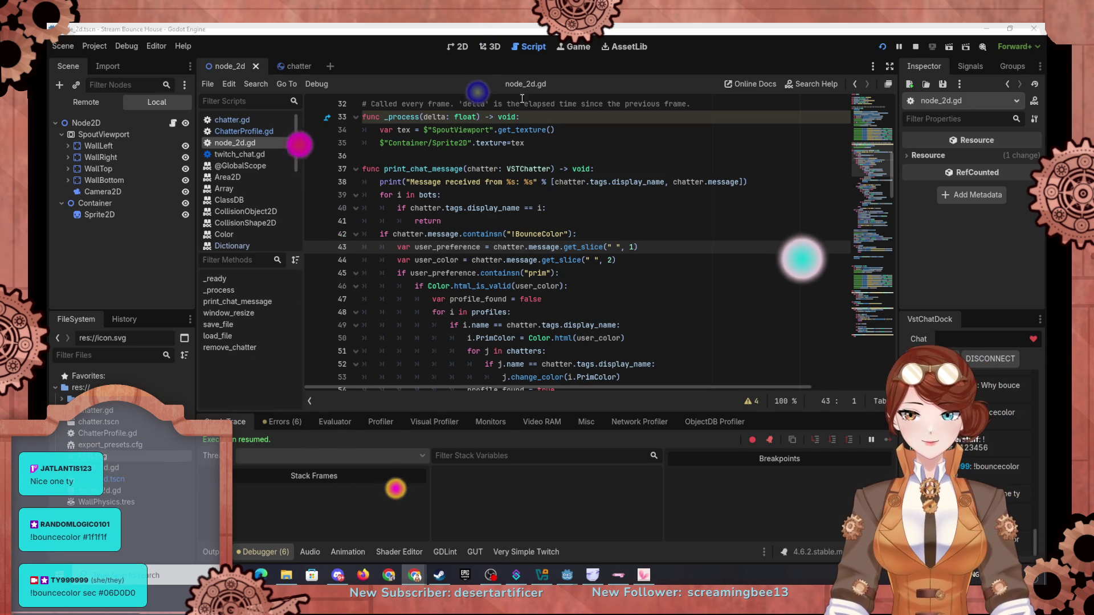
left_click(314, 247)
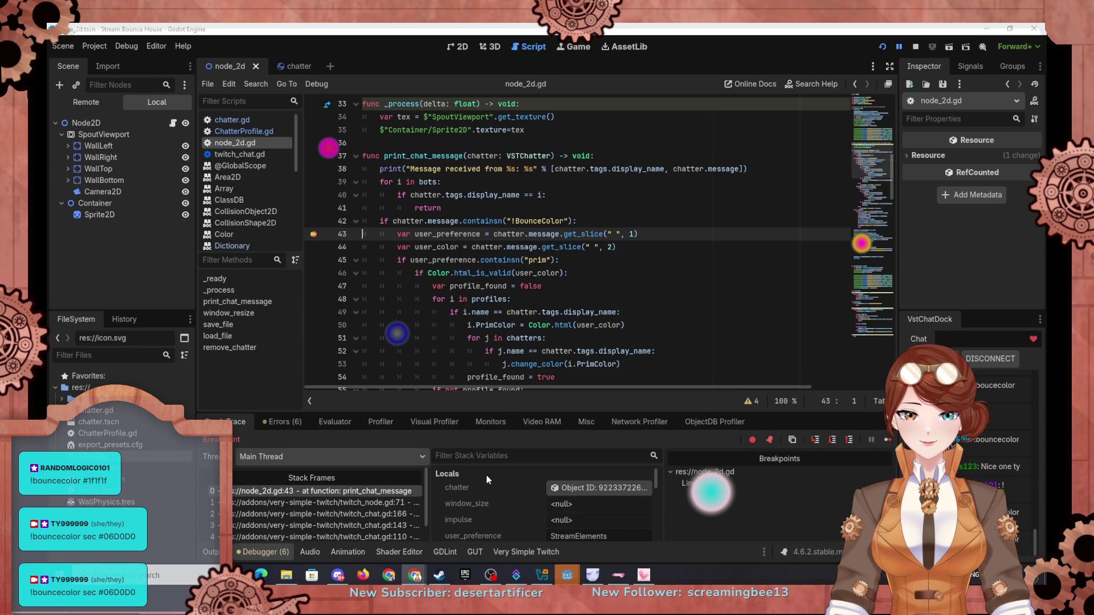
When paused at line 43, inspect the incoming chatter object's members in the debugger
scroll(491, 505, "down", 3)
scroll(494, 508, "down", 2)
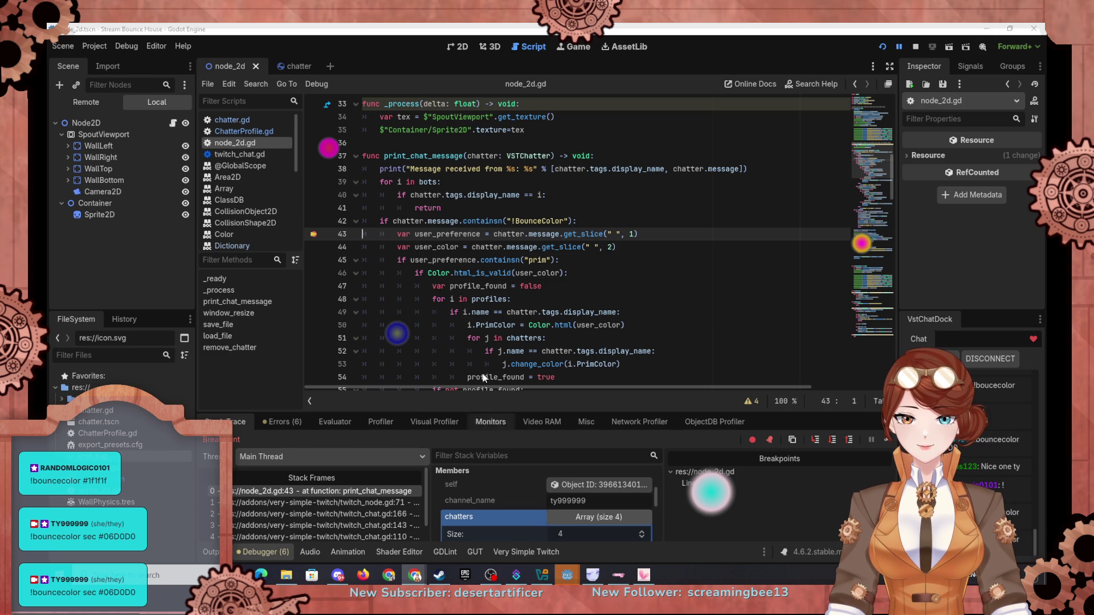
scroll(487, 493, "down", 6)
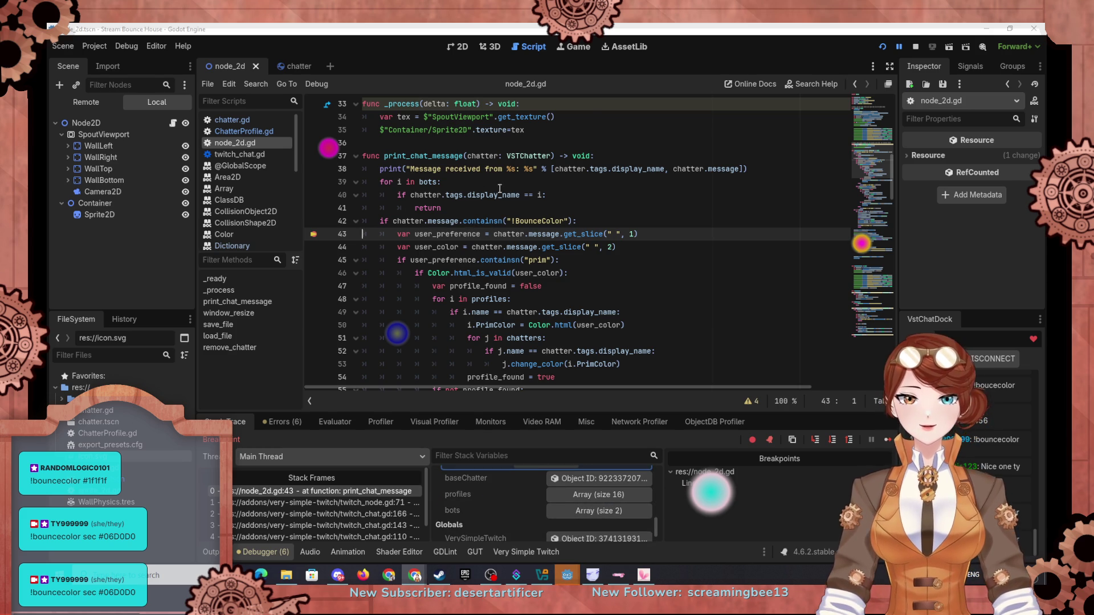
scroll(505, 504, "up", 6)
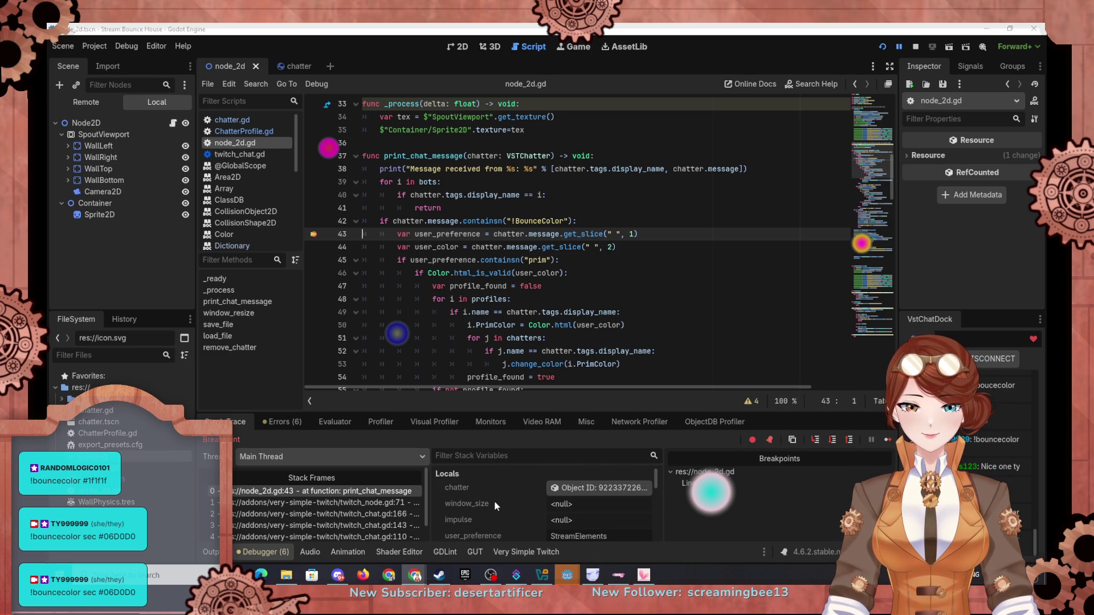
left_click(592, 492)
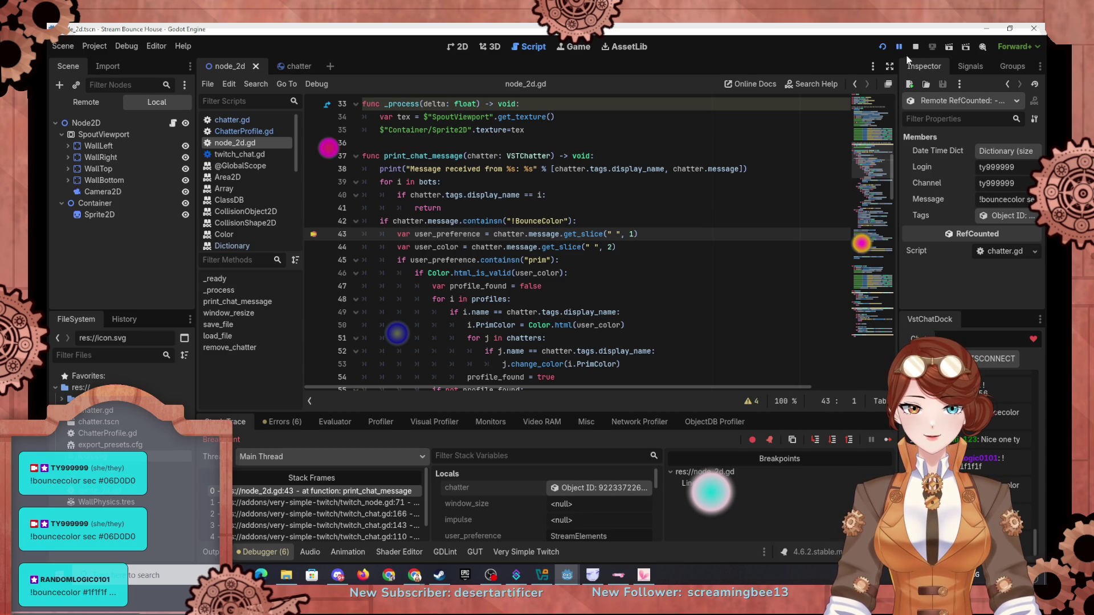
Step over from line 43 past the prim branch to the sec check at line 61
left_click(814, 440)
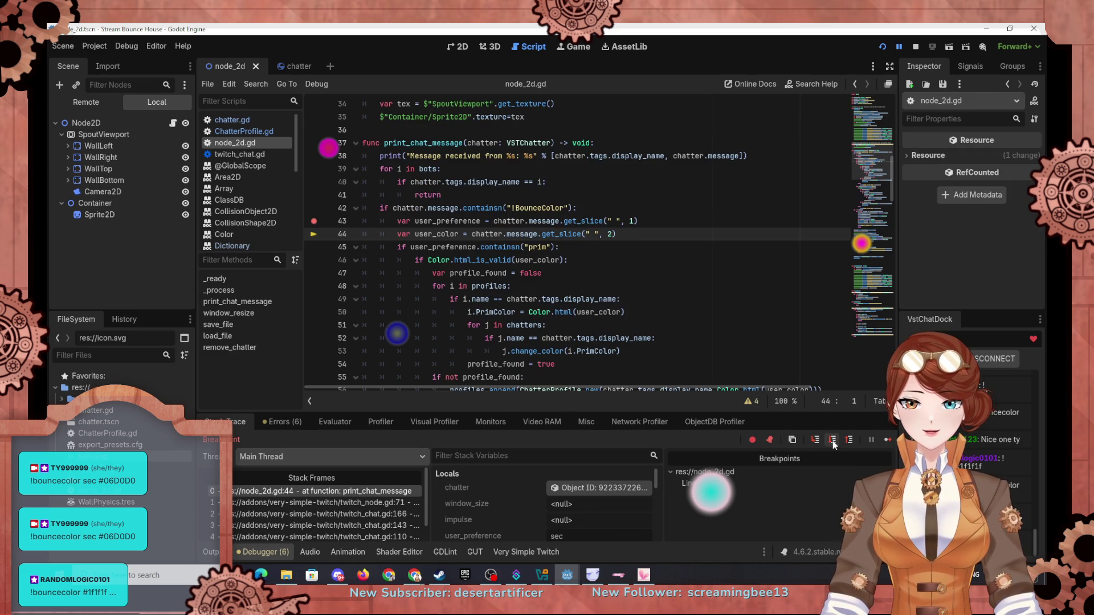
scroll(499, 491, "down", 2)
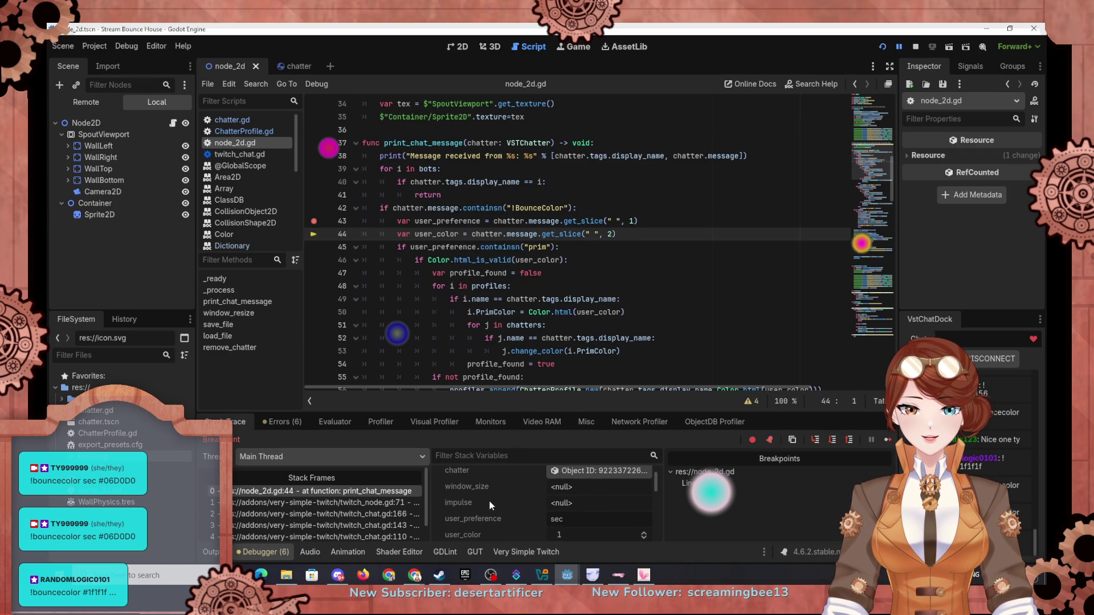
left_click(836, 442)
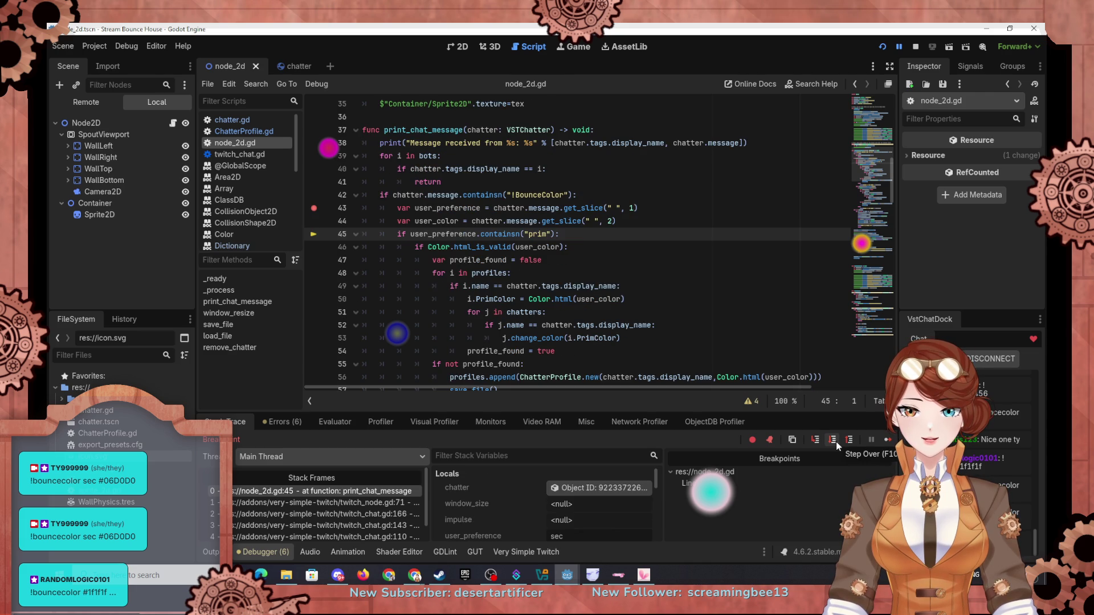
scroll(505, 488, "down", 2)
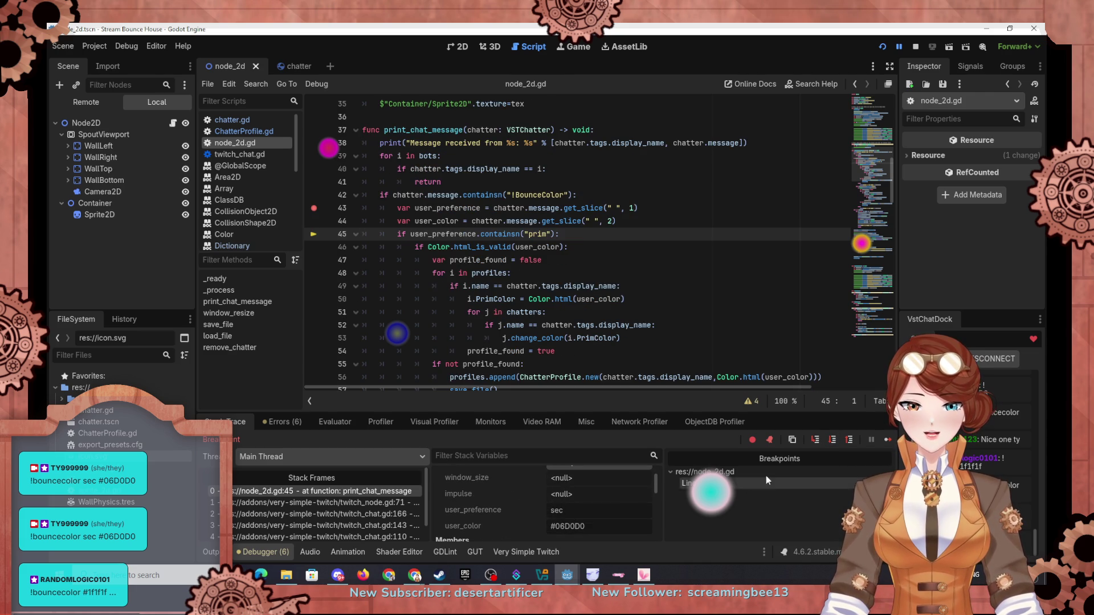
left_click(832, 442)
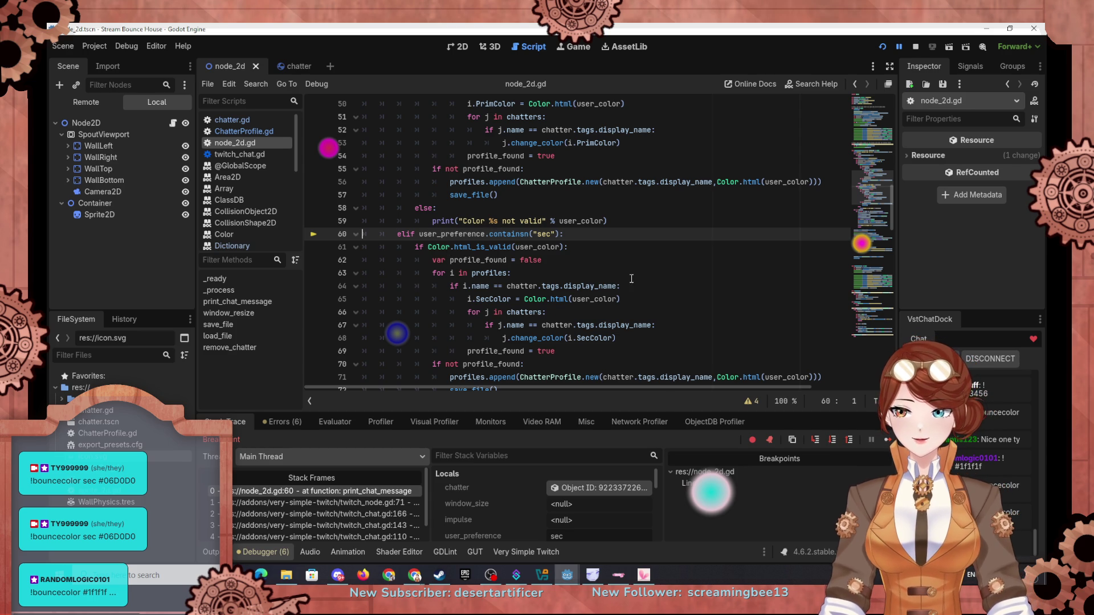
left_click(830, 443)
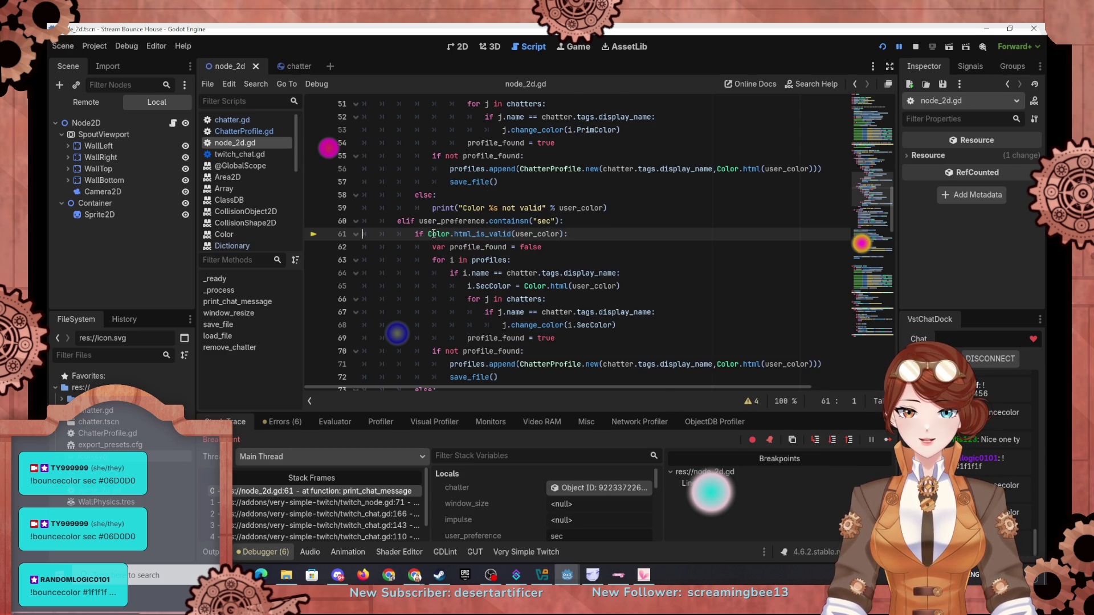
Step on to line 65, then open the chatter scene's script
scroll(510, 242, "down", 1)
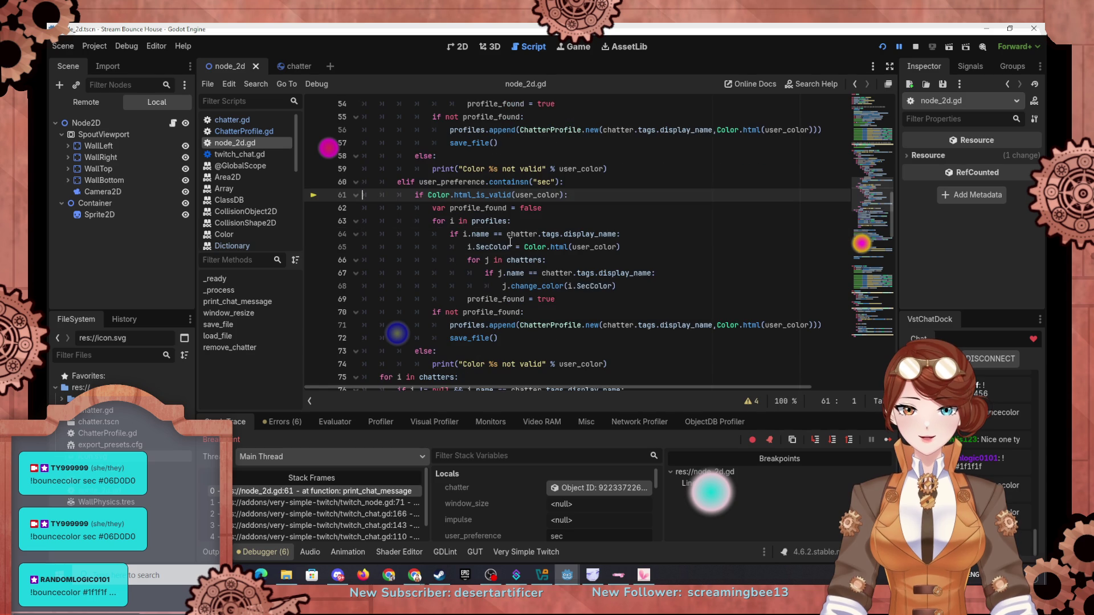
left_click(833, 440)
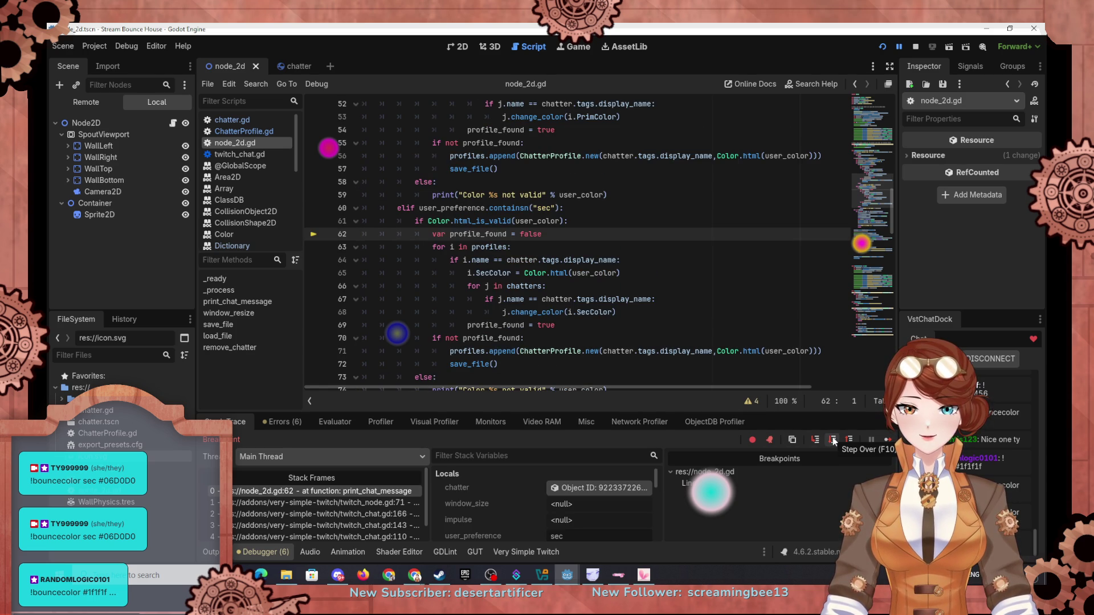
left_click(833, 440)
left_click(833, 440)
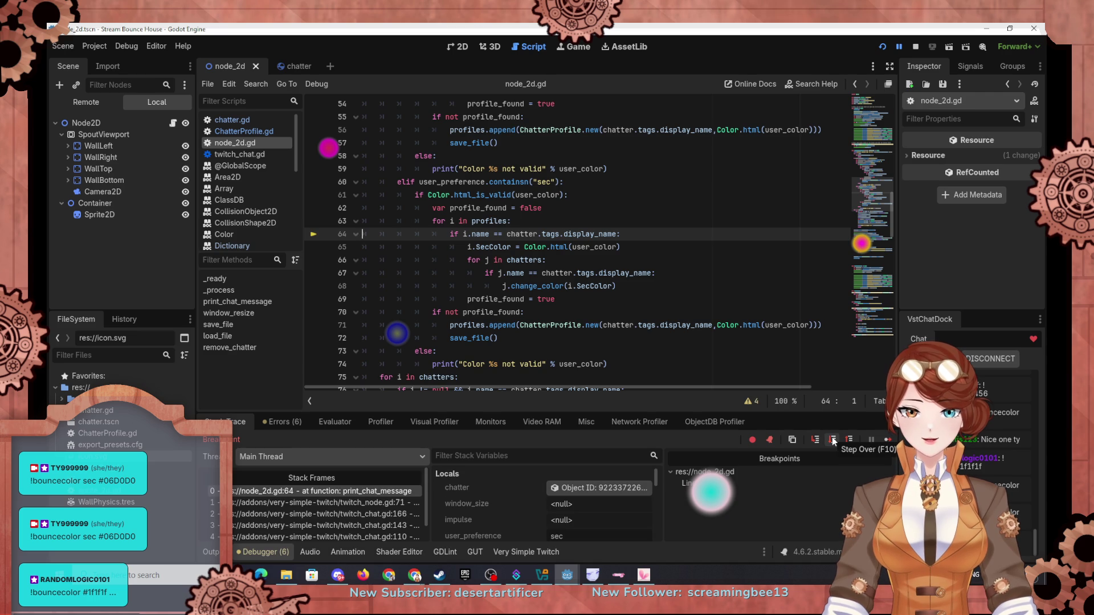
left_click(833, 440)
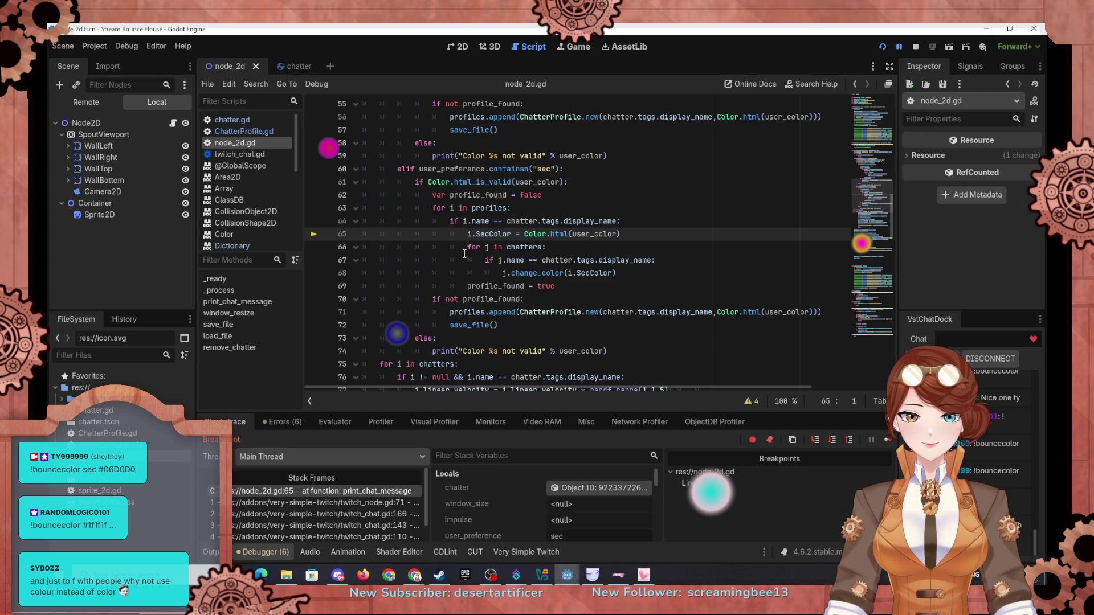
mouse_move(517, 266)
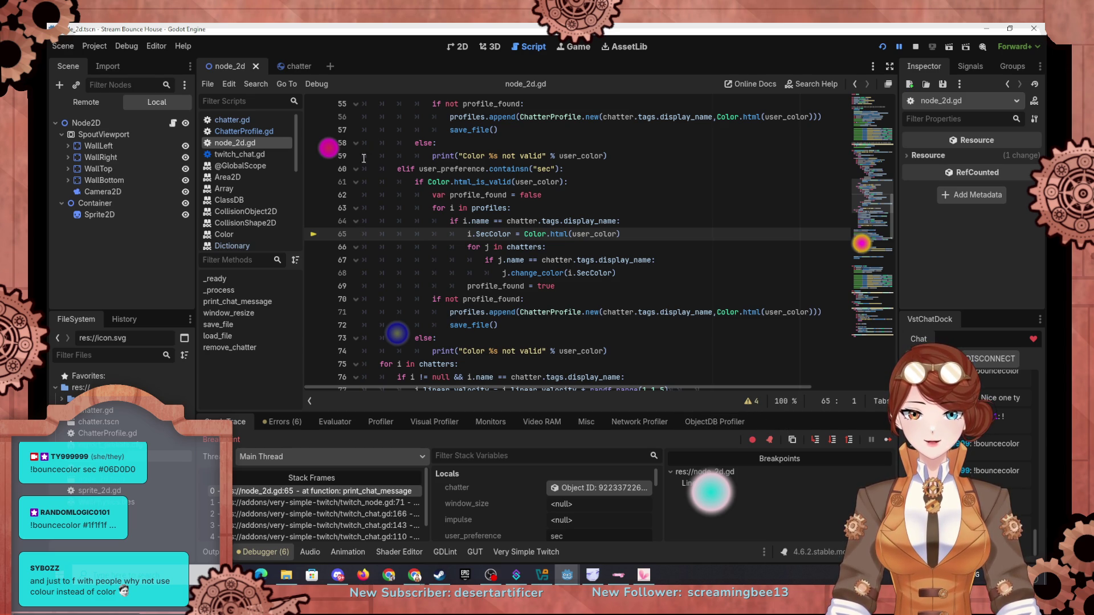
left_click(295, 64)
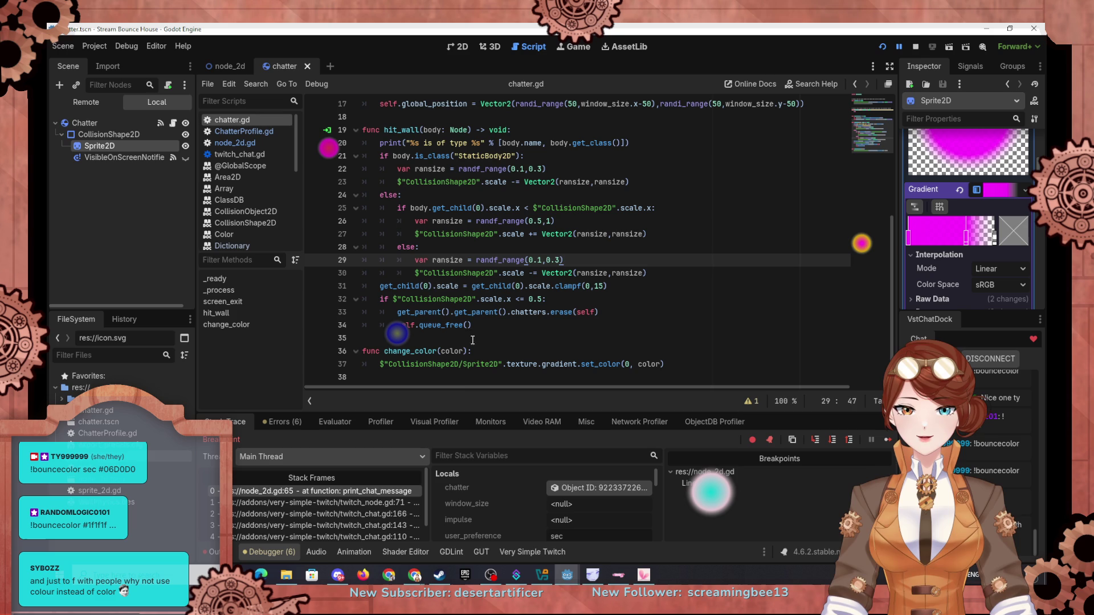
In chatter.gd, add a colornum parameter to change_color and use it as set_color's gradient slot
left_click(223, 68)
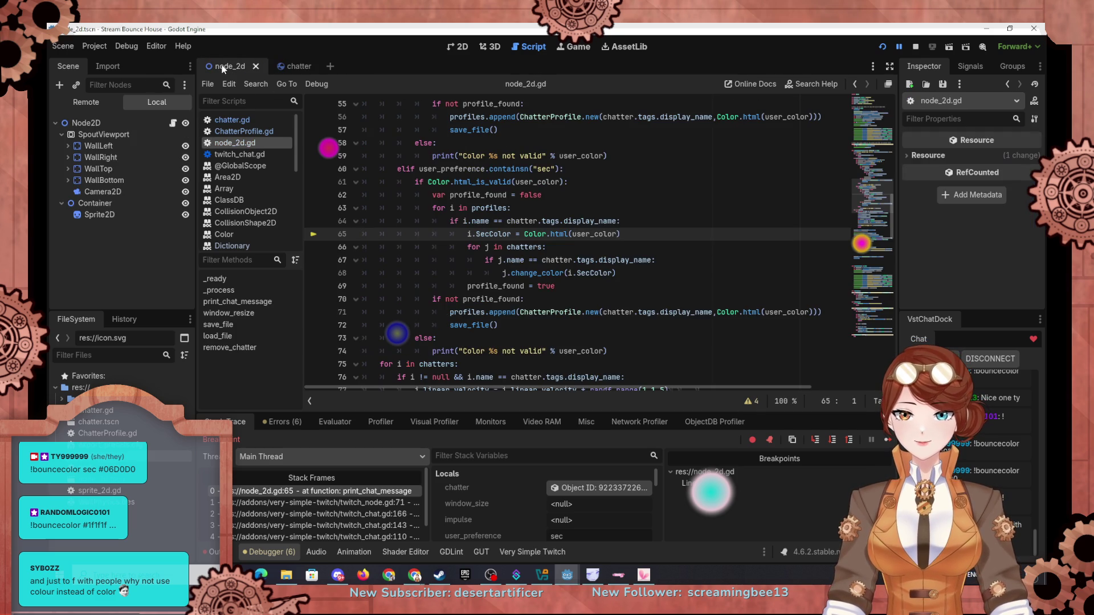
left_click(288, 66)
left_click(440, 352)
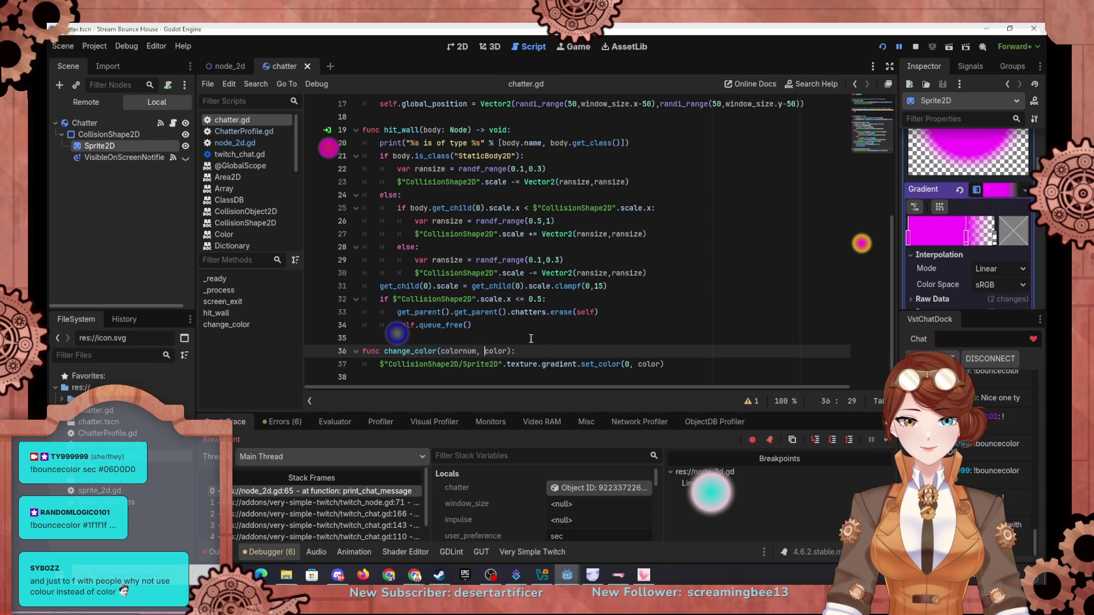
left_click(626, 364)
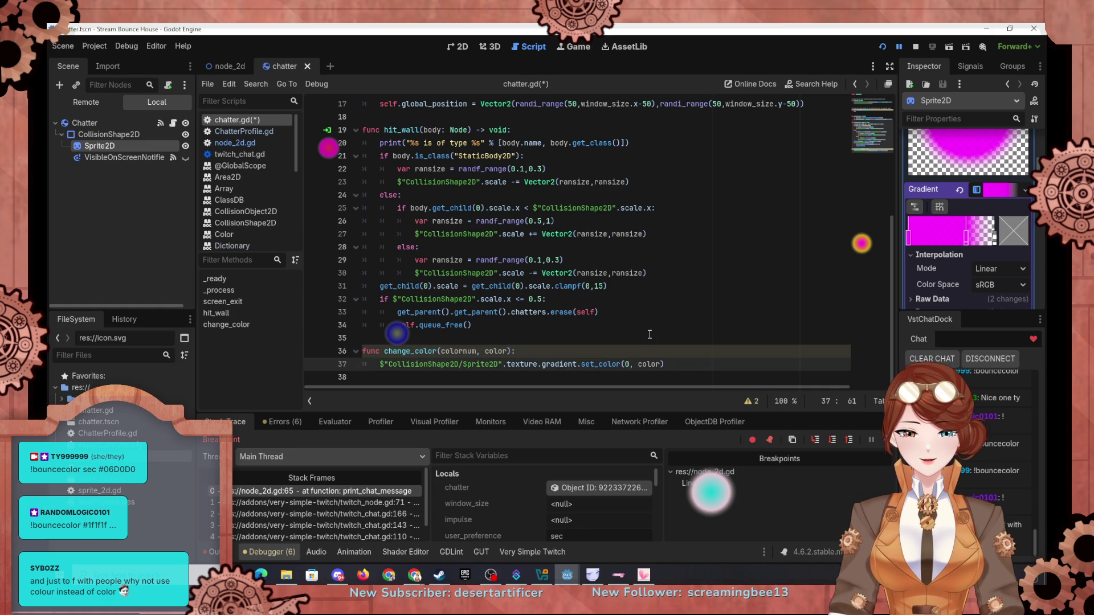
type("colorn")
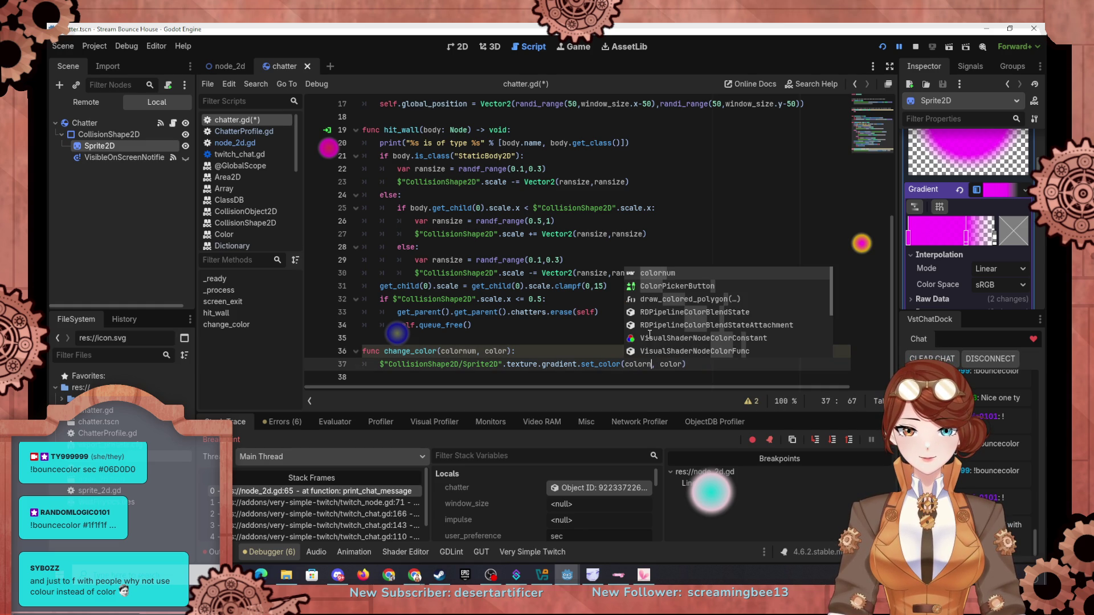
key("Return")
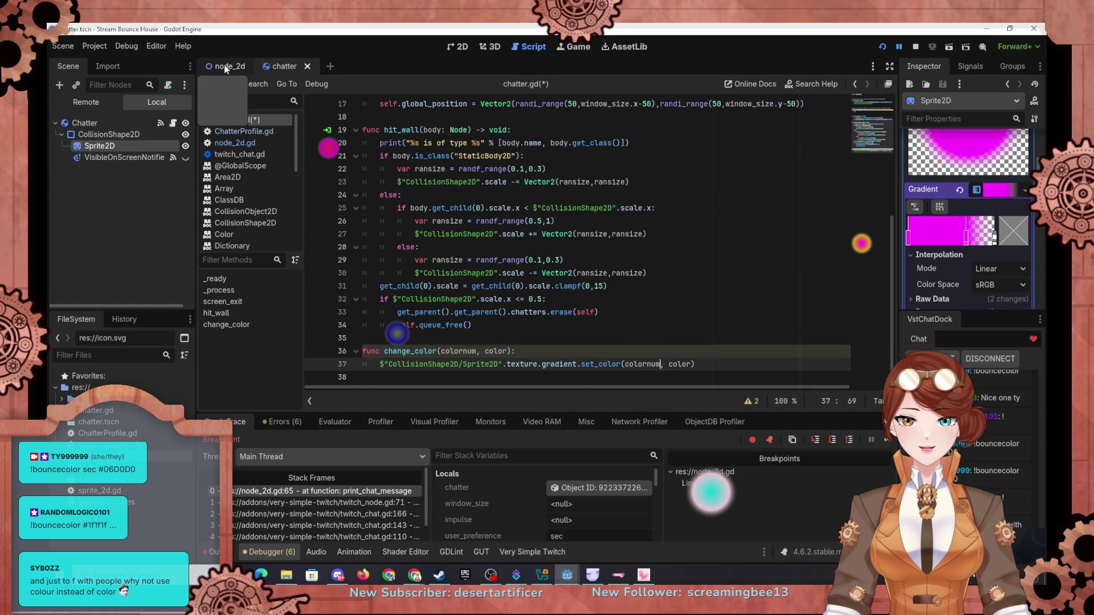
In node_2d.gd, pass 0 with PrimColor and 1 with SecColor to change_color, then relaunch the game
left_click(223, 65)
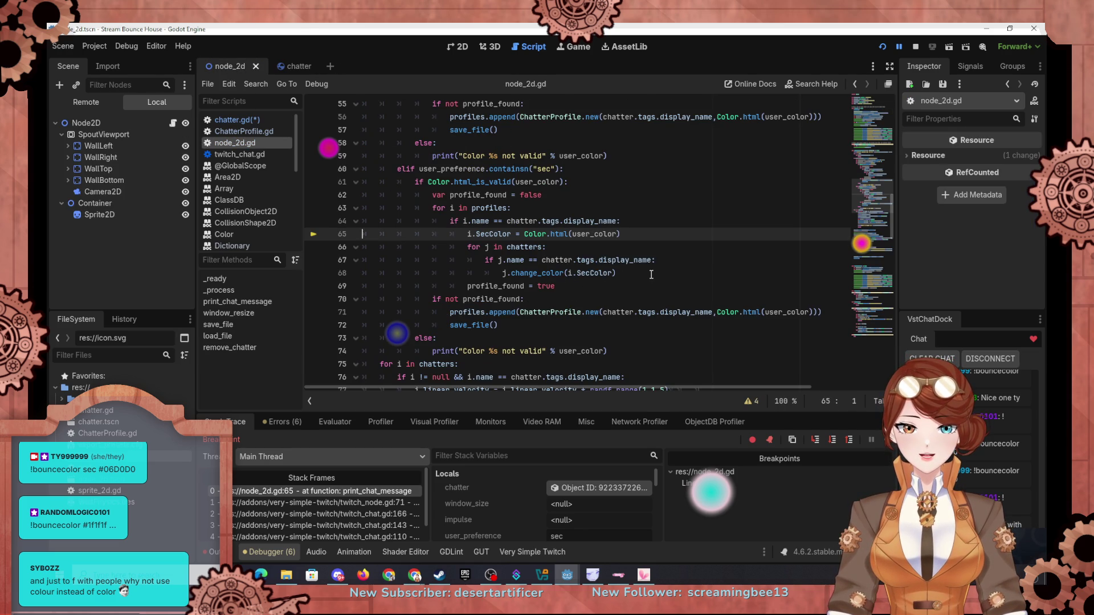
left_click(569, 273)
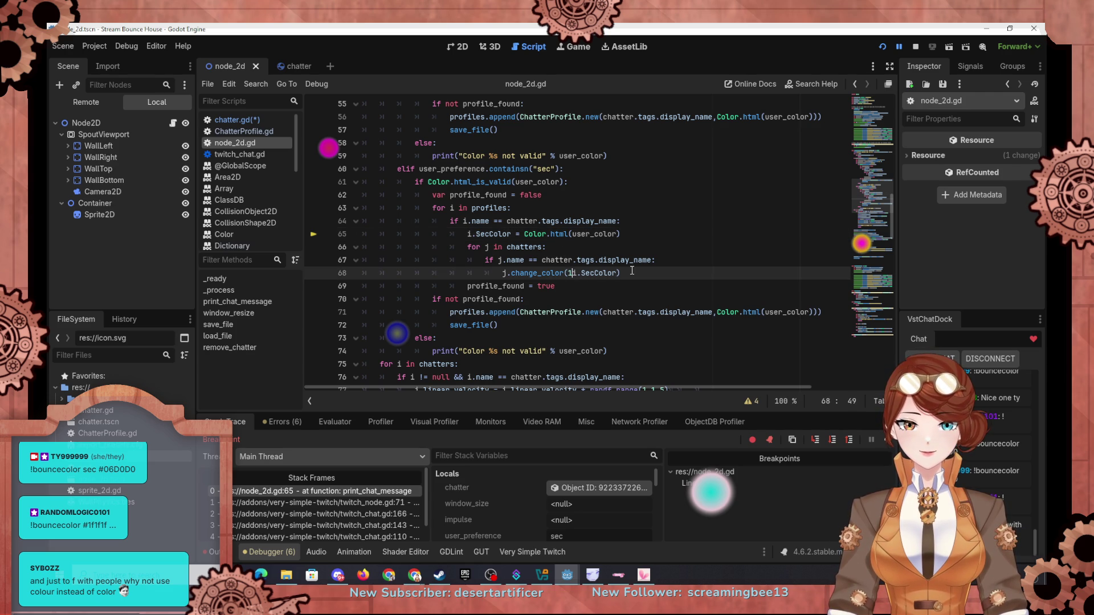
scroll(631, 271, "up", 5)
left_click(568, 195)
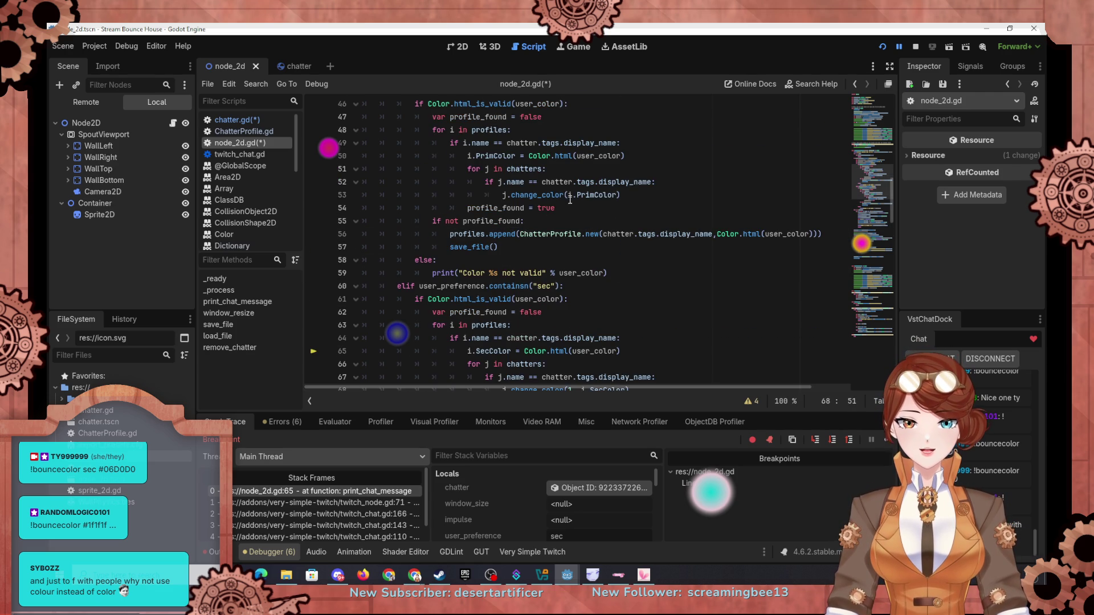
type("0,")
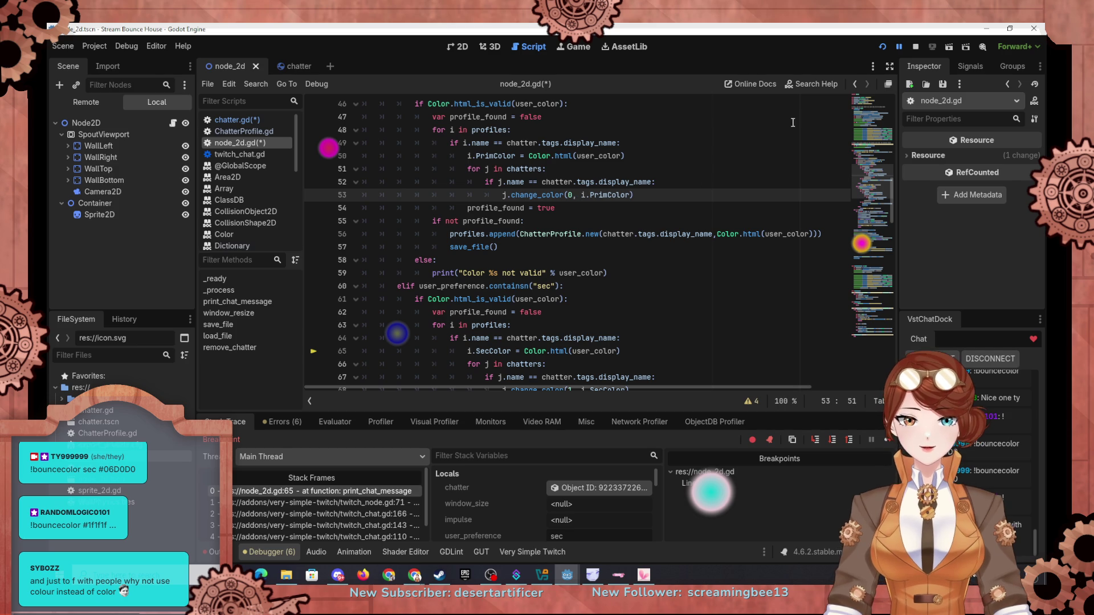
scroll(599, 240, "up", 5)
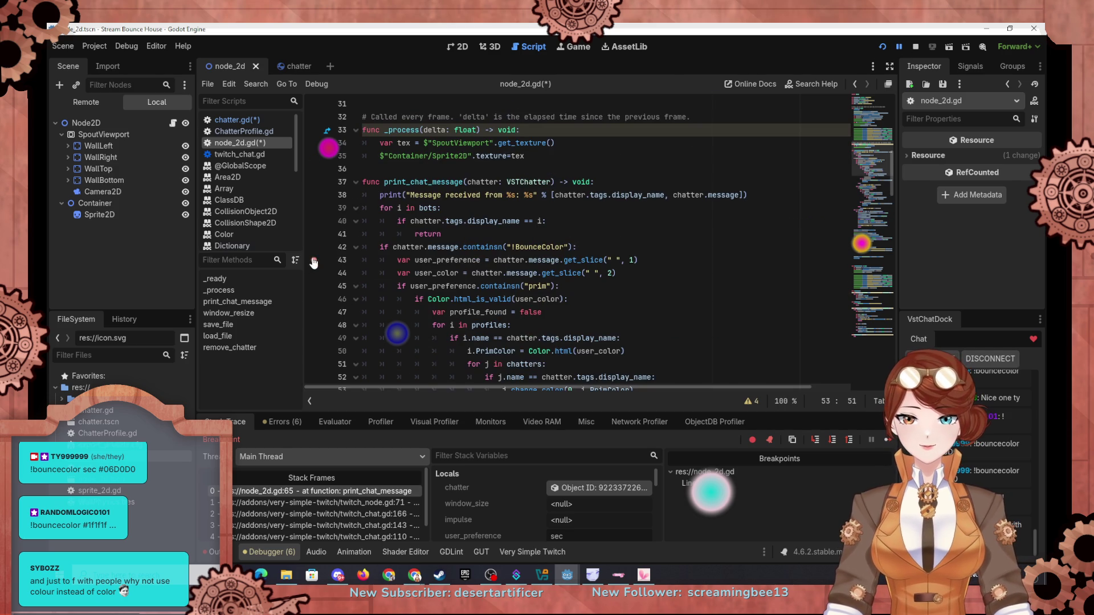
left_click(882, 46)
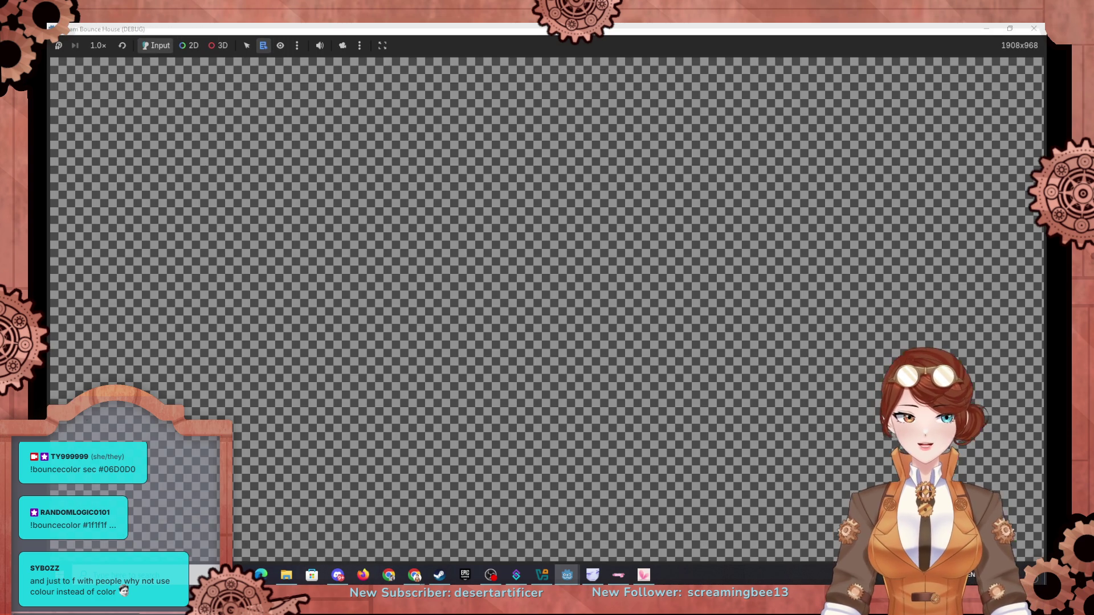
Snap the relaunched game window to the right half of the screen, then stop it with F8
left_click_drag(897, 32, 1091, 171)
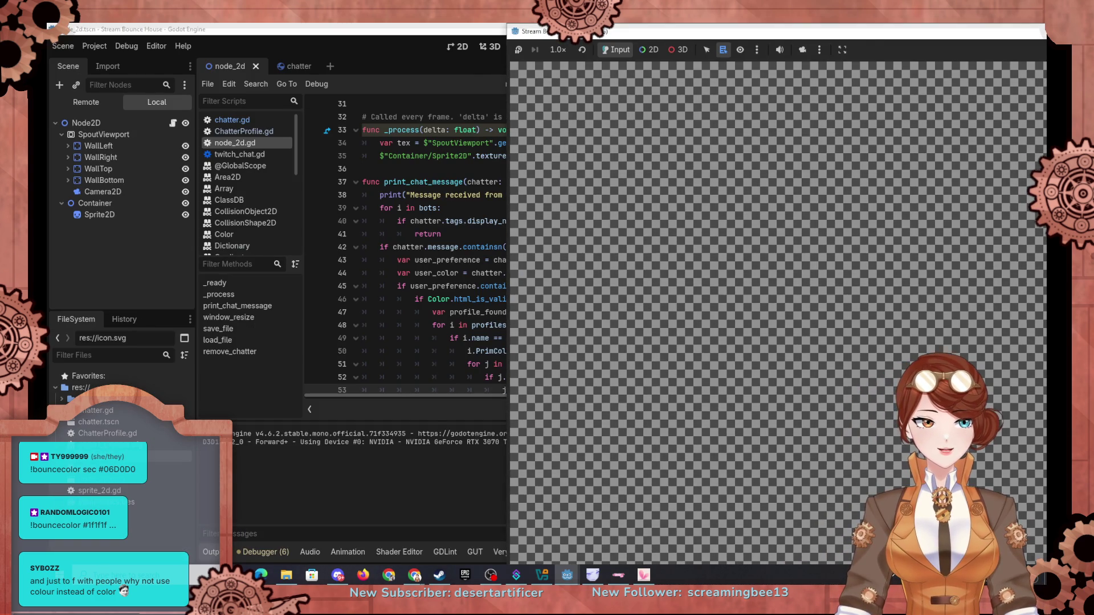
key("F8")
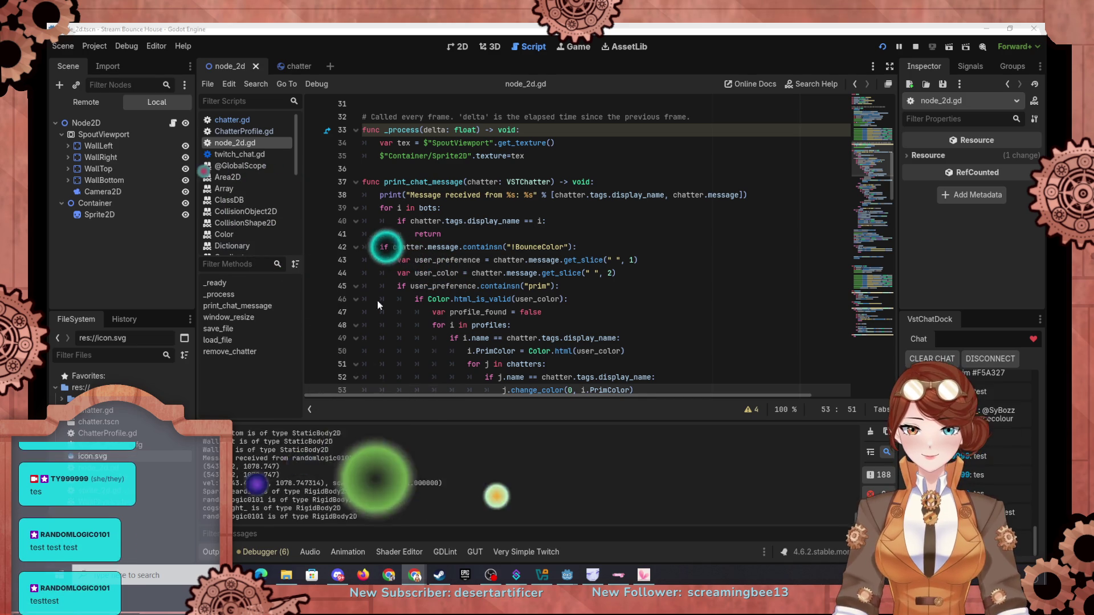
Extend the line 42 containsn check with an 'or' clause matching '!BounceColour'
left_click(394, 247)
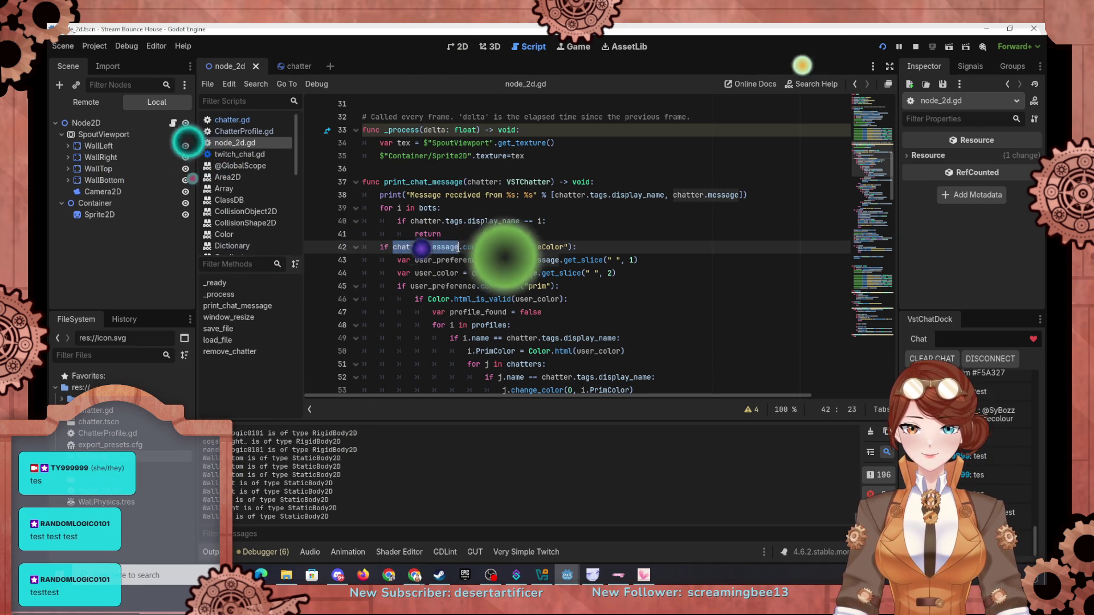
left_click_drag(459, 248, 572, 244)
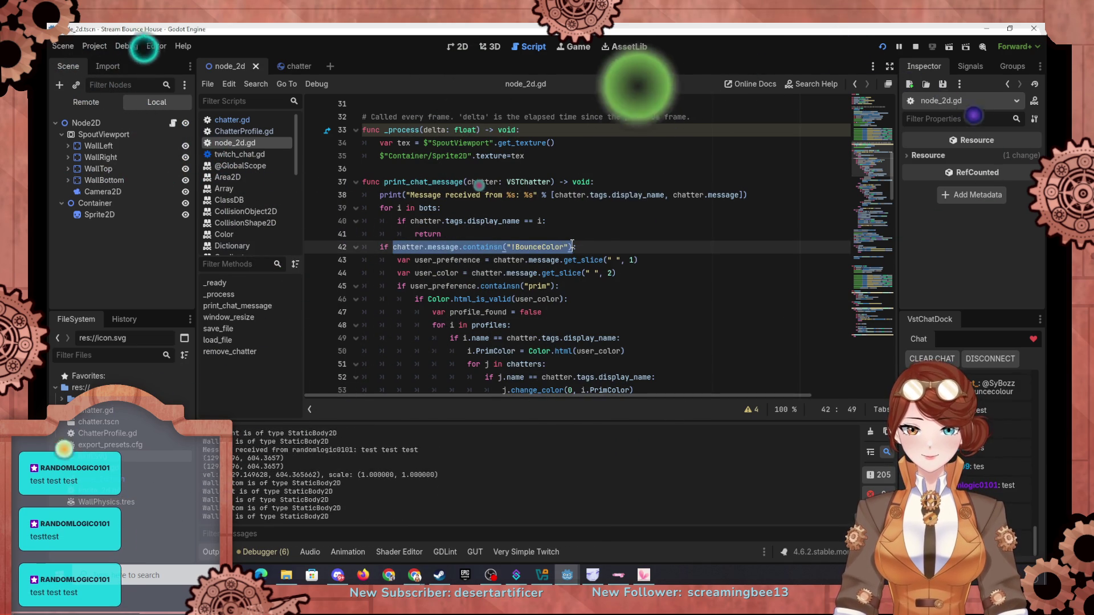
left_click(572, 245)
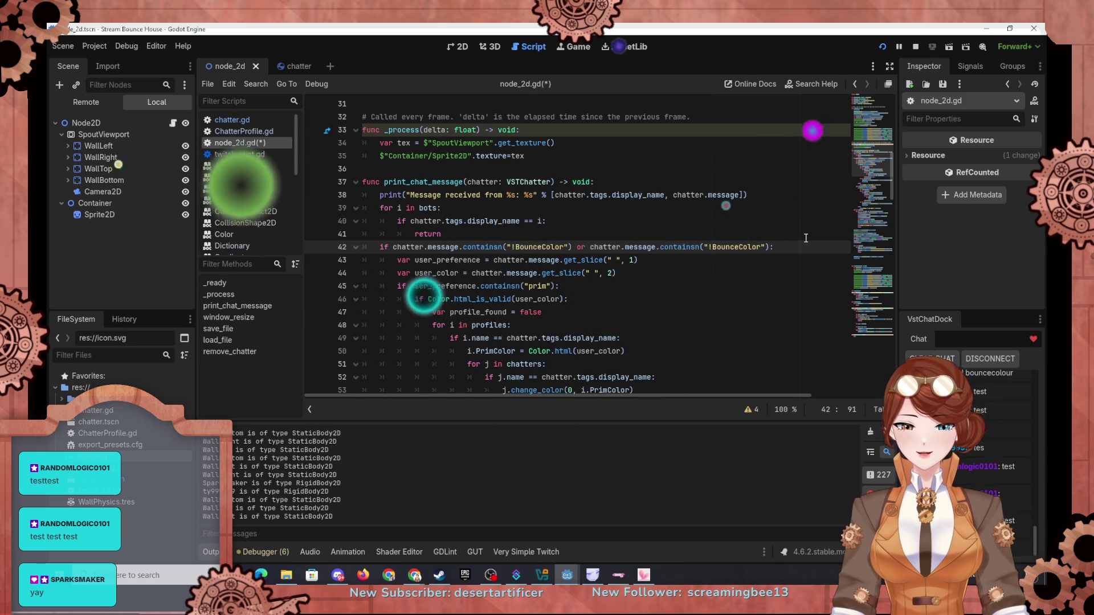
type("u")
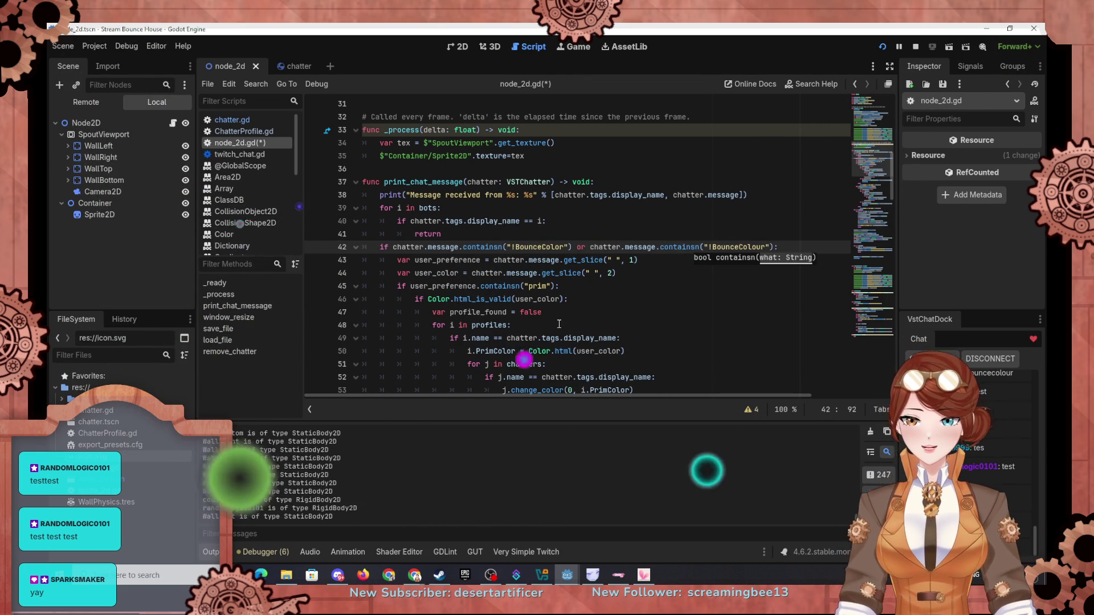
left_click(651, 286)
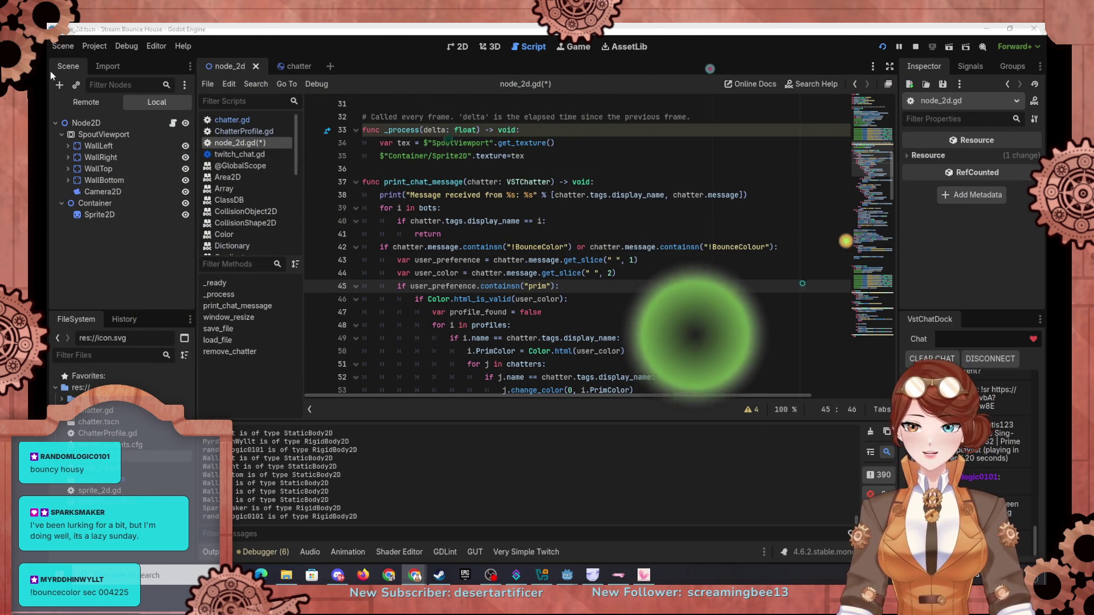
Switch the Scene dock to Remote, expand Node2D and SpoutViewport, and inspect a chatter ball
left_click(85, 103)
left_click(62, 146)
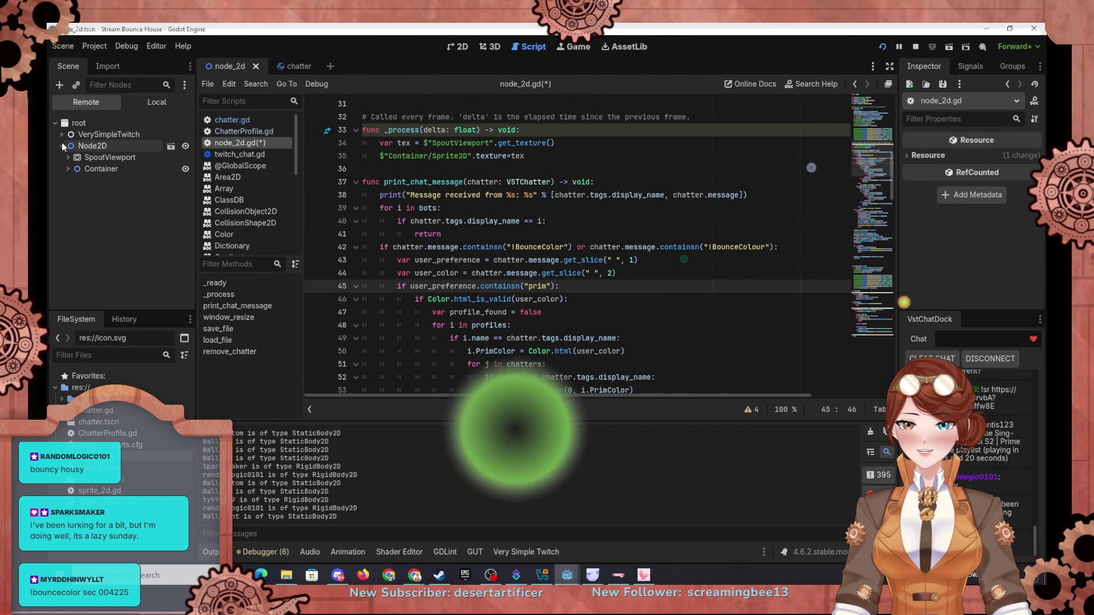
left_click(68, 169)
left_click(70, 177)
left_click(68, 158)
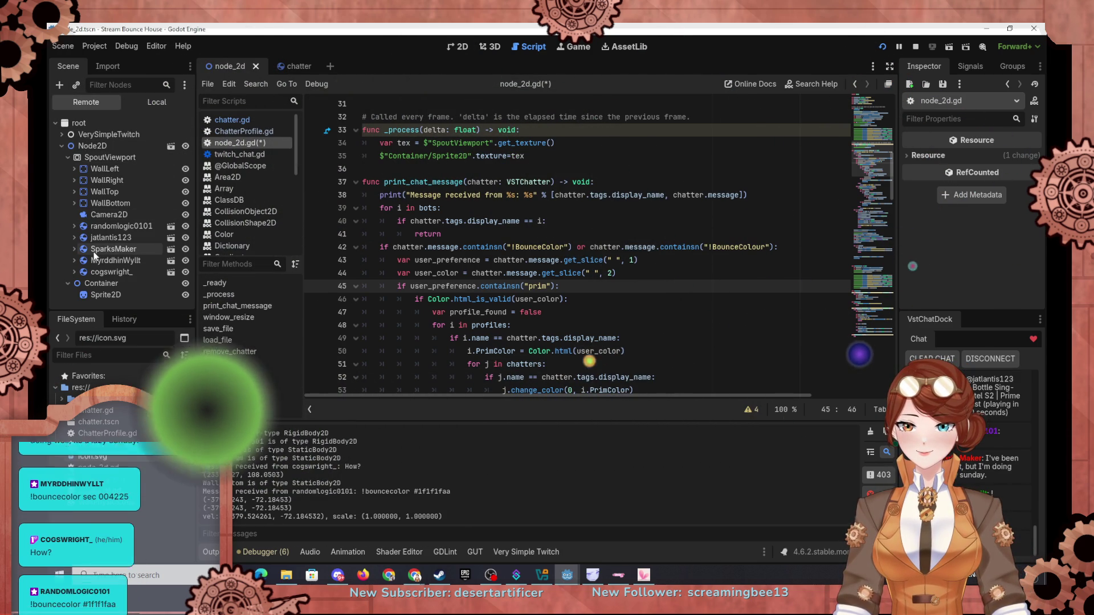
left_click(111, 272)
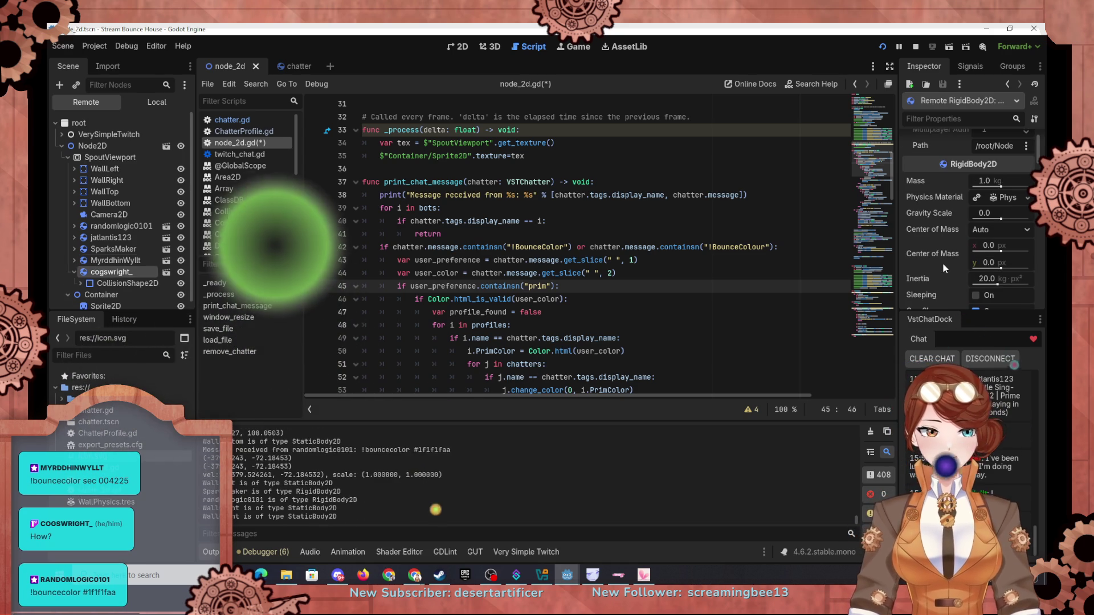
scroll(943, 263, "down", 1)
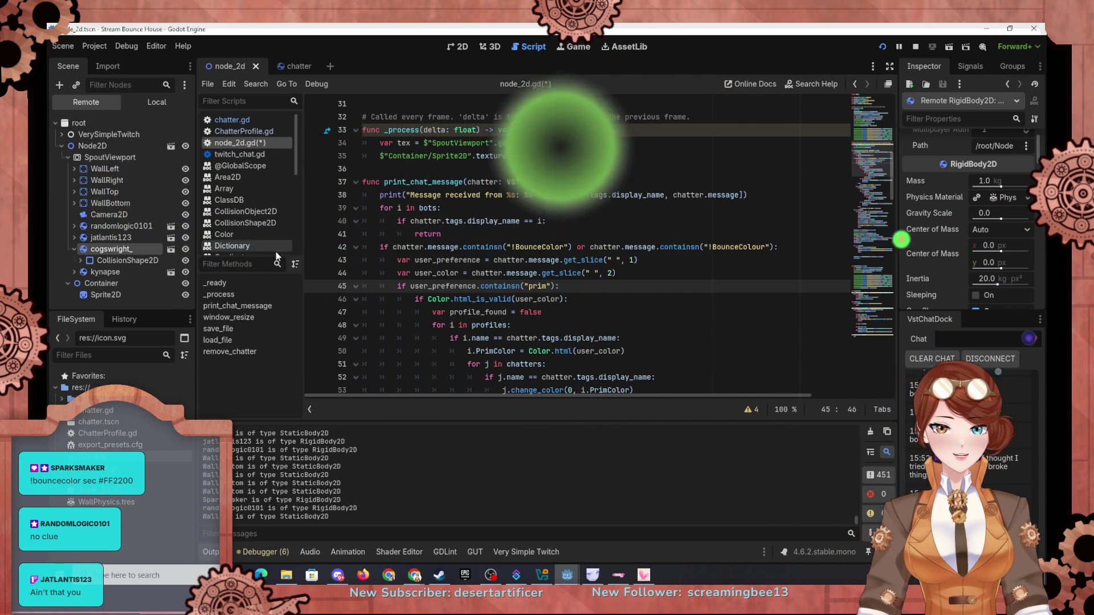
scroll(935, 272, "down", 5)
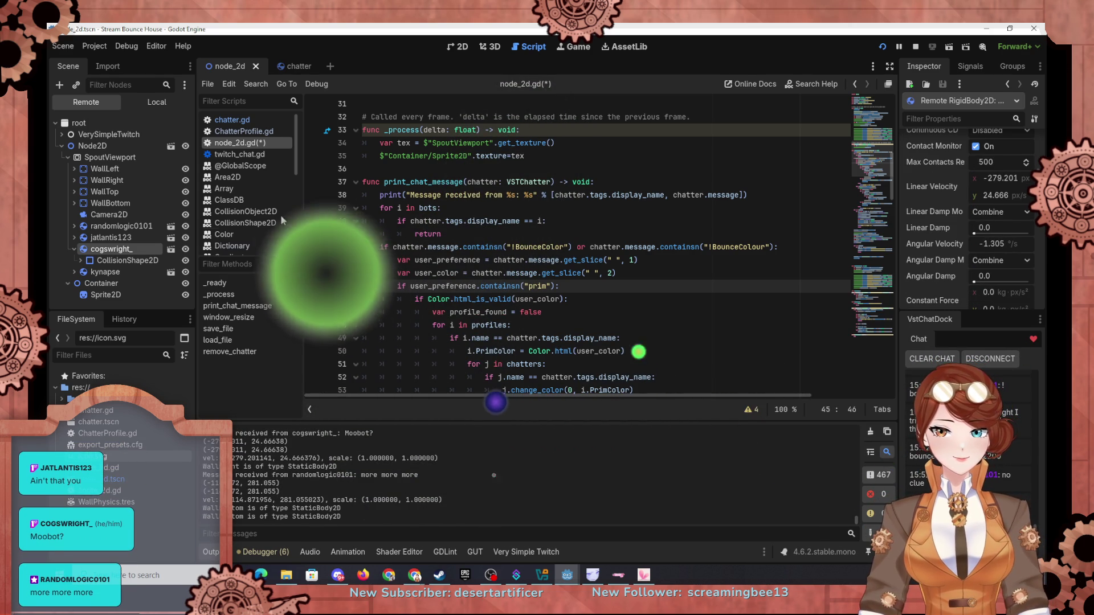
Check the CollisionShape2D scale of two chatter balls in the Inspector
left_click(100, 261)
scroll(915, 240, "down", 3)
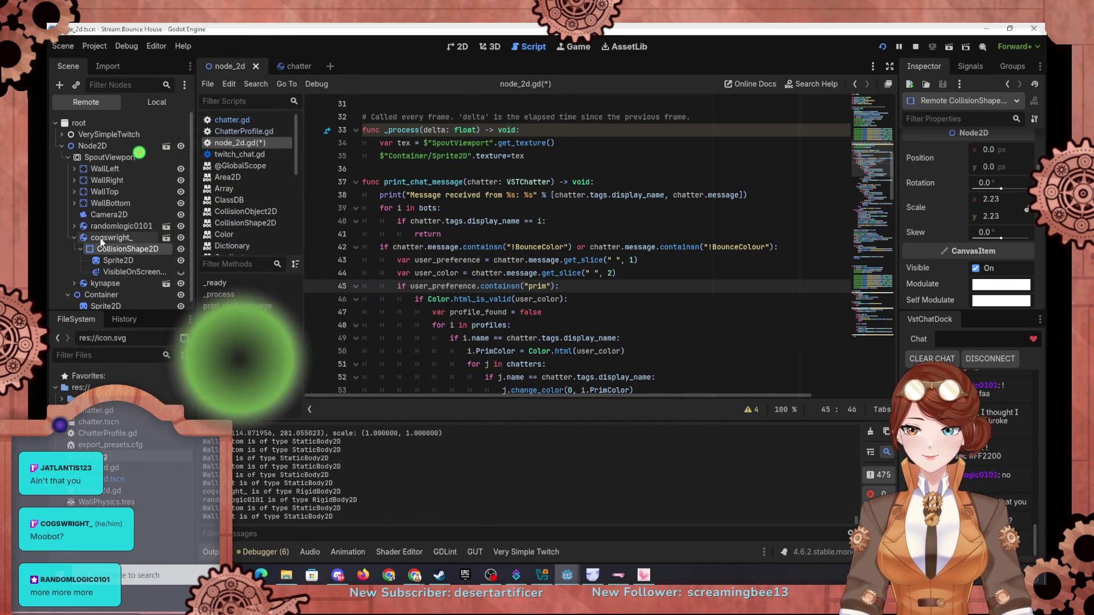
left_click(83, 226)
left_click(122, 238)
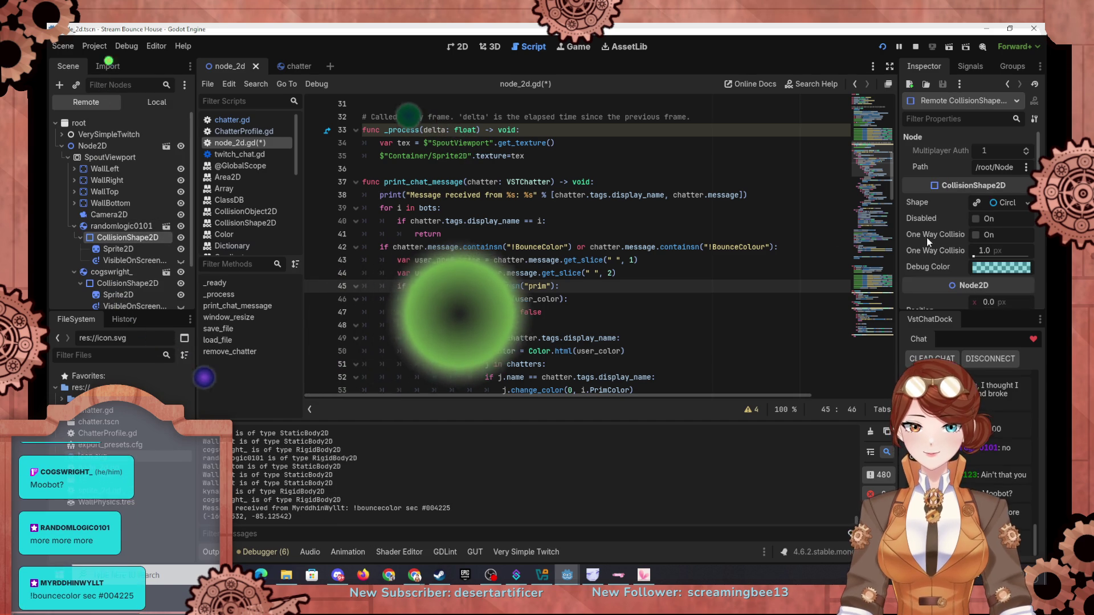
scroll(927, 238, "down", 3)
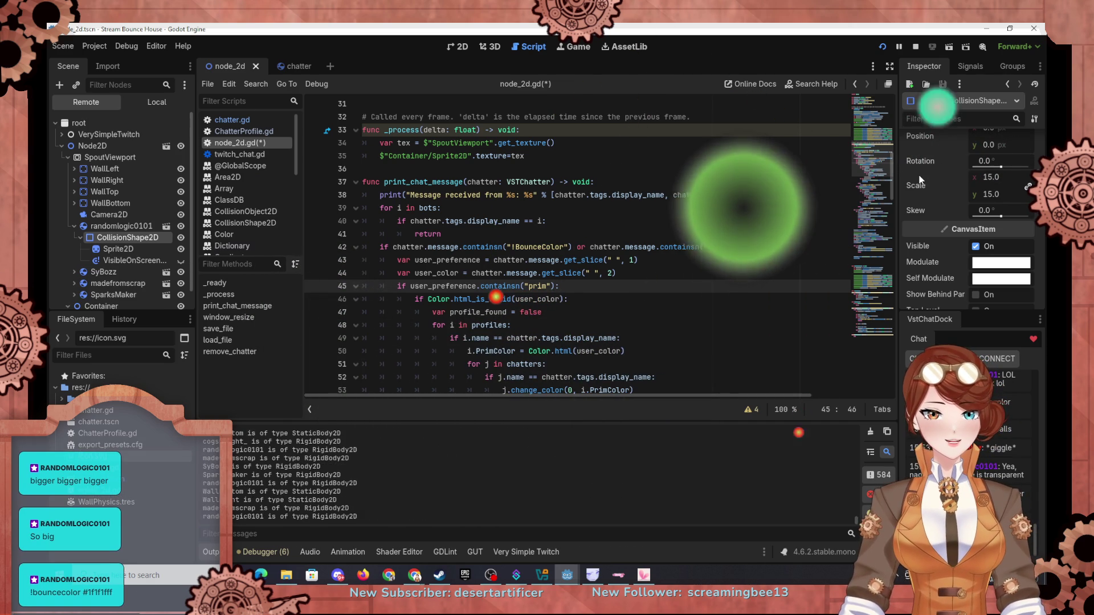
mouse_move(924, 166)
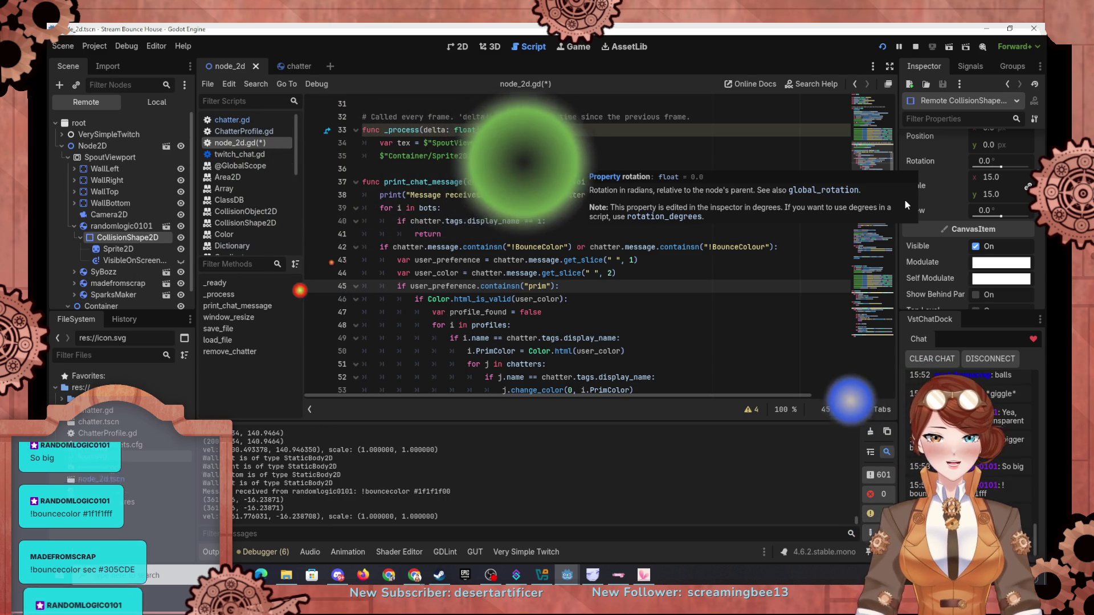
scroll(419, 254, "down", 1)
scroll(418, 254, "down", 4)
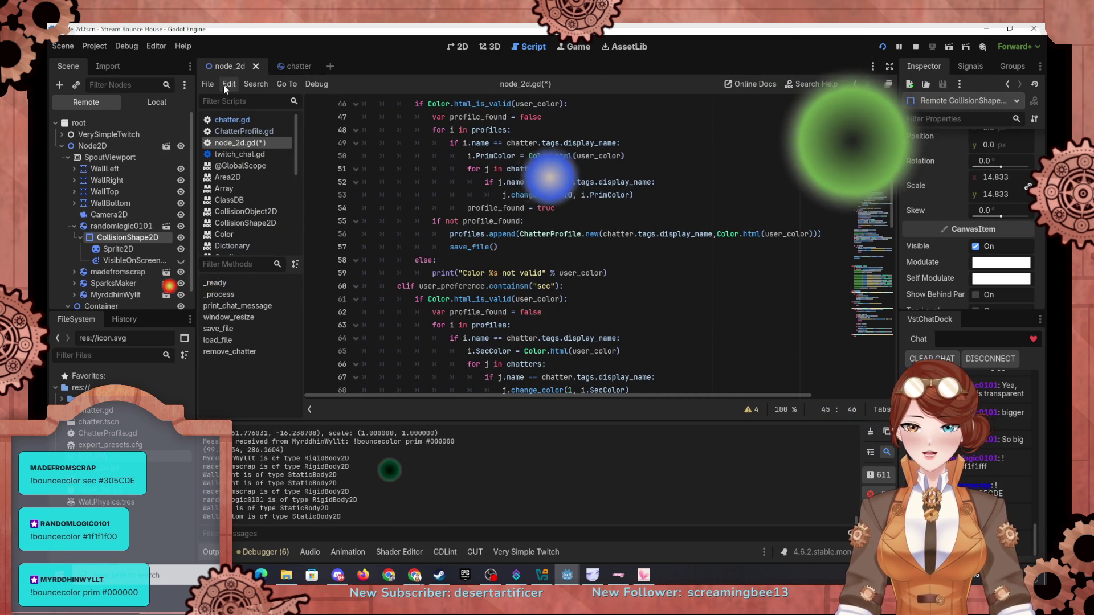
scroll(519, 199, "down", 8)
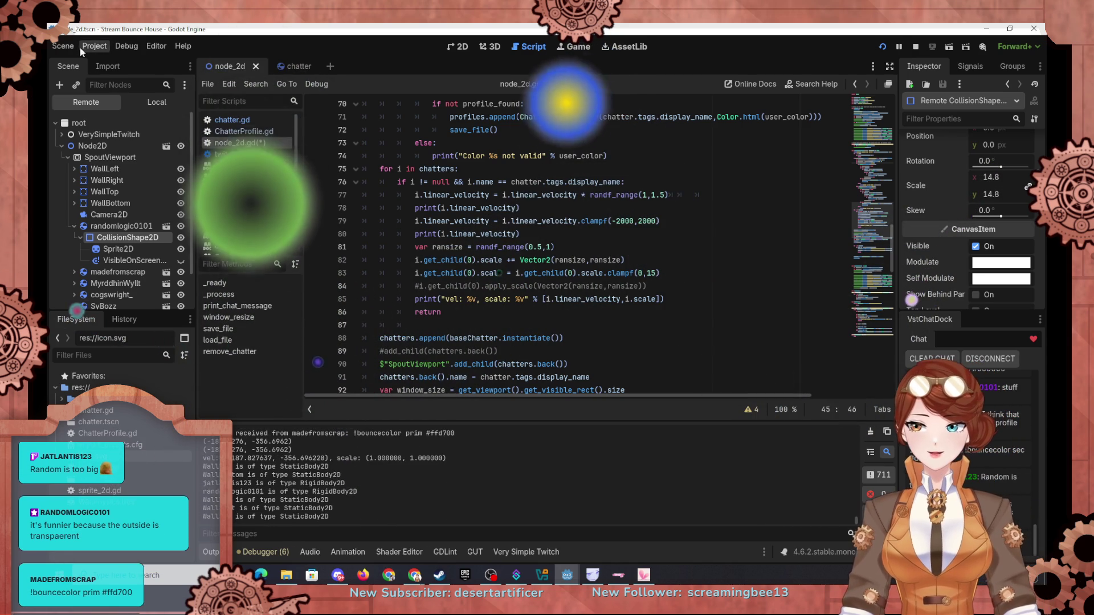
In the chatter scene's 2D view, try a blue gradient stop blending from magenta, then remove it
left_click(291, 66)
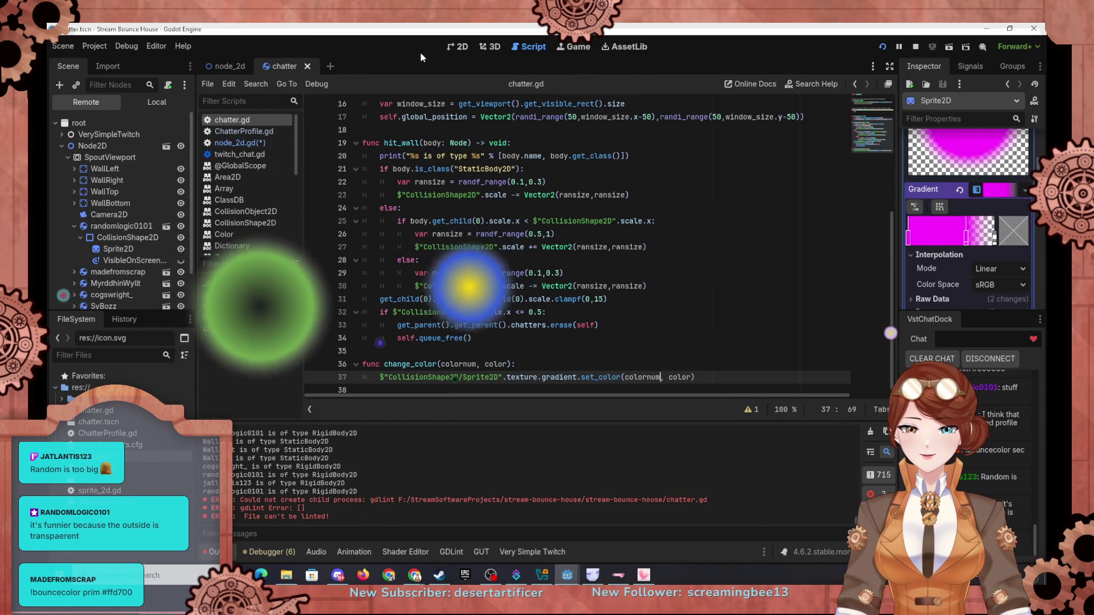
left_click(461, 50)
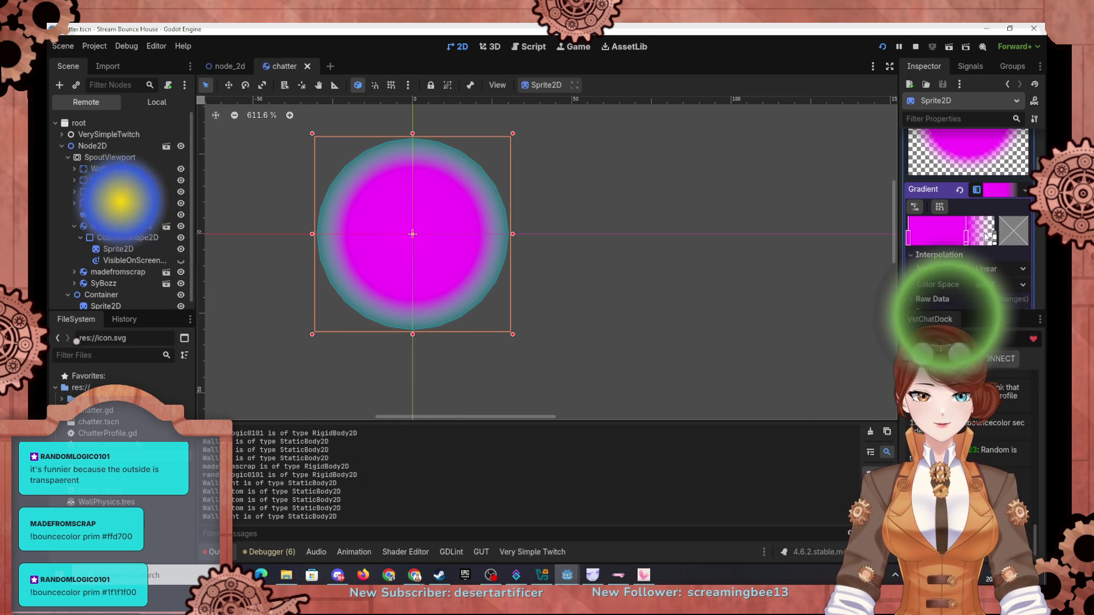
left_click(975, 238)
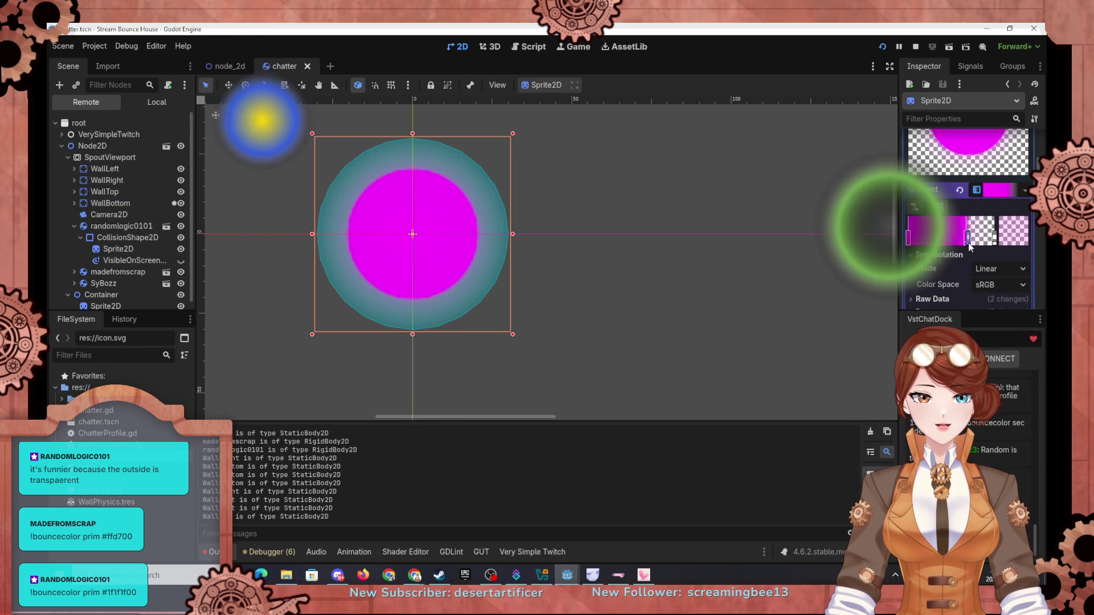
left_click(1011, 238)
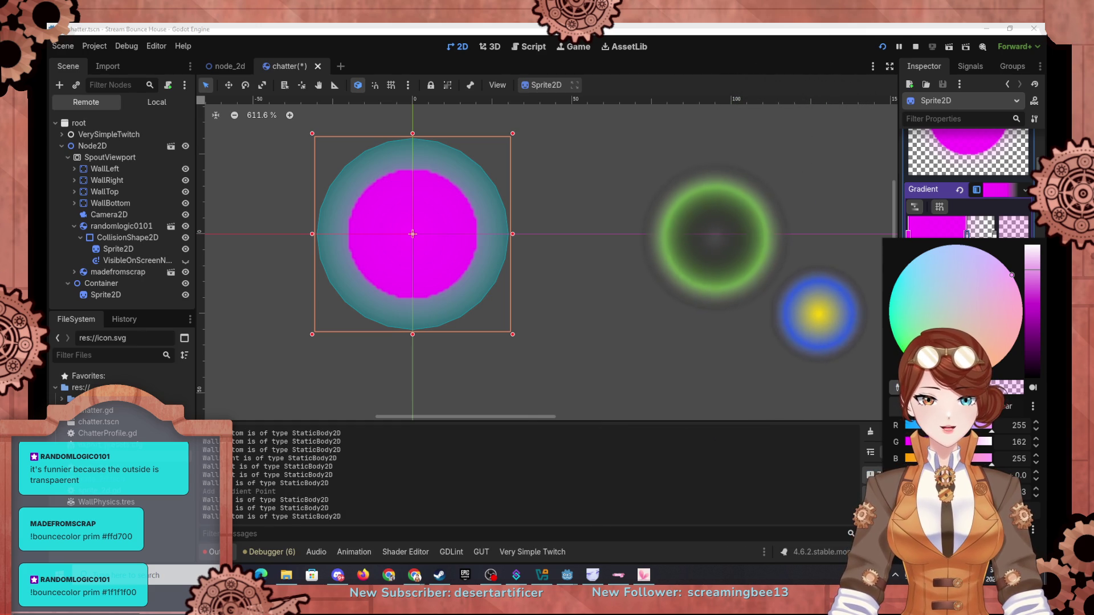
left_click(893, 425)
left_click(910, 226)
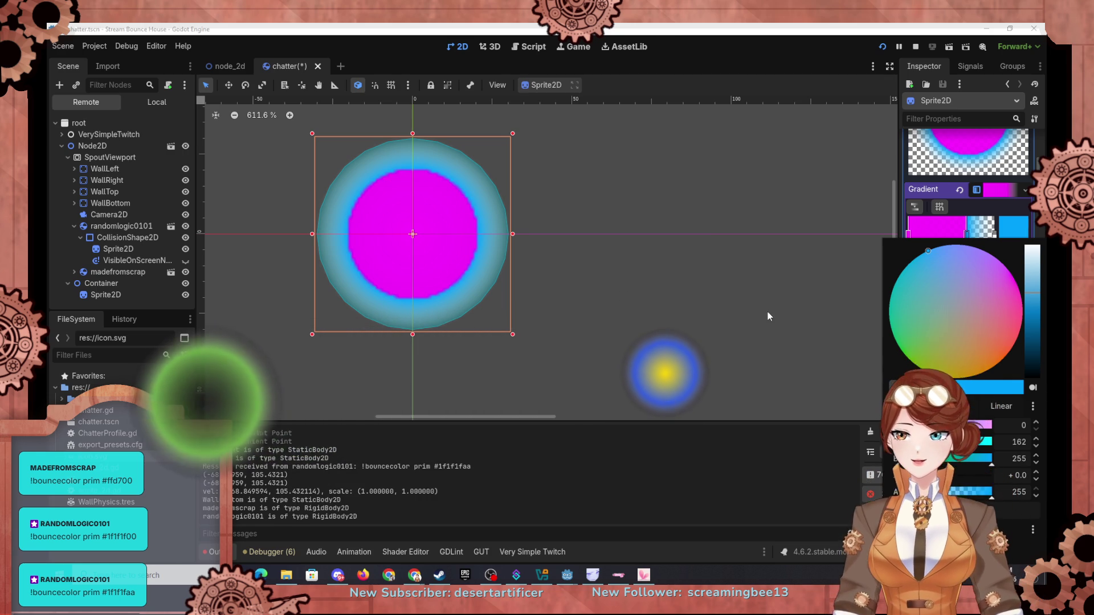
left_click(783, 288)
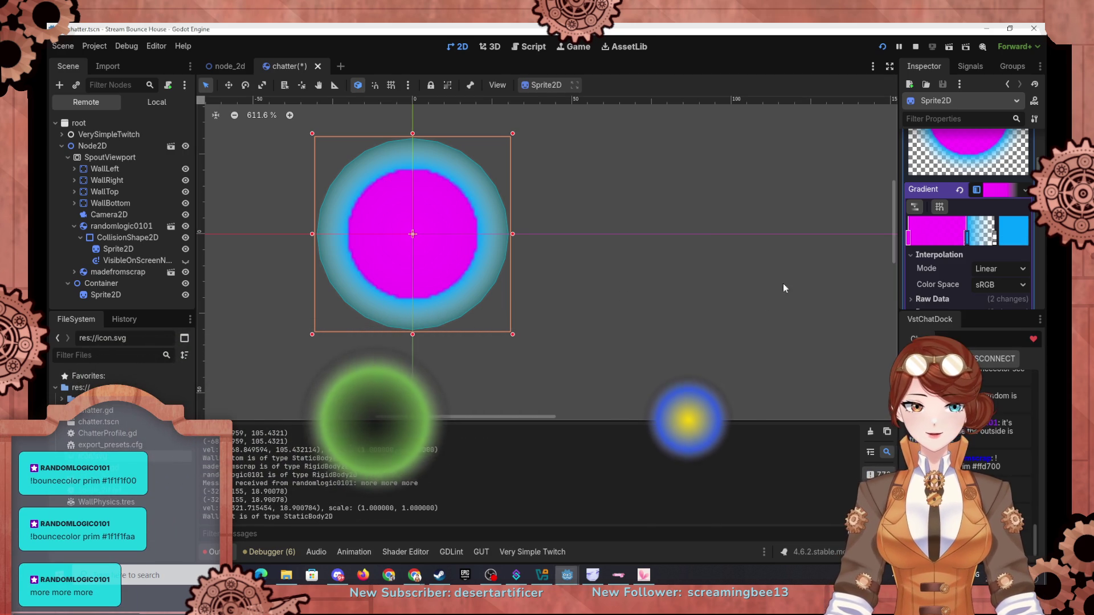
left_click_drag(971, 242, 1003, 242)
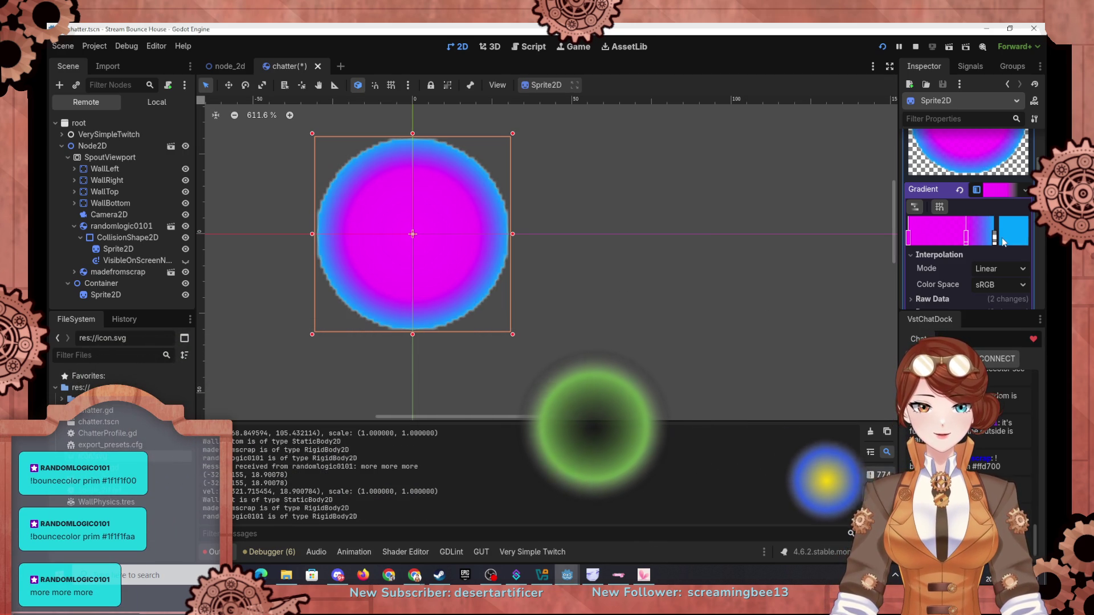
right_click(982, 242)
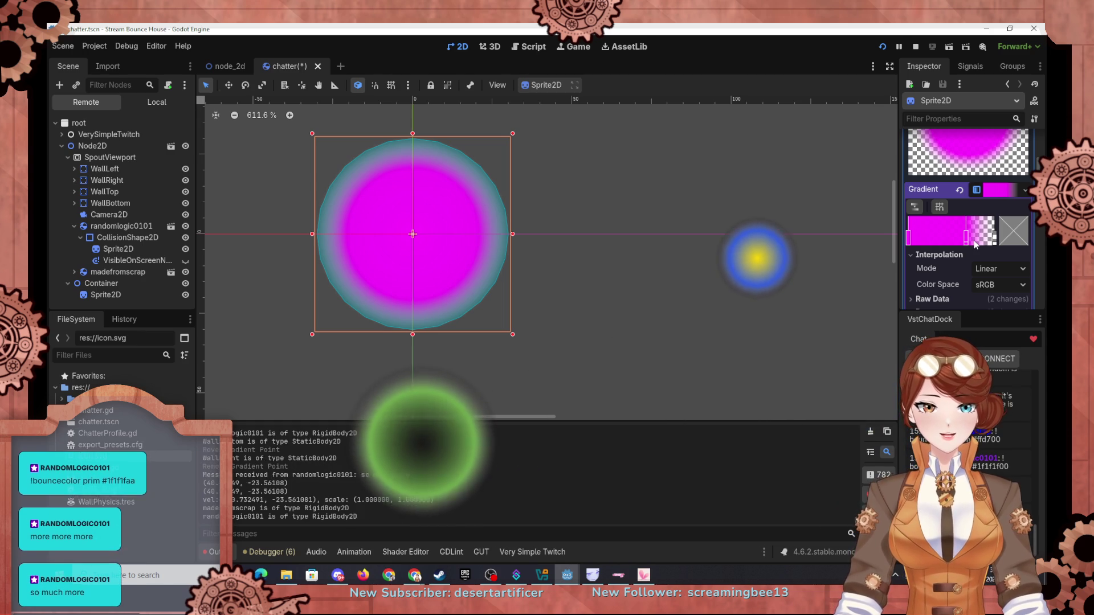
Add a cyan gradient stop near the edge to form an outer ring
left_click(973, 237)
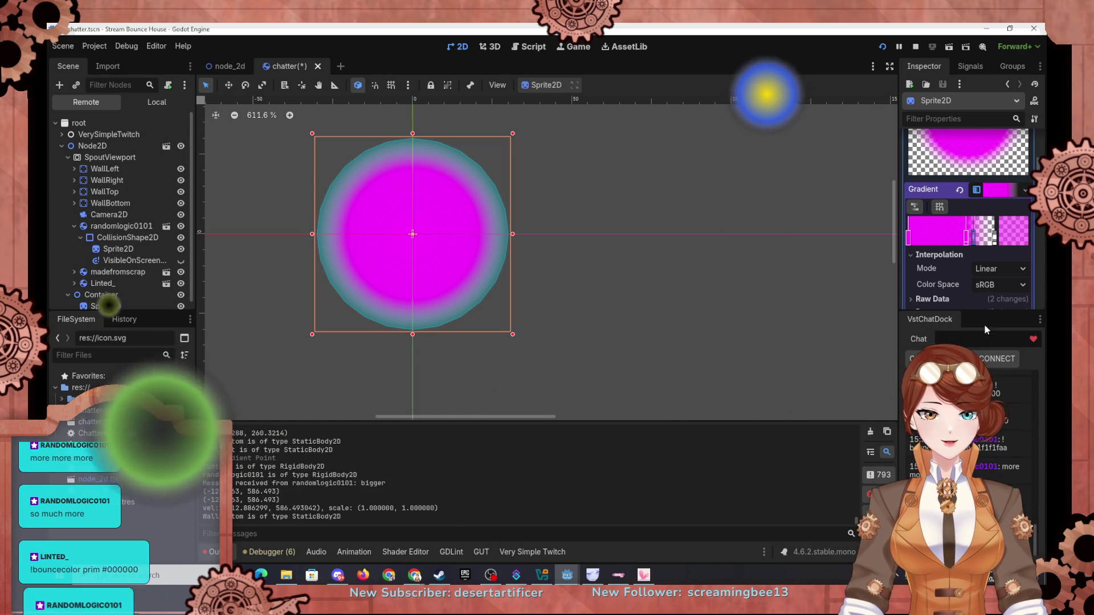
double_click(973, 237)
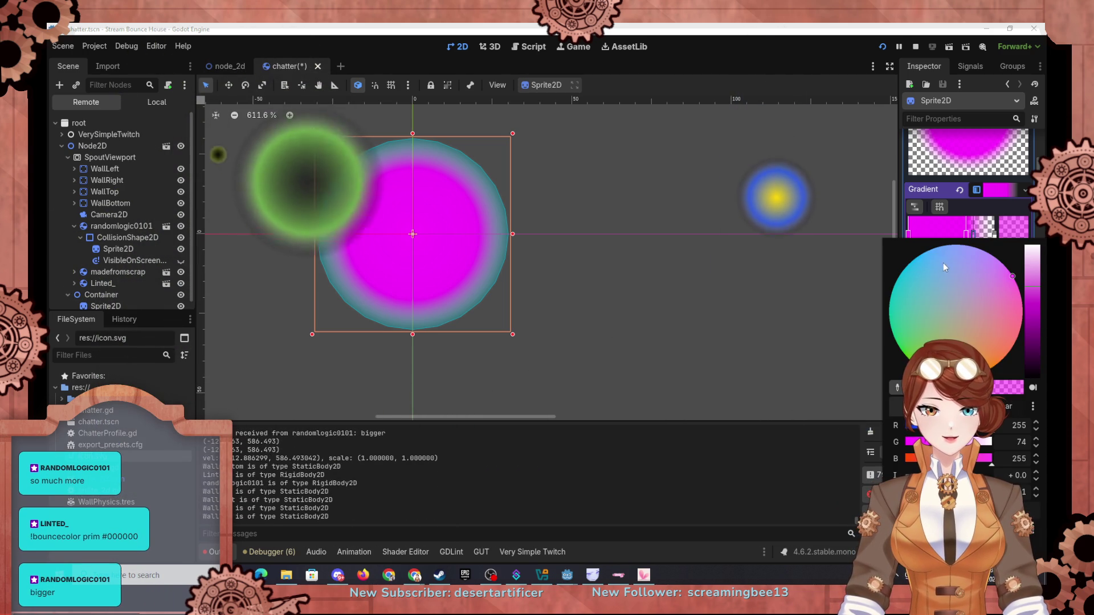
left_click(912, 267)
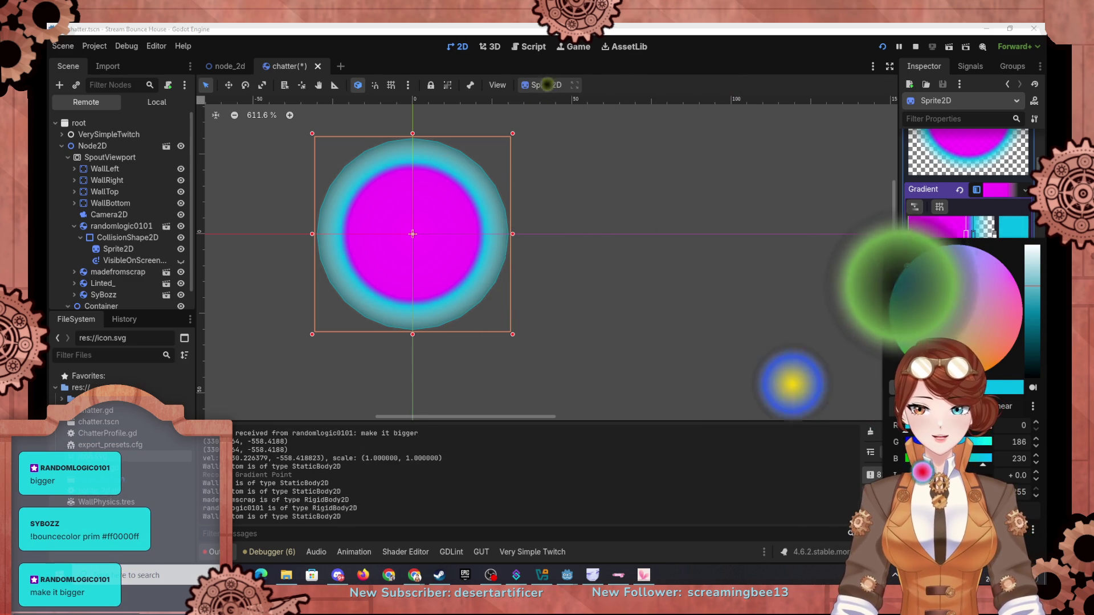
left_click(703, 309)
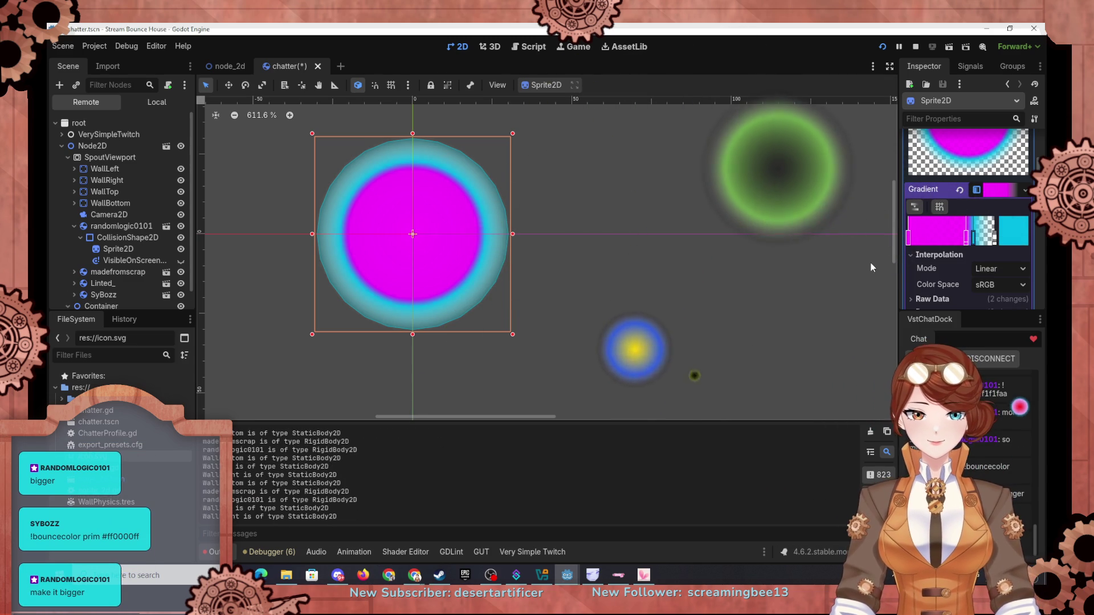
scroll(1038, 228, "down", 5)
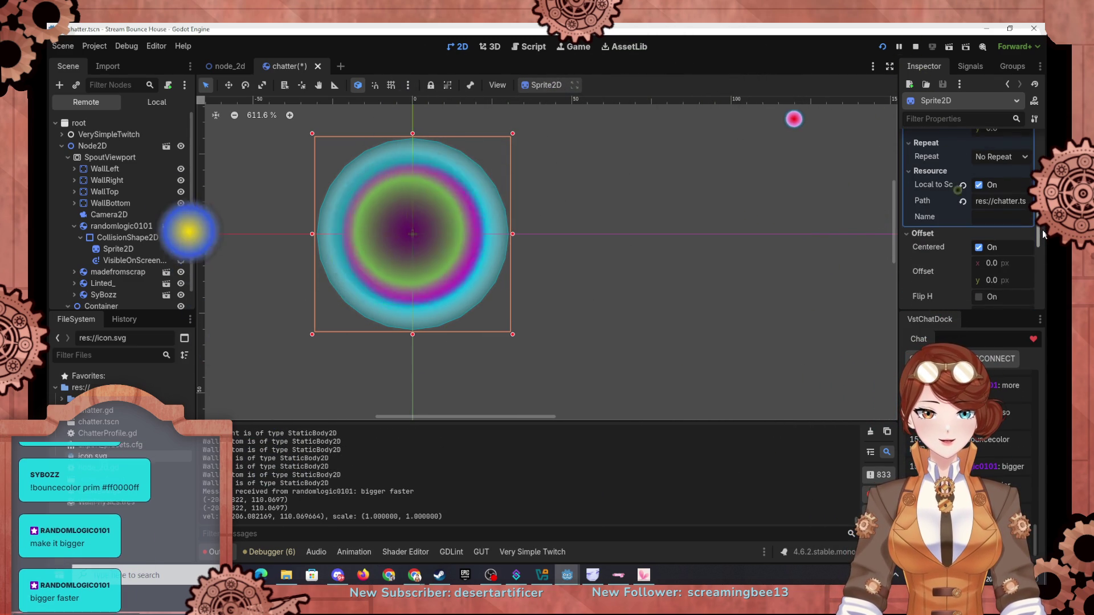
Set the chatter sprite's Transform Scale x to 0.4
scroll(1041, 230, "up", 1)
scroll(1036, 266, "down", 5)
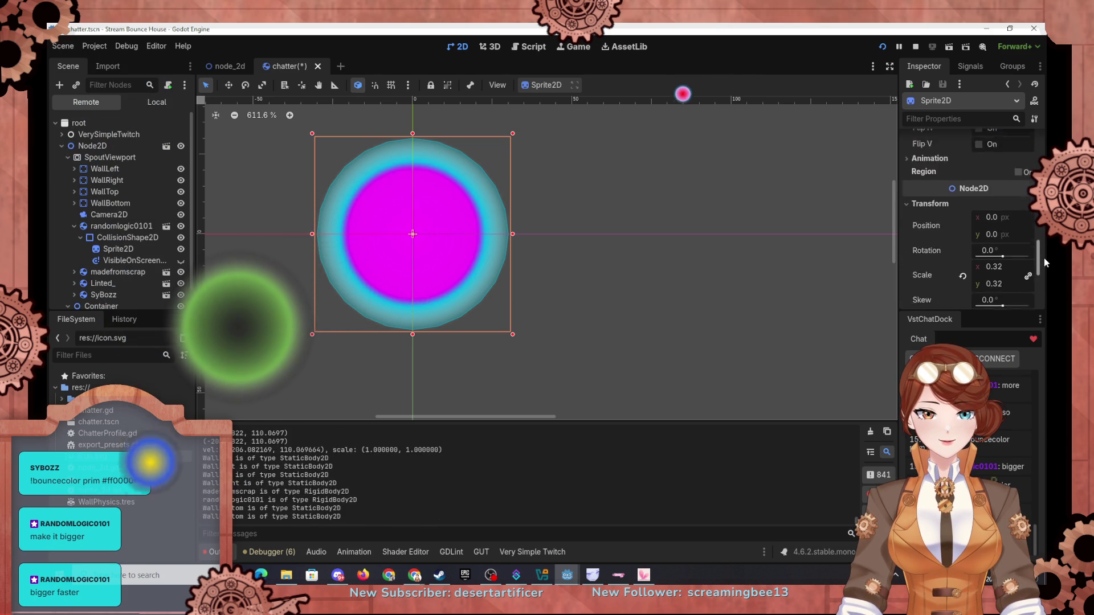
left_click(1002, 220)
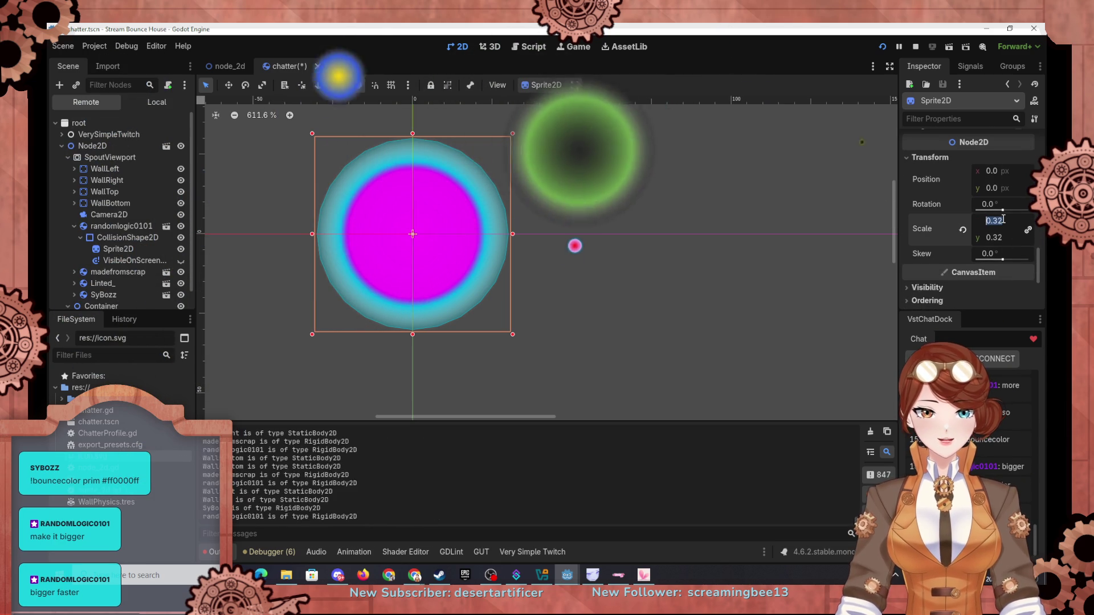
type(".4")
key("Return")
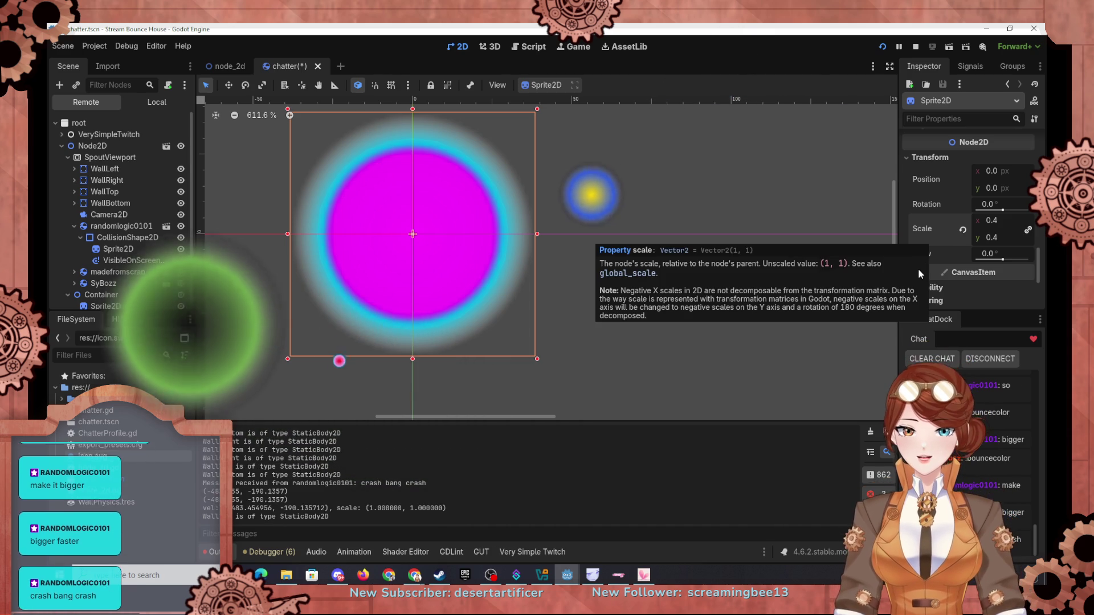
Delete the cyan gradient point so the magenta fades into transparency
scroll(936, 222, "down", 5)
scroll(940, 214, "up", 5)
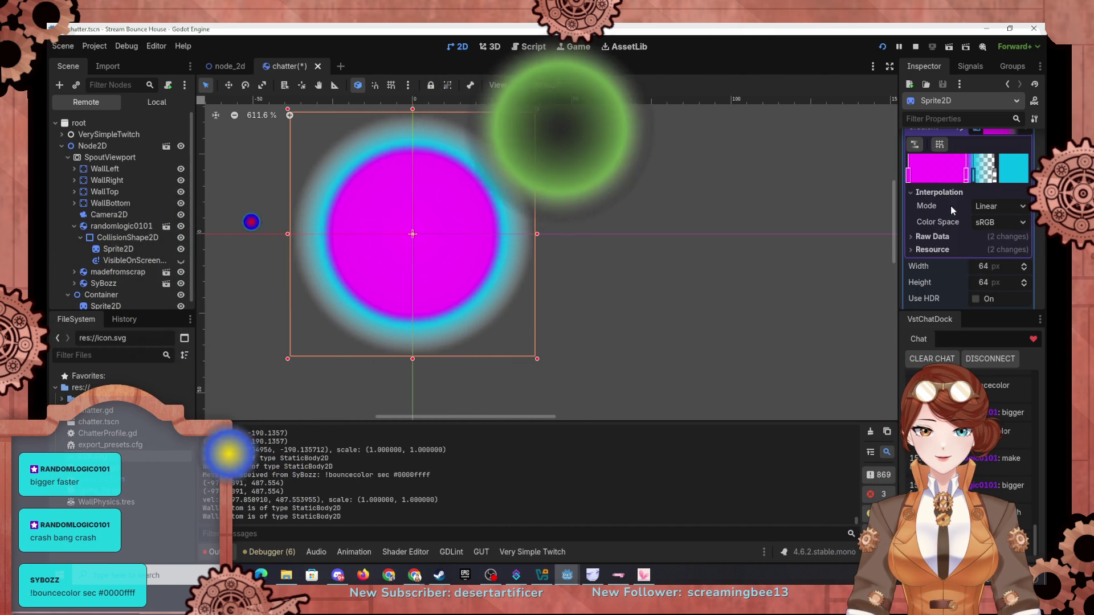
right_click(973, 178)
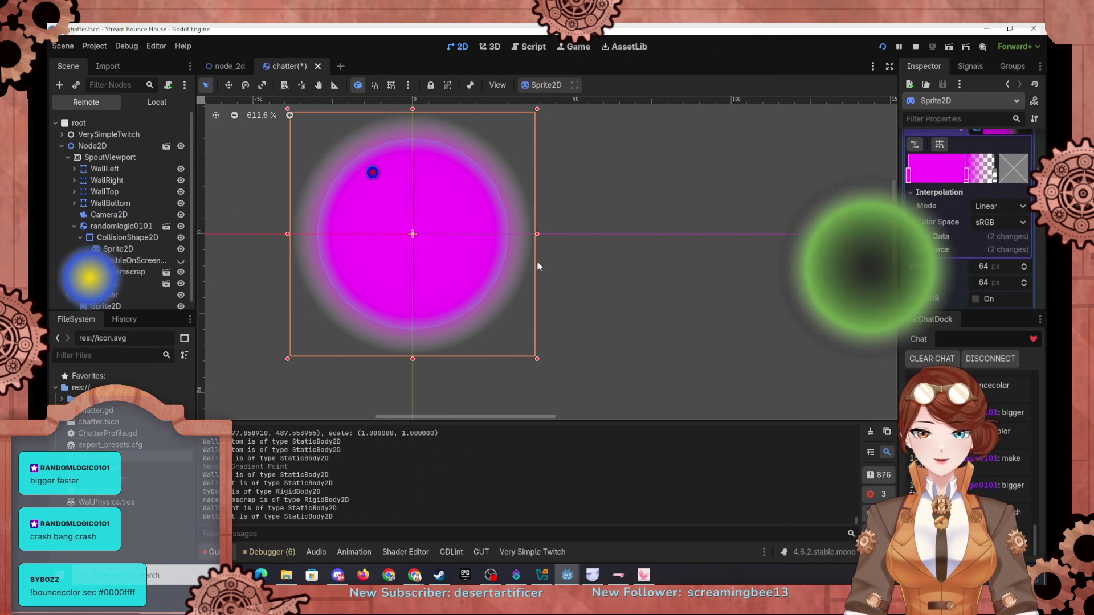
Save and run the bounce house to watch the restyled balls, then return to the editor
left_click(883, 47)
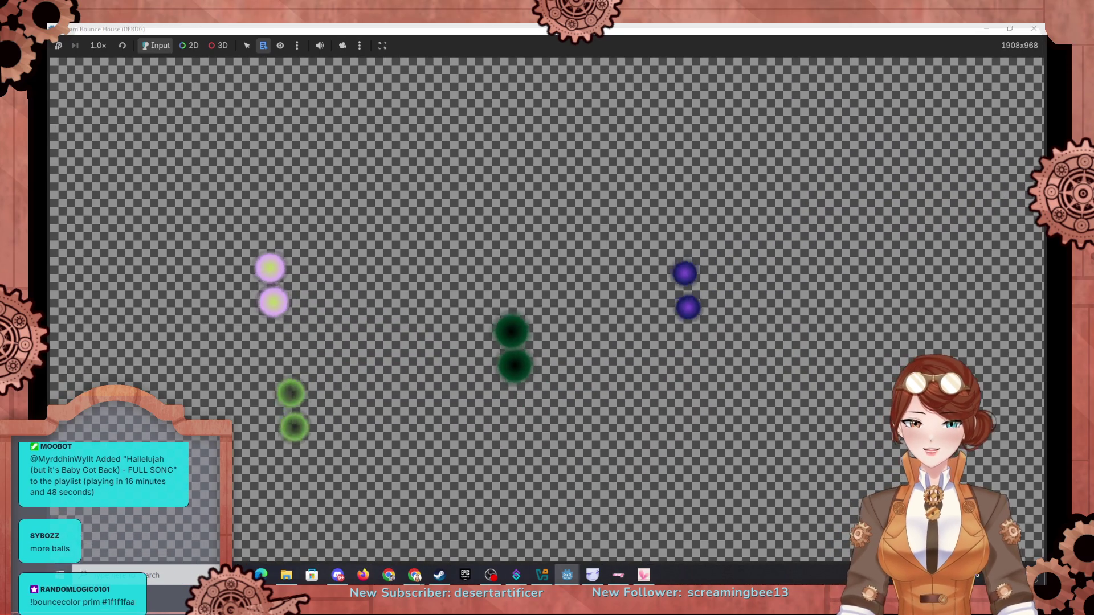
key("alt+Tab")
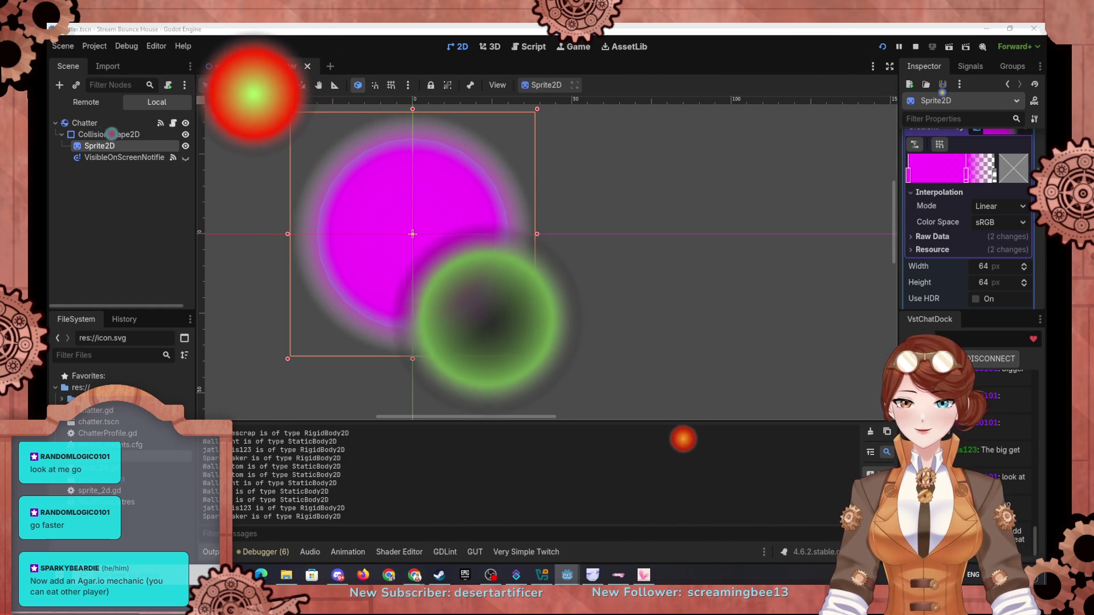
Change the size comparison on chatter.gd line 25 from '<' to '<='
left_click(531, 48)
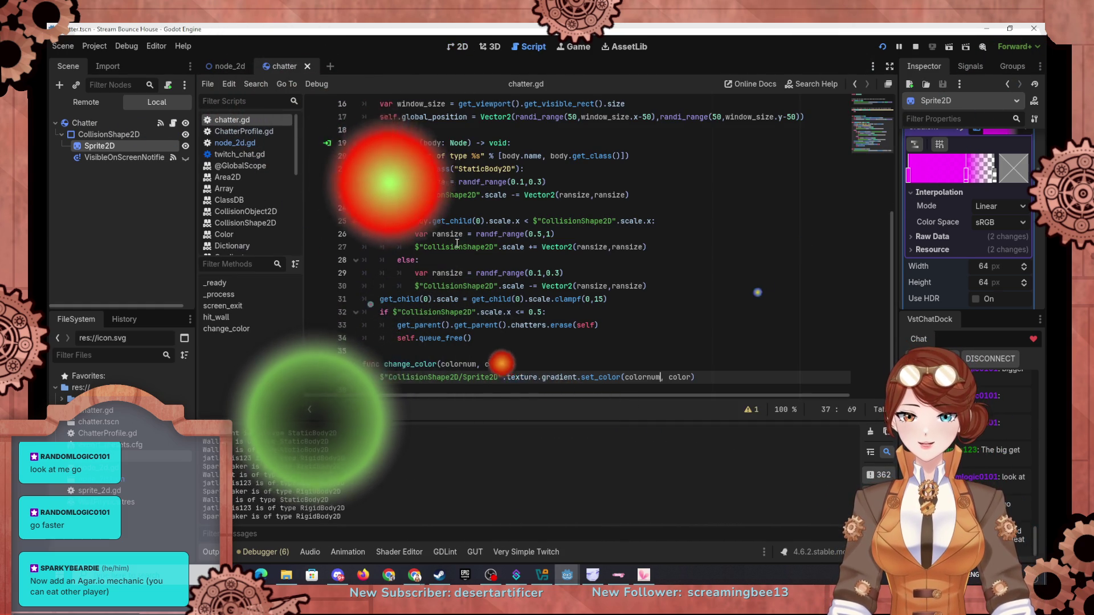
scroll(457, 243, "up", 1)
scroll(411, 218, "down", 1)
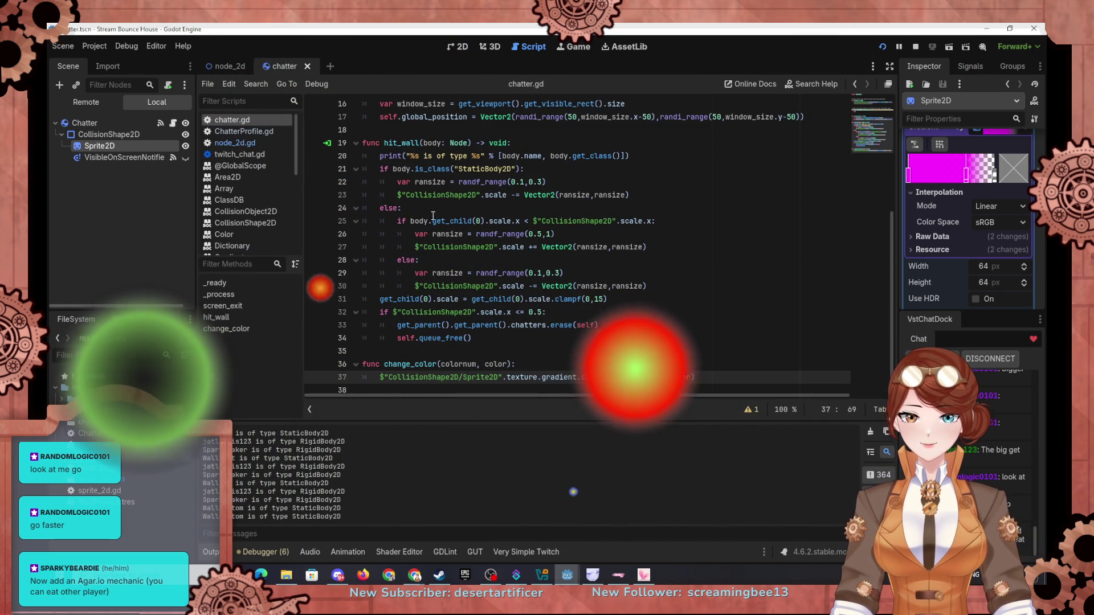
mouse_move(503, 198)
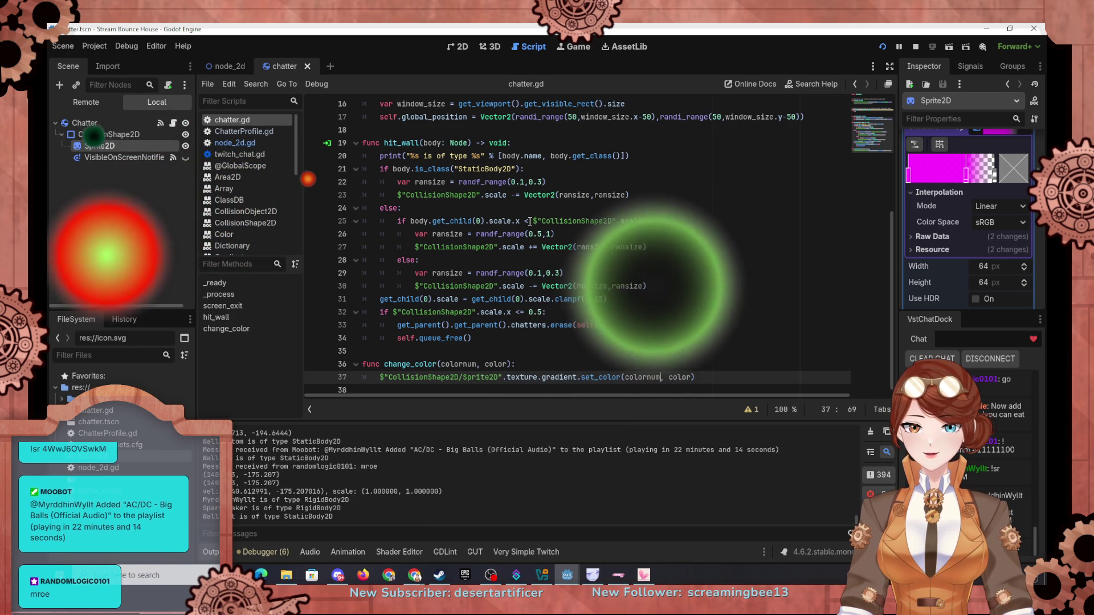
left_click(529, 221)
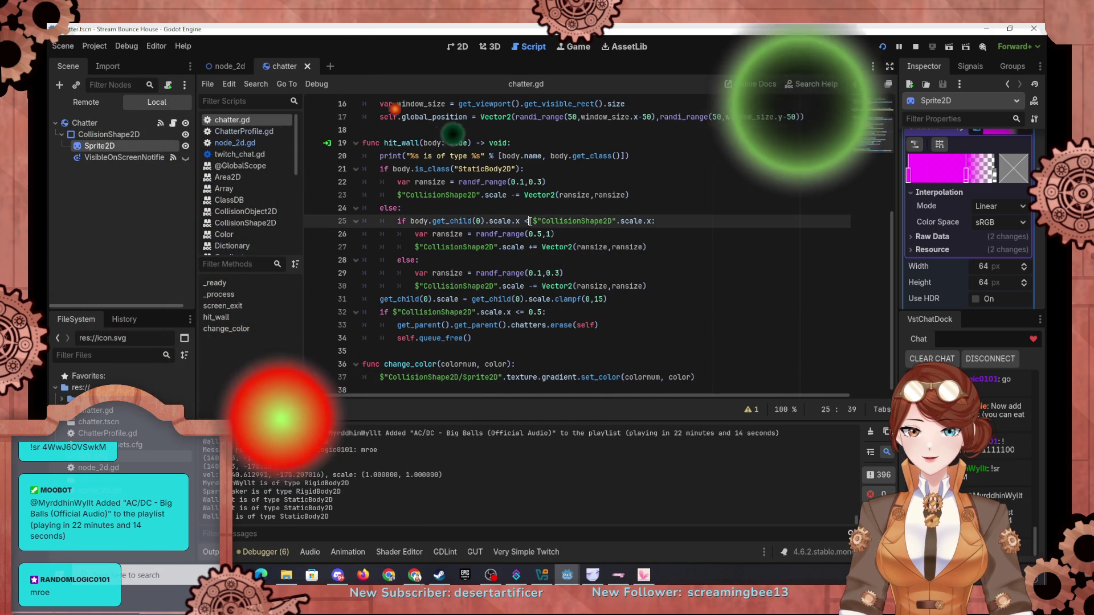
type("=")
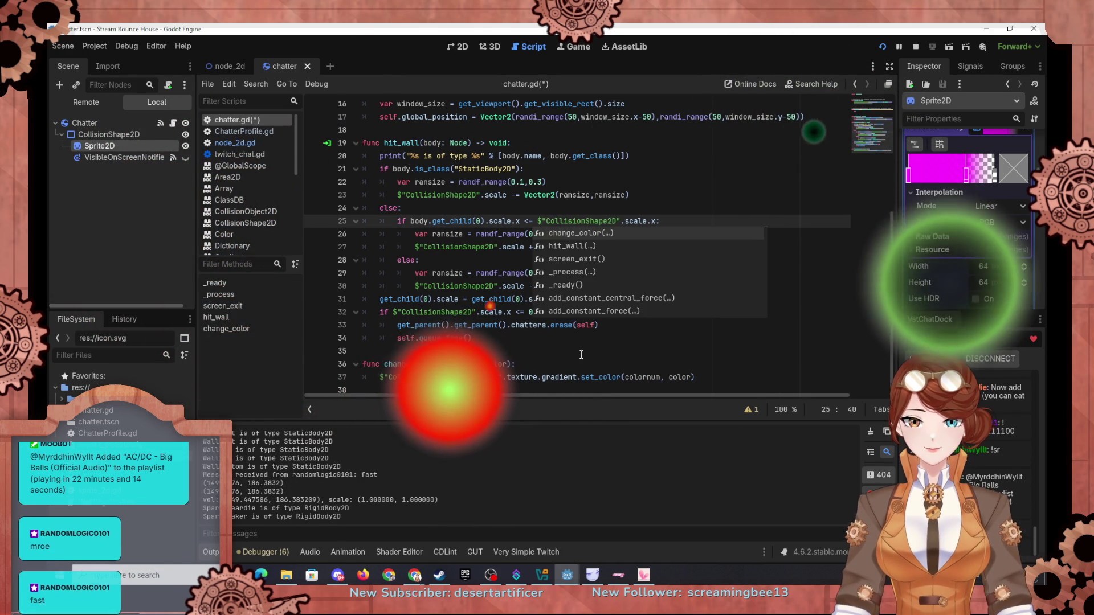
left_click(472, 230)
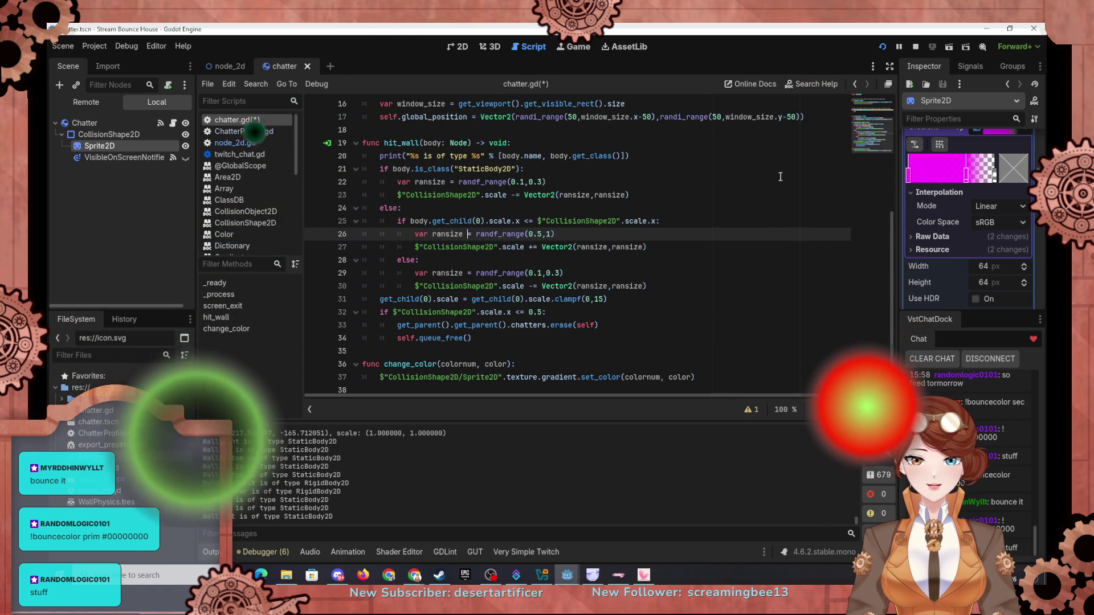
In node_2d.gd, change the user_color get_slice index on line 44 from 2 to 1
scroll(569, 183, "up", 3)
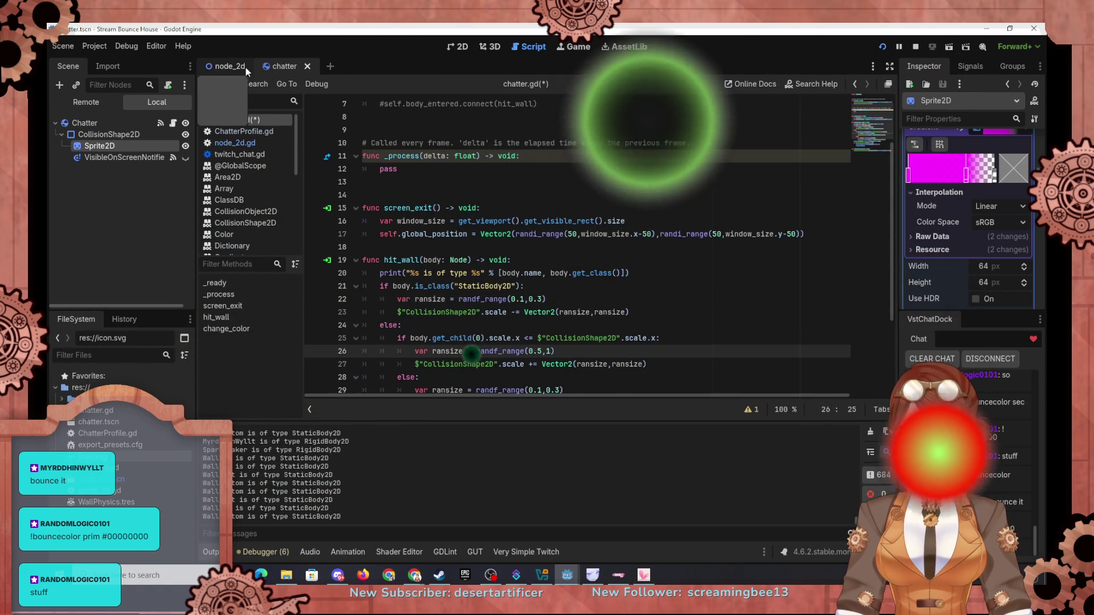
left_click(245, 66)
scroll(613, 354, "up", 18)
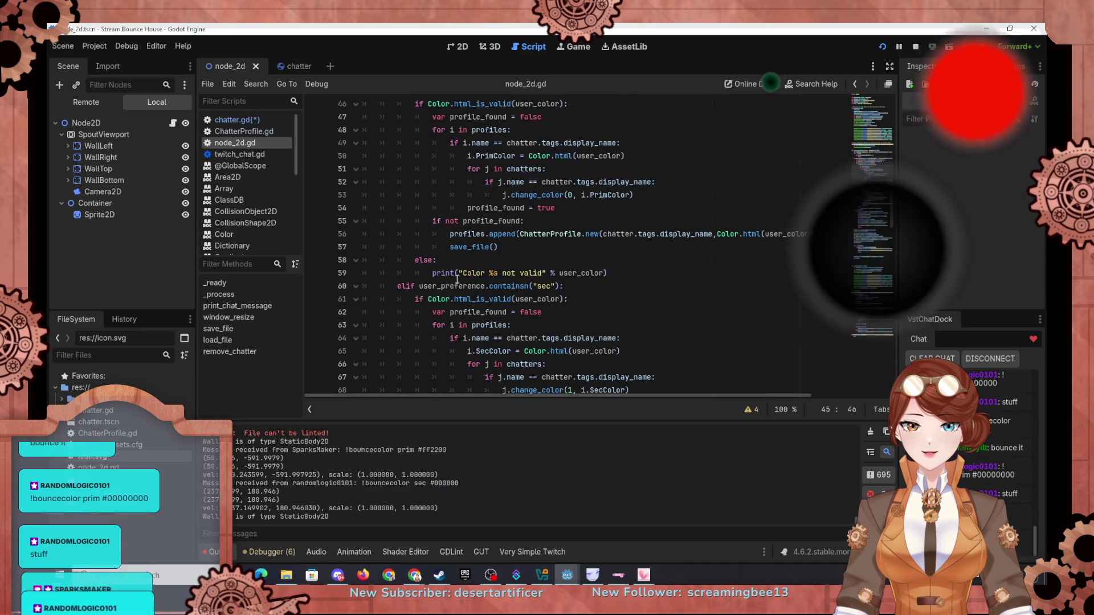
scroll(483, 280, "up", 5)
scroll(487, 278, "down", 2)
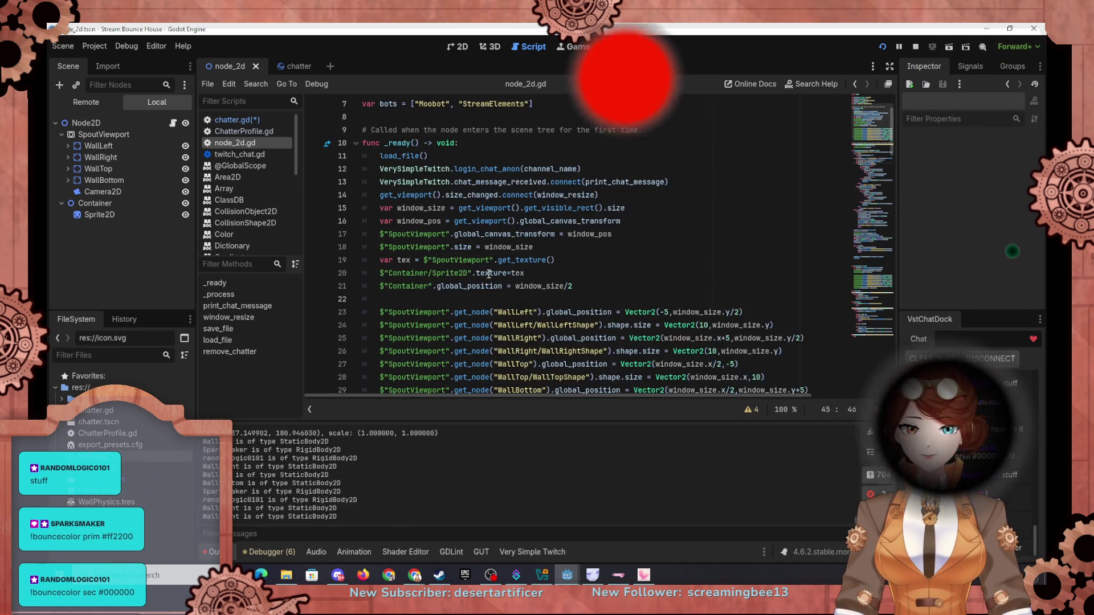
scroll(493, 274, "up", 2)
scroll(501, 270, "down", 5)
scroll(502, 270, "down", 6)
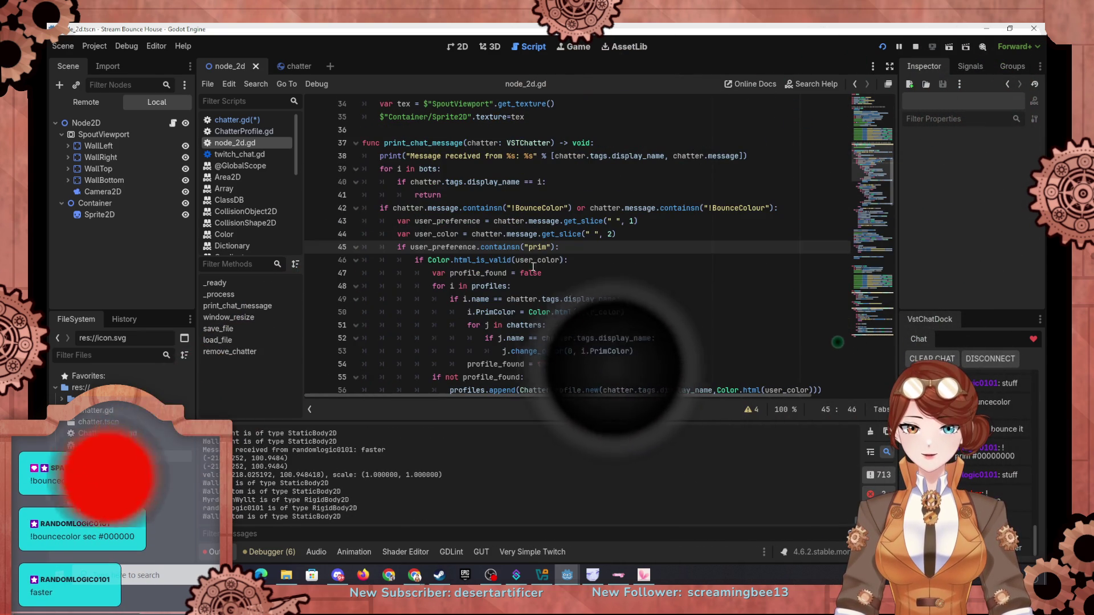
left_click(604, 235)
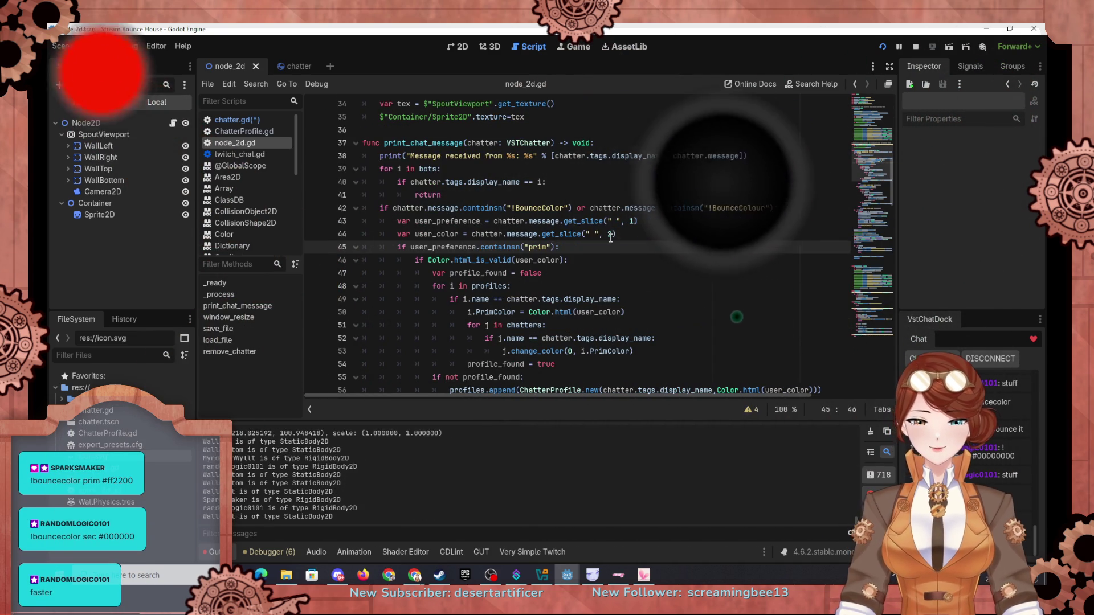
key("BackSpace")
type("1")
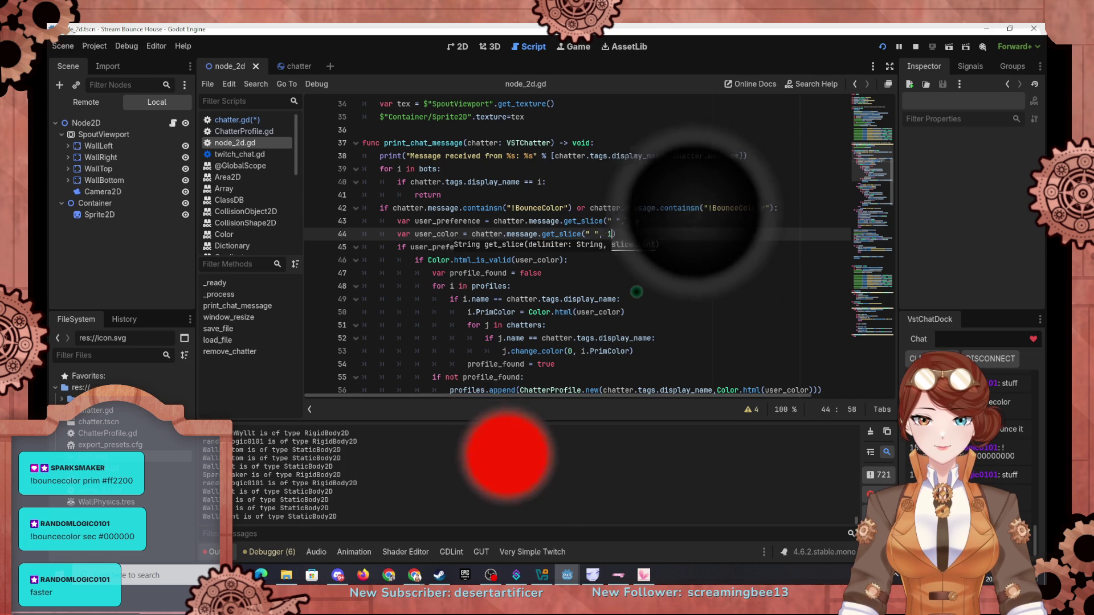
Change the user_preference get_slice index on line 43 from 1 to 2
left_click(632, 221)
key("BackSpace")
type("2")
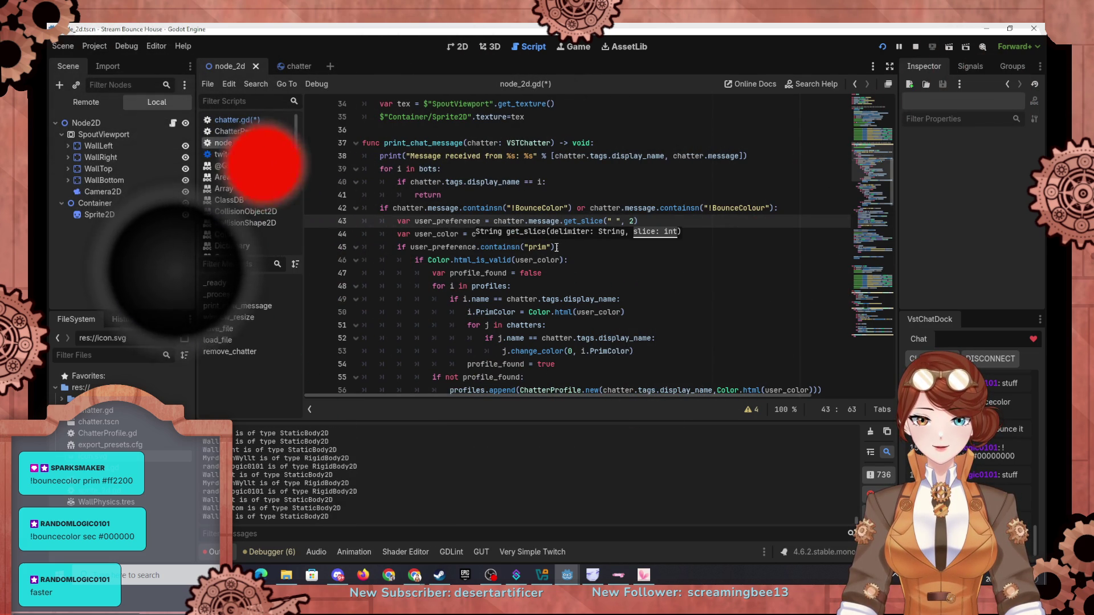
left_click(437, 220)
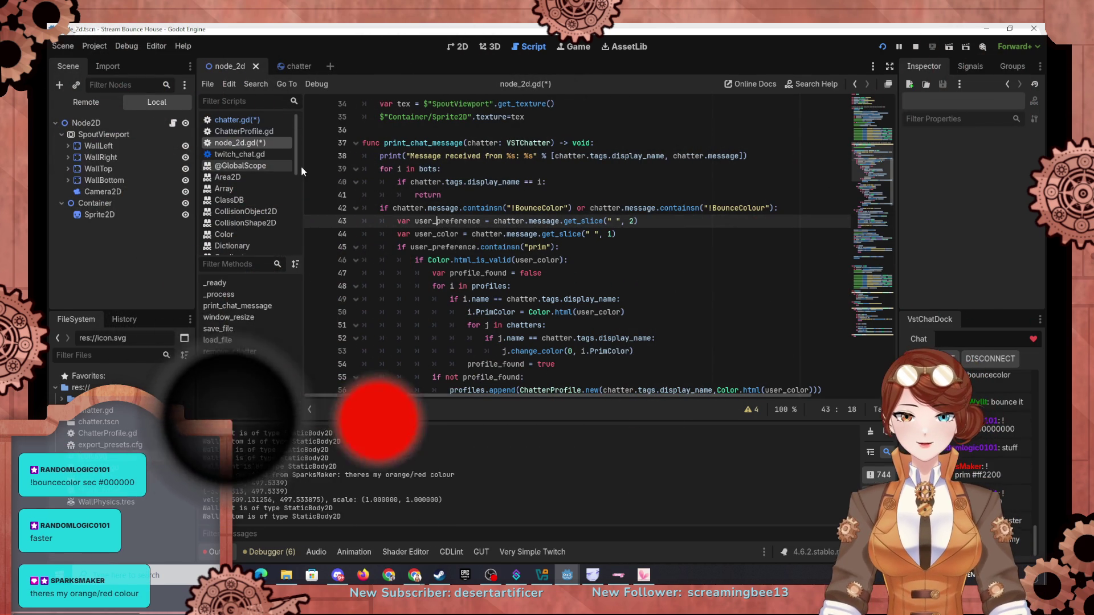
scroll(252, 210, "down", 5)
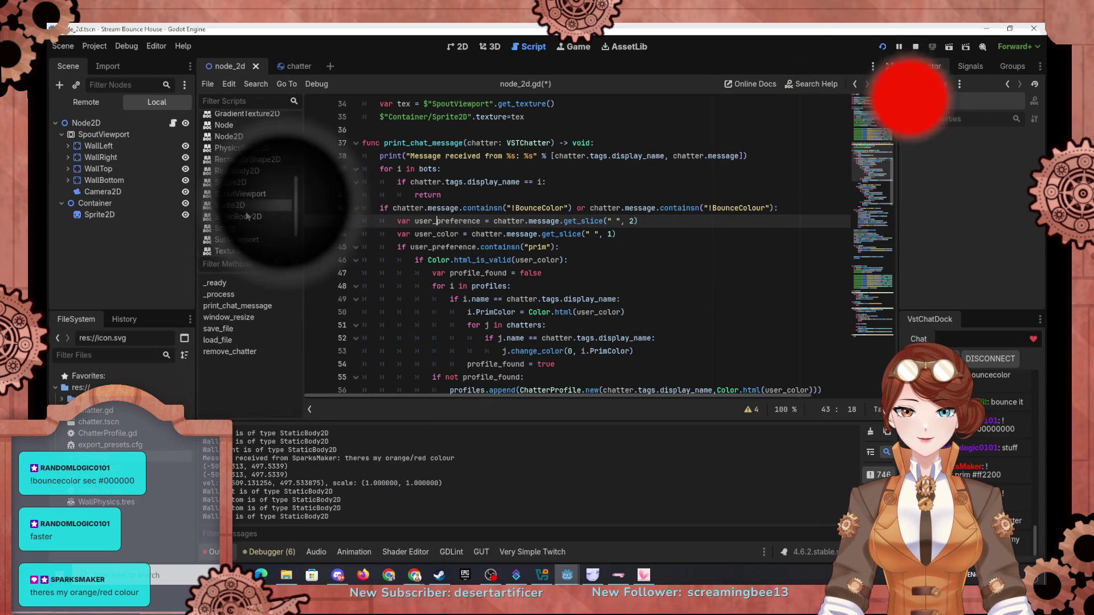
Read the String class help page, check the game, then return to the chatter scene's chatter.gd
left_click(241, 228)
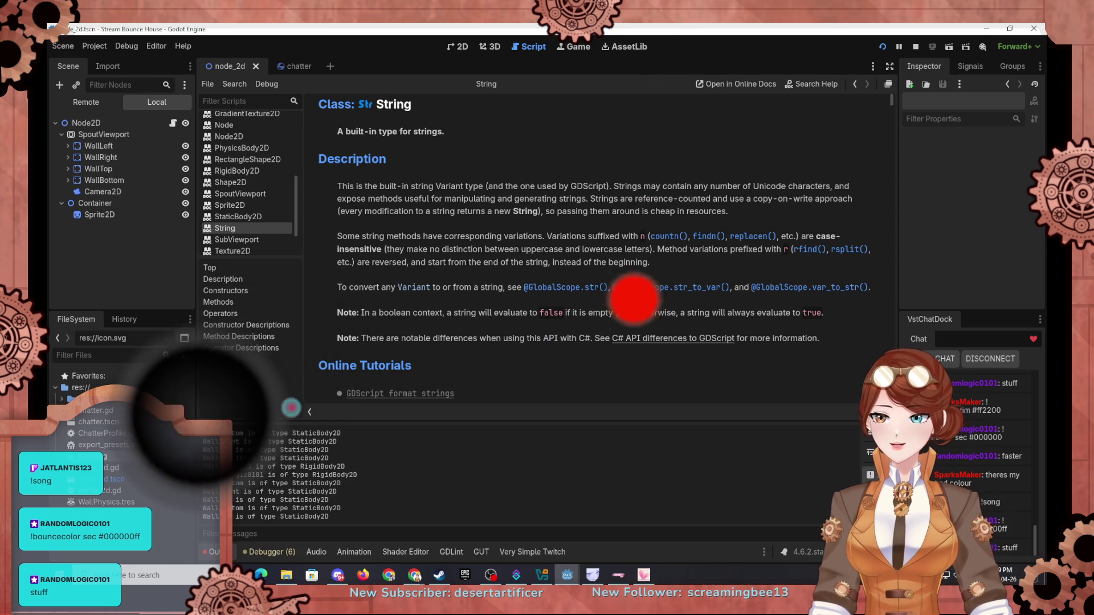
key("alt+Tab")
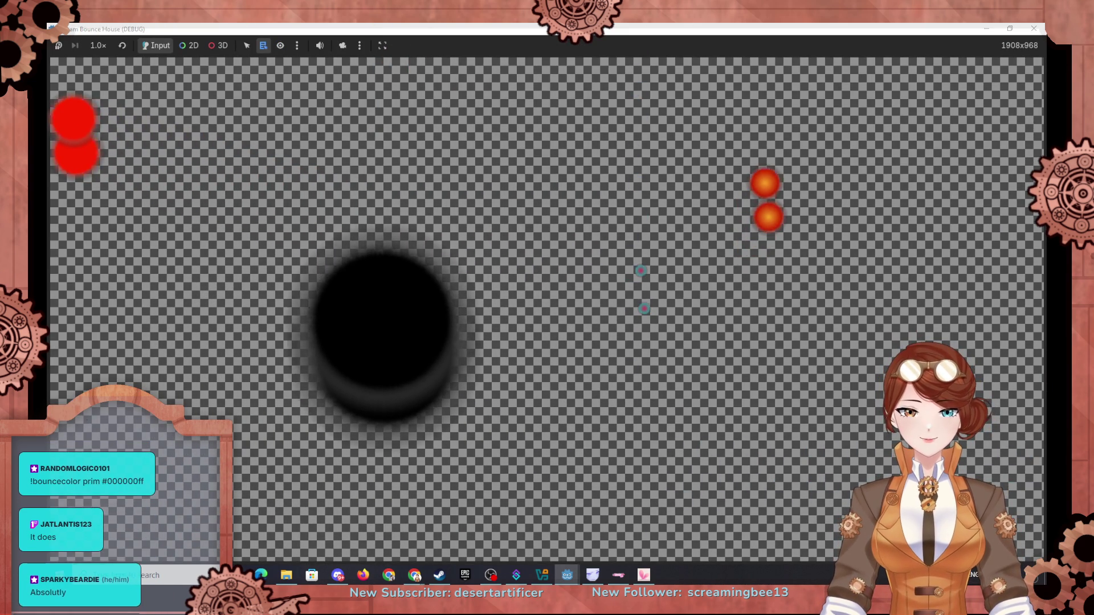
key("alt+Tab")
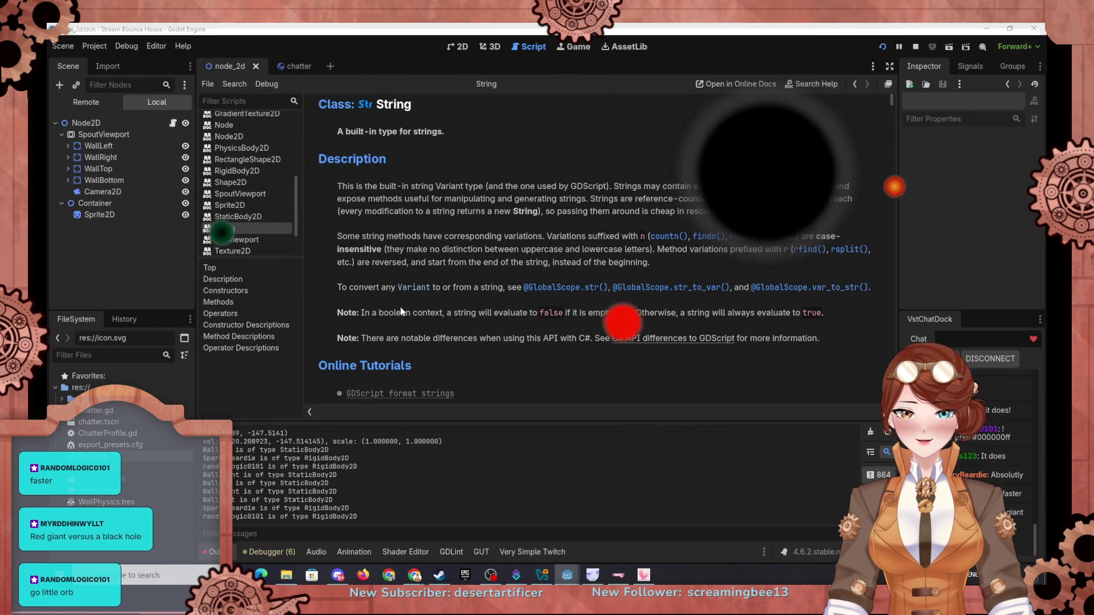
scroll(456, 265, "down", 5)
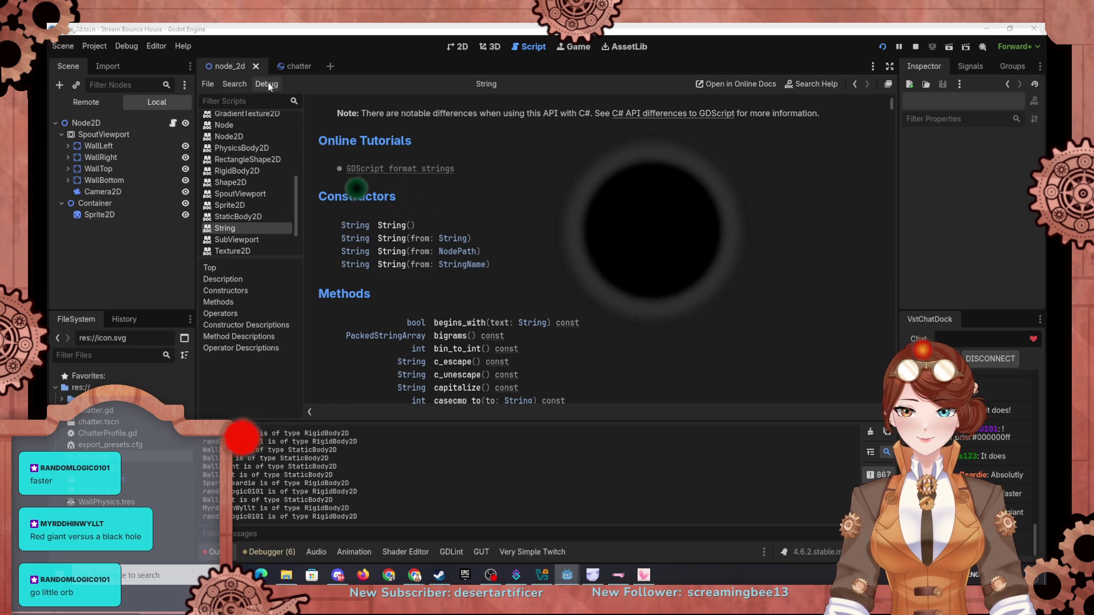
left_click(288, 68)
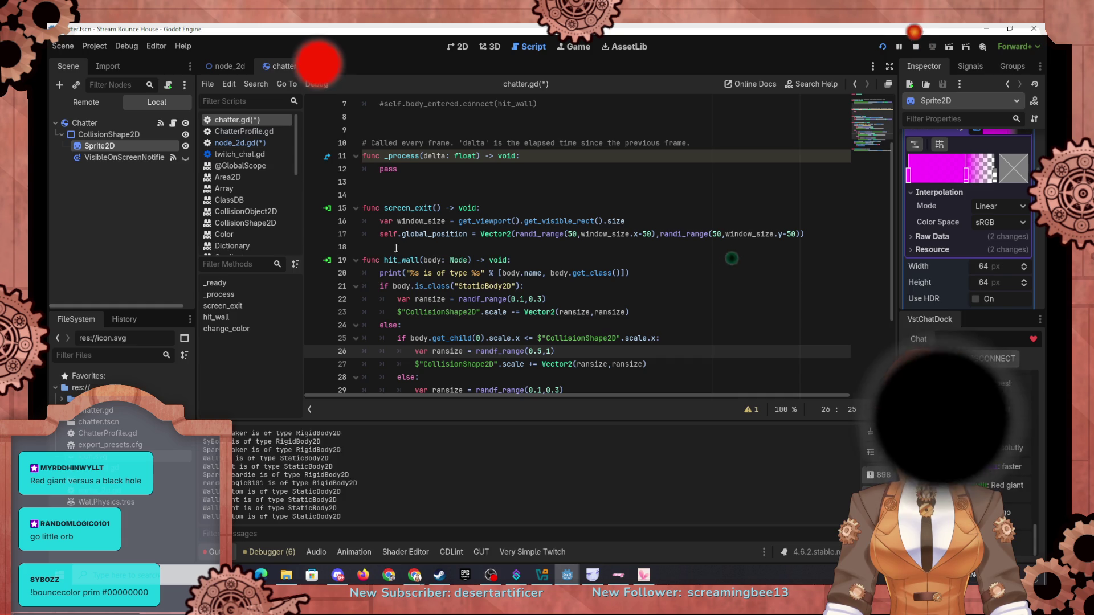
Return to node_2d.gd and bring the print_chat_message code back into view
left_click(230, 66)
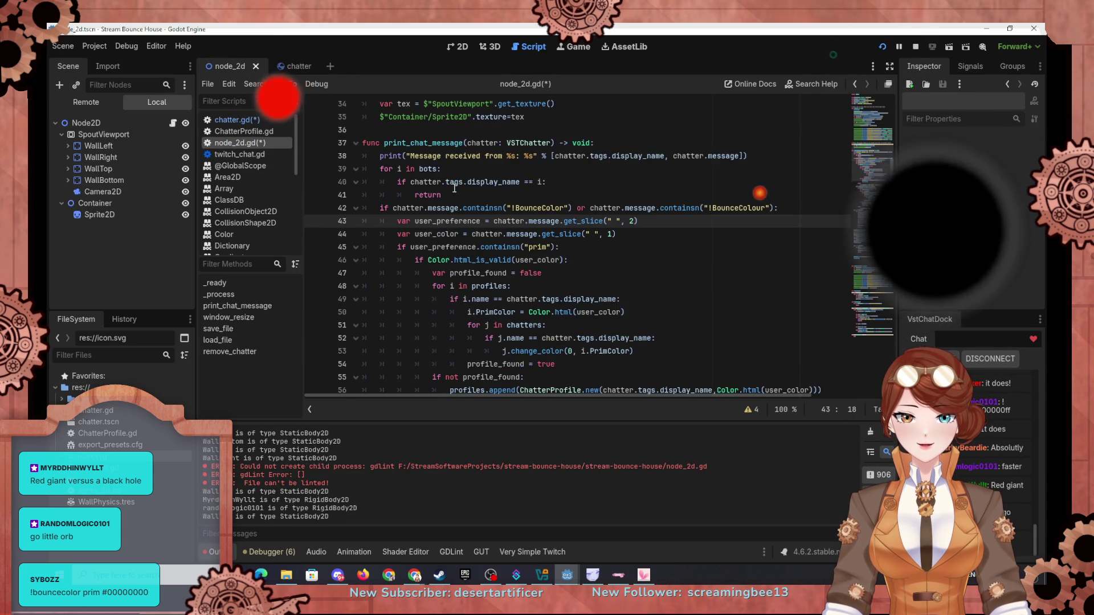
scroll(455, 188, "up", 1)
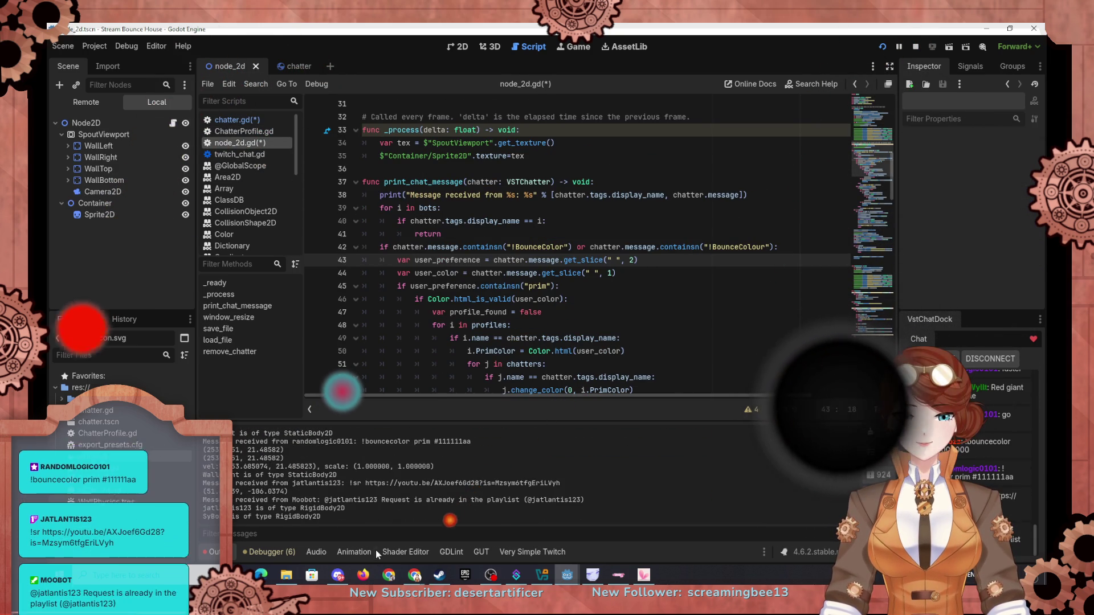
mouse_move(415, 575)
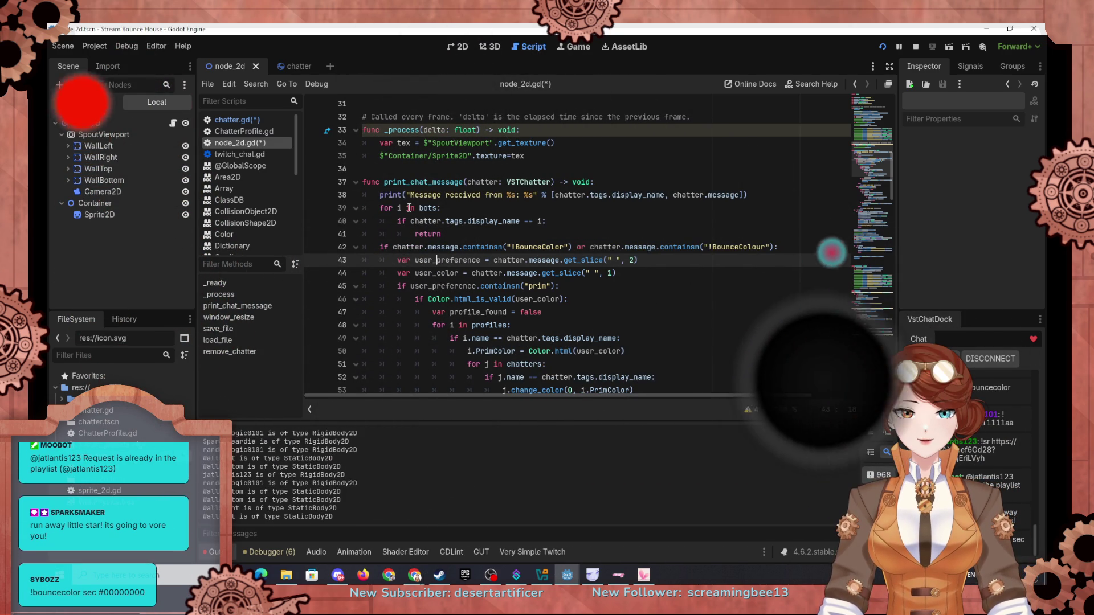
scroll(230, 208, "down", 3)
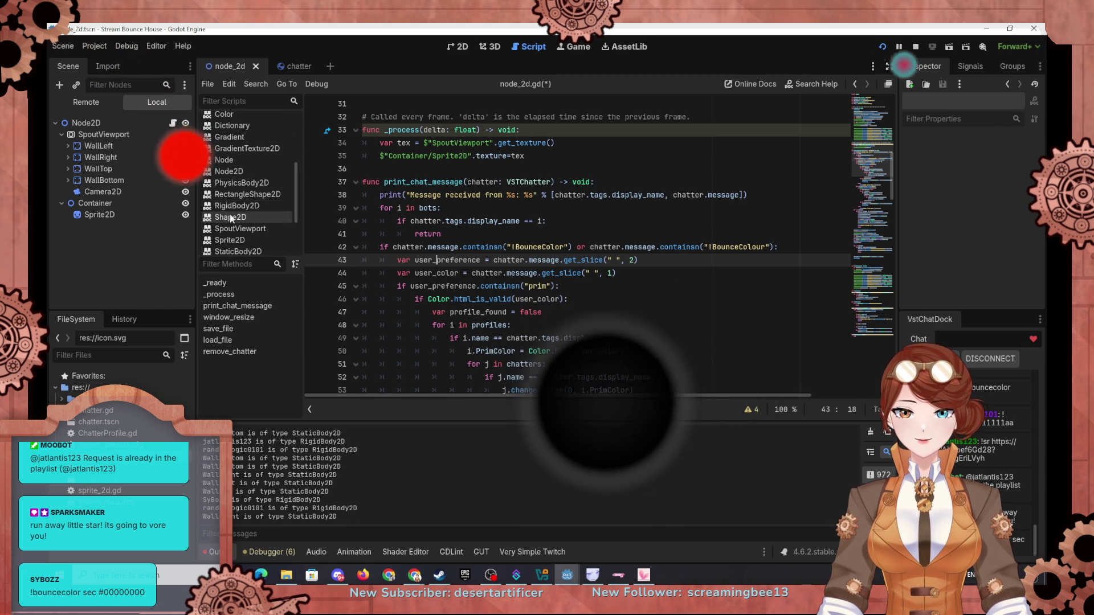
Read the get_slice entry in the String class reference, then bring up chatter.gd
scroll(224, 239, "down", 2)
left_click(227, 229)
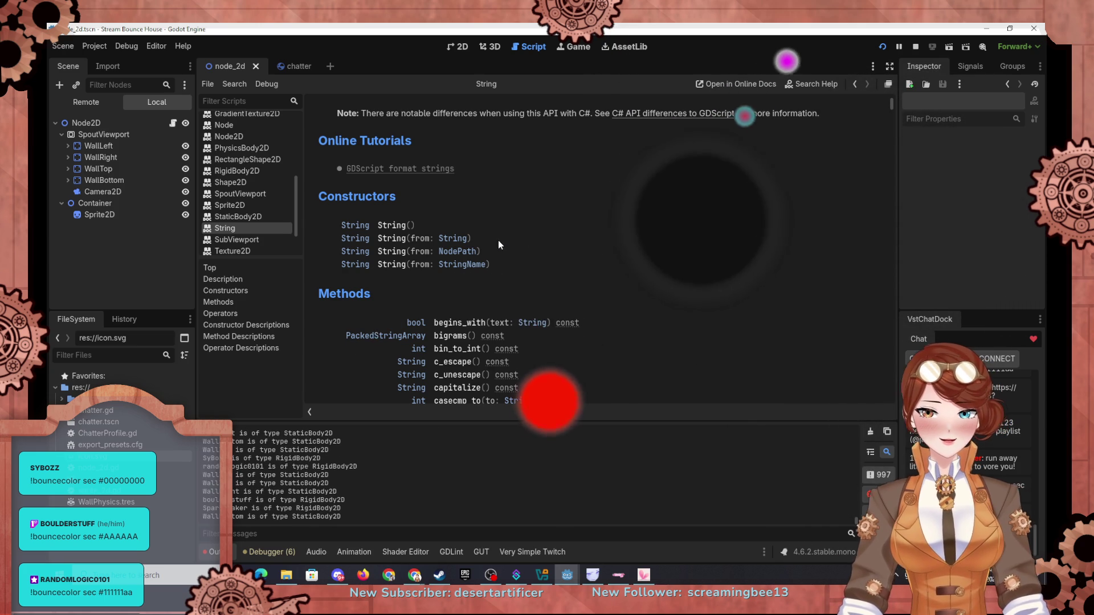
scroll(490, 240, "down", 10)
scroll(461, 222, "up", 5)
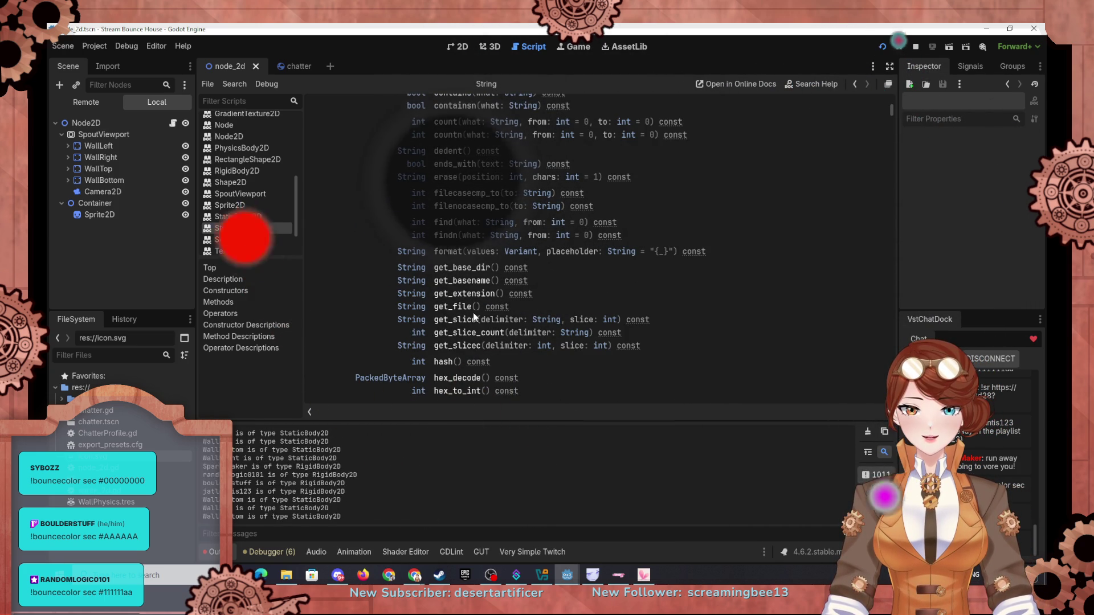
left_click(473, 334)
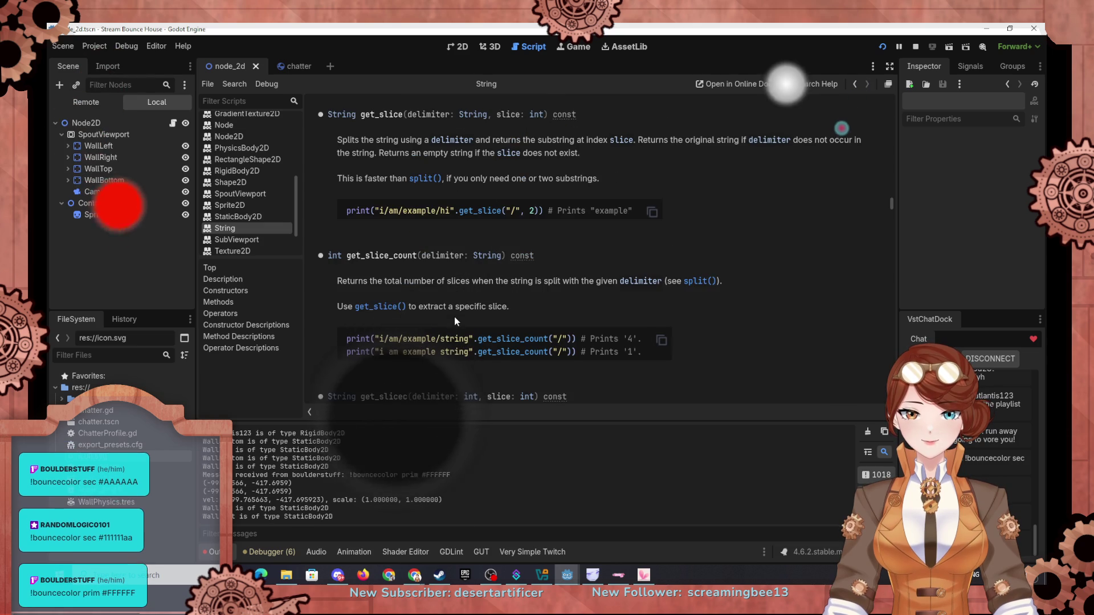
scroll(587, 183, "up", 1)
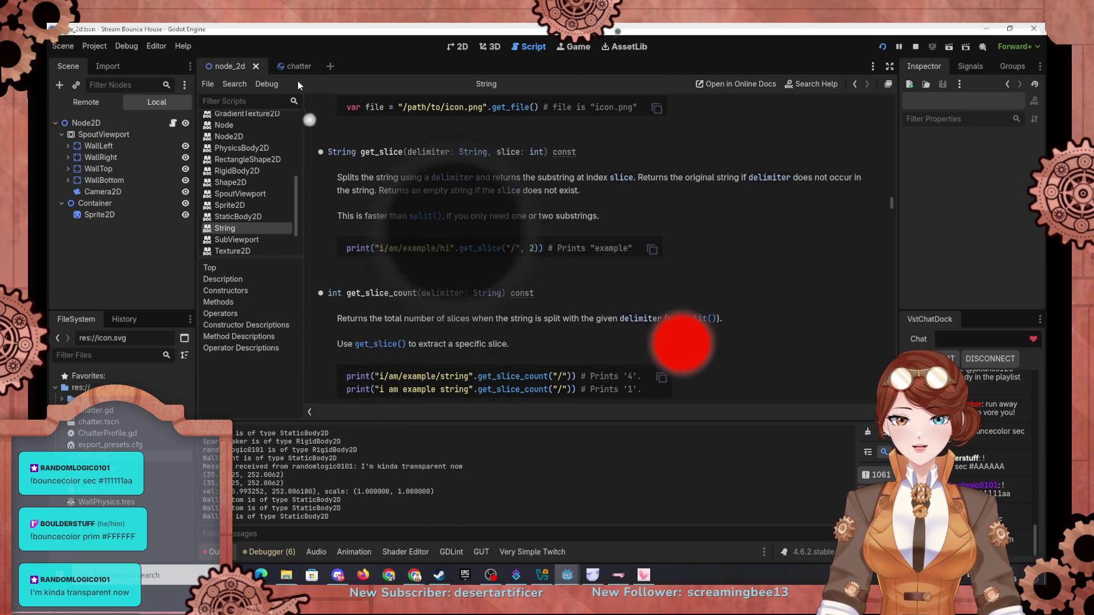
left_click(289, 68)
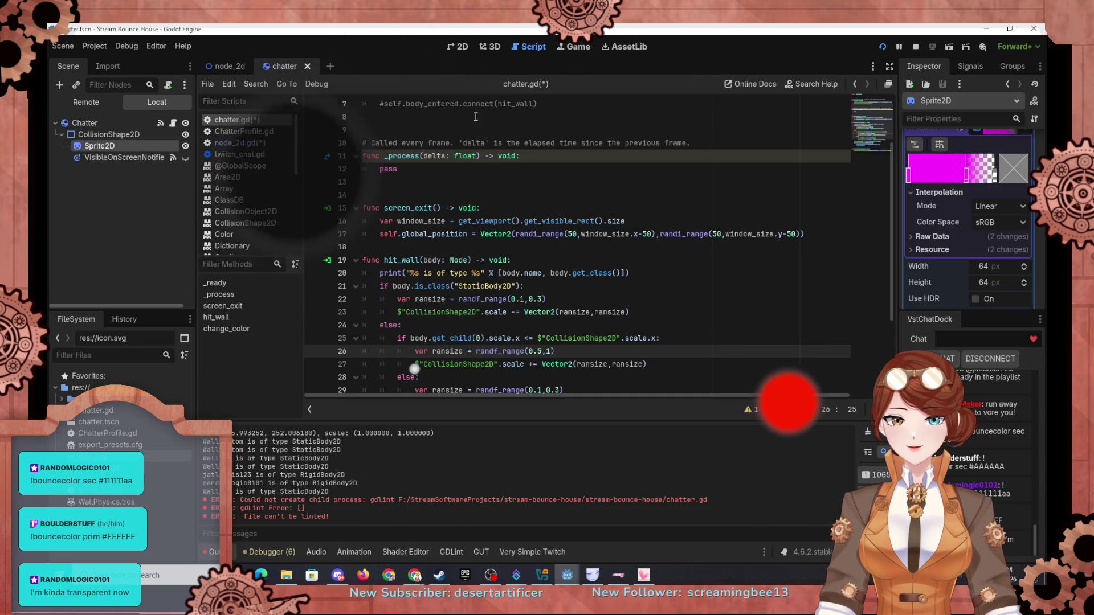
In node_2d.gd line 45, extend the prim check with `or user_preference == ""`
left_click(227, 66)
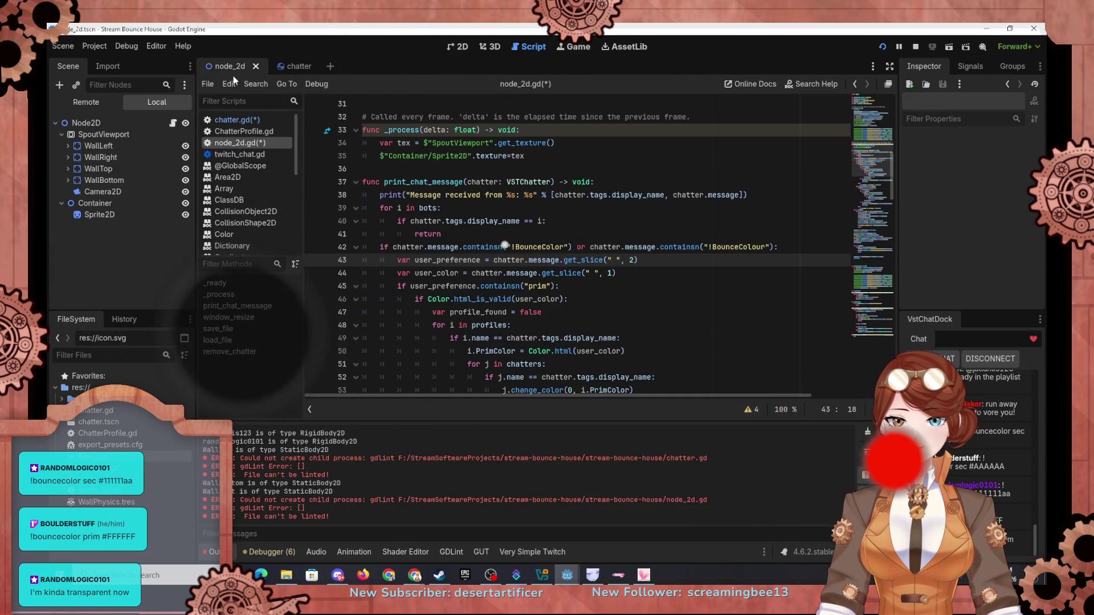
left_click(555, 286)
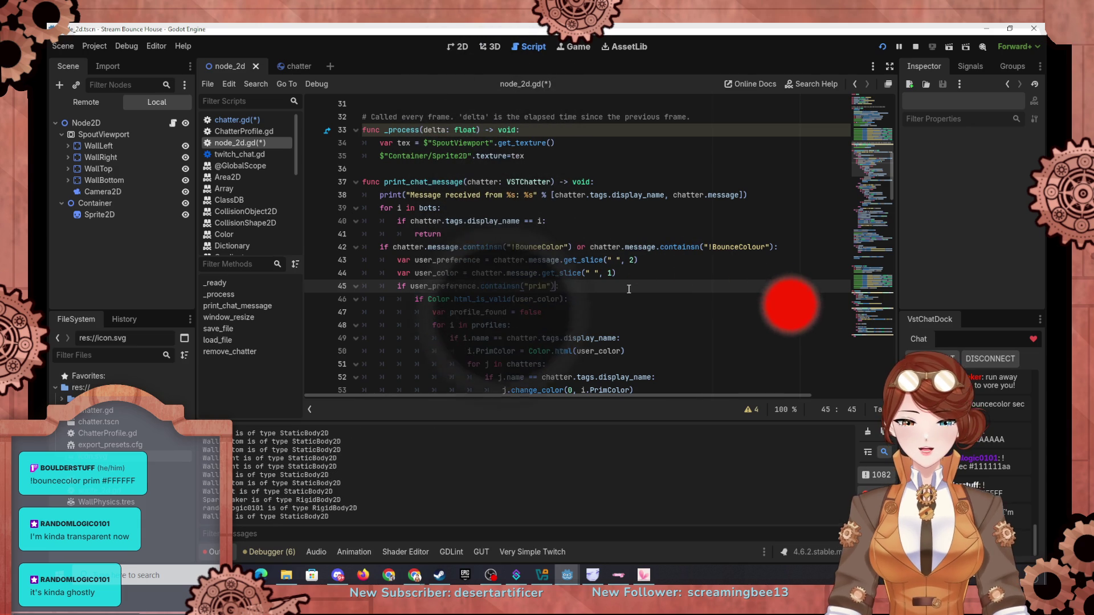
type("or")
key("Left")
key("Left")
key("Left")
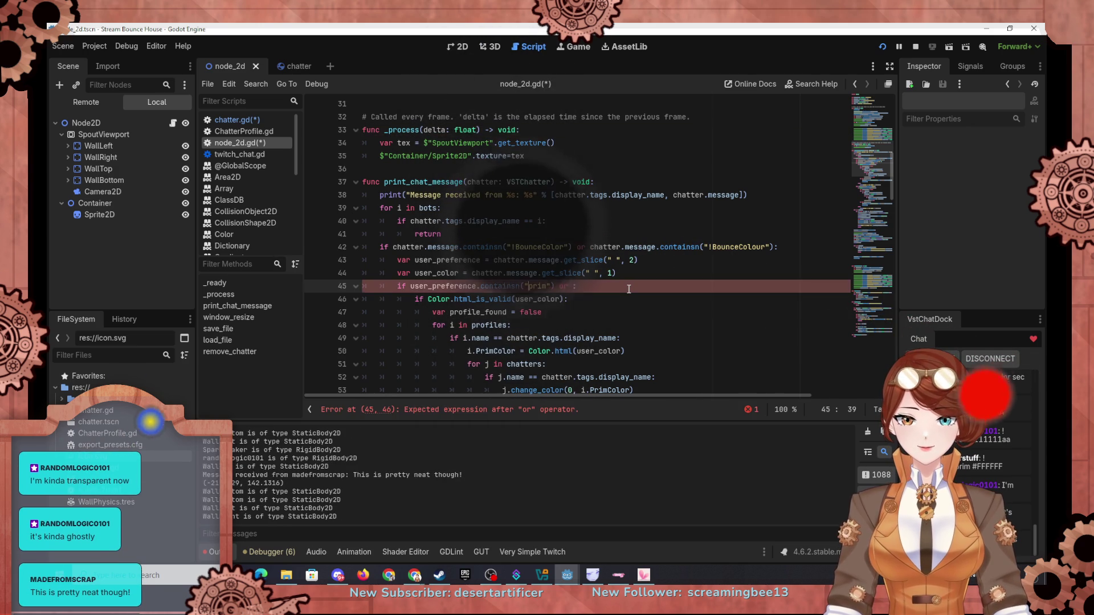
key("Right")
key("Right")
key("Right")
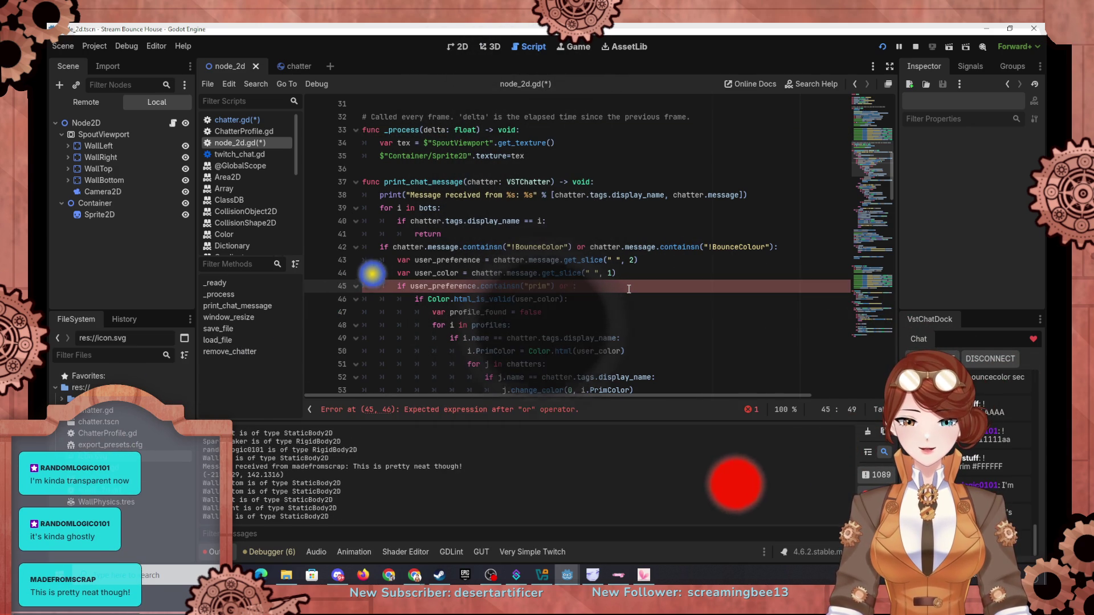
type("user_pref")
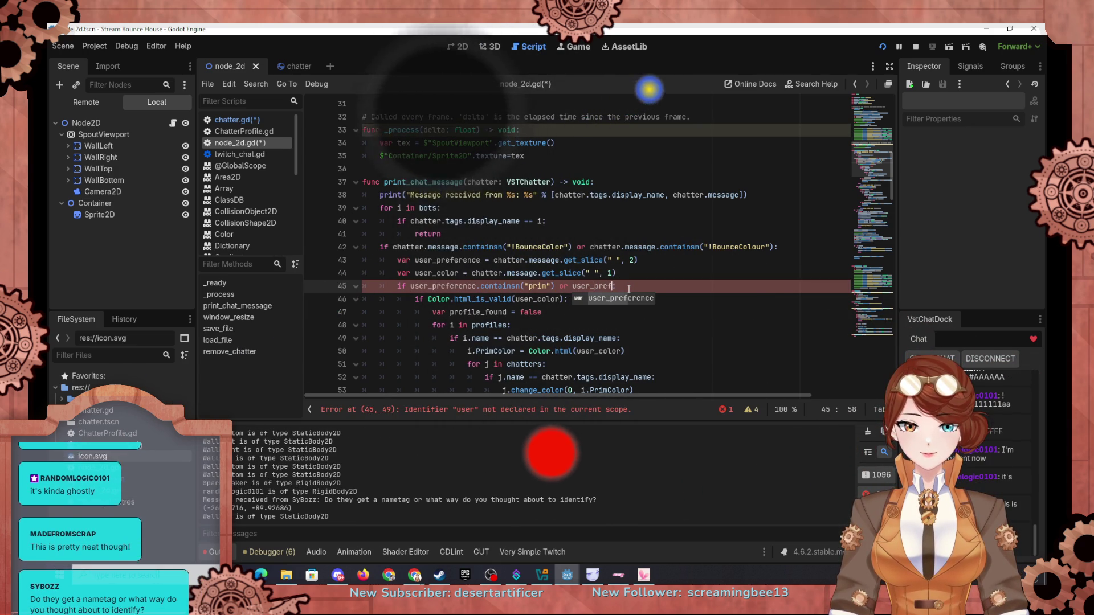
key("Return")
type("== ")
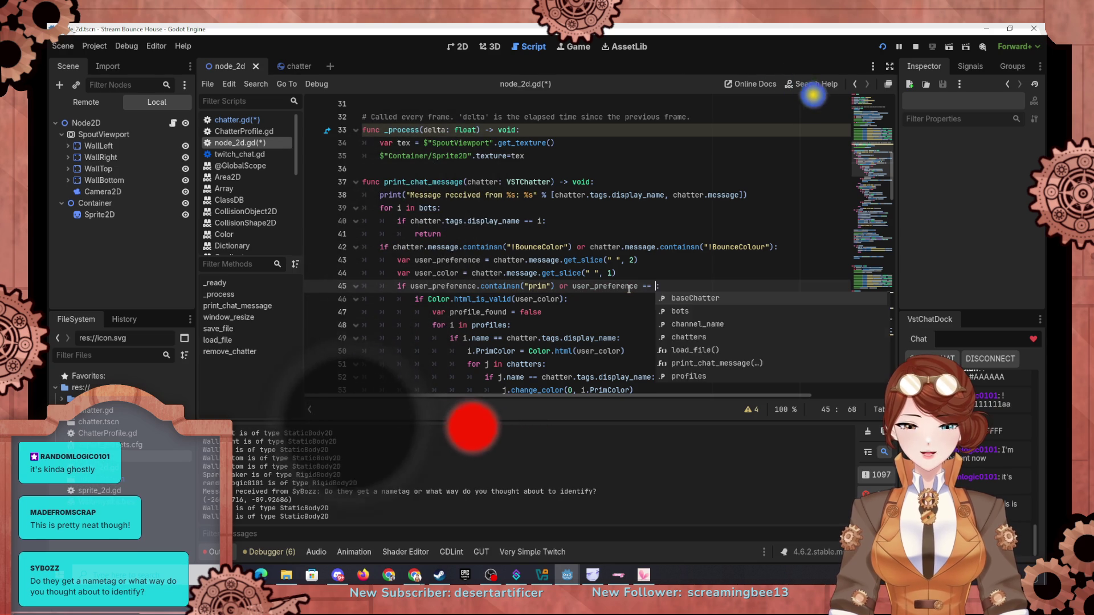
type("\"\"")
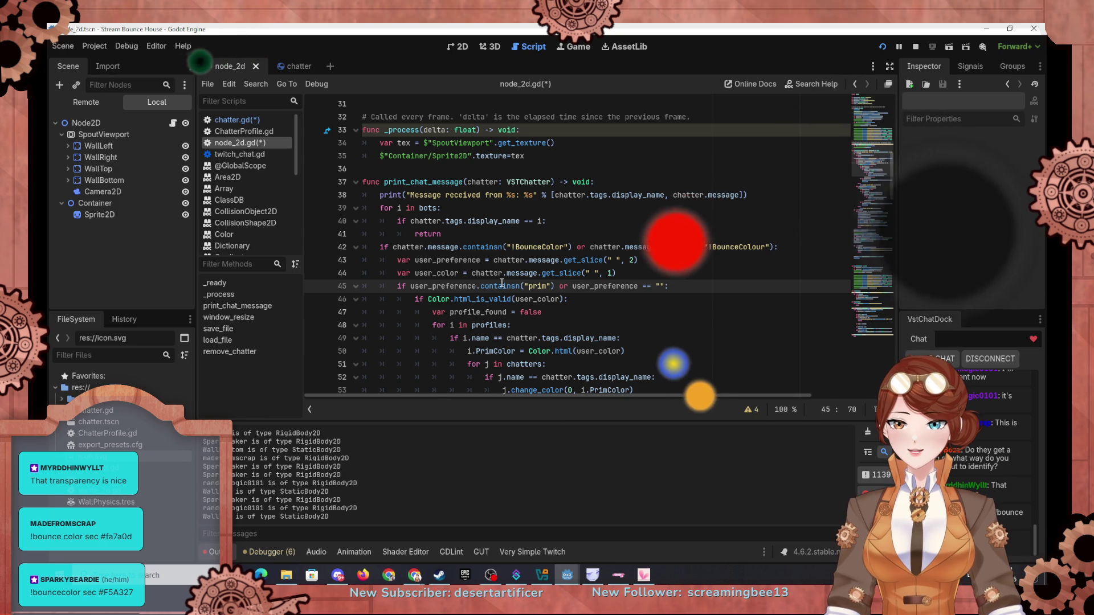
mouse_move(501, 283)
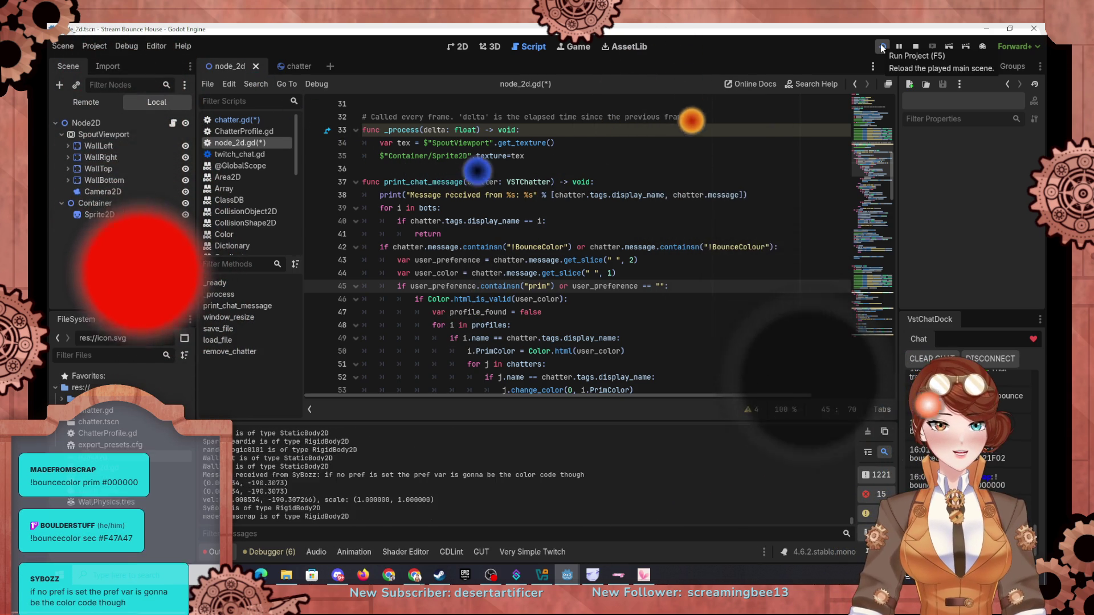
Relaunch the bounce house game with Run Project (F5) to apply the edited script
left_click(882, 47)
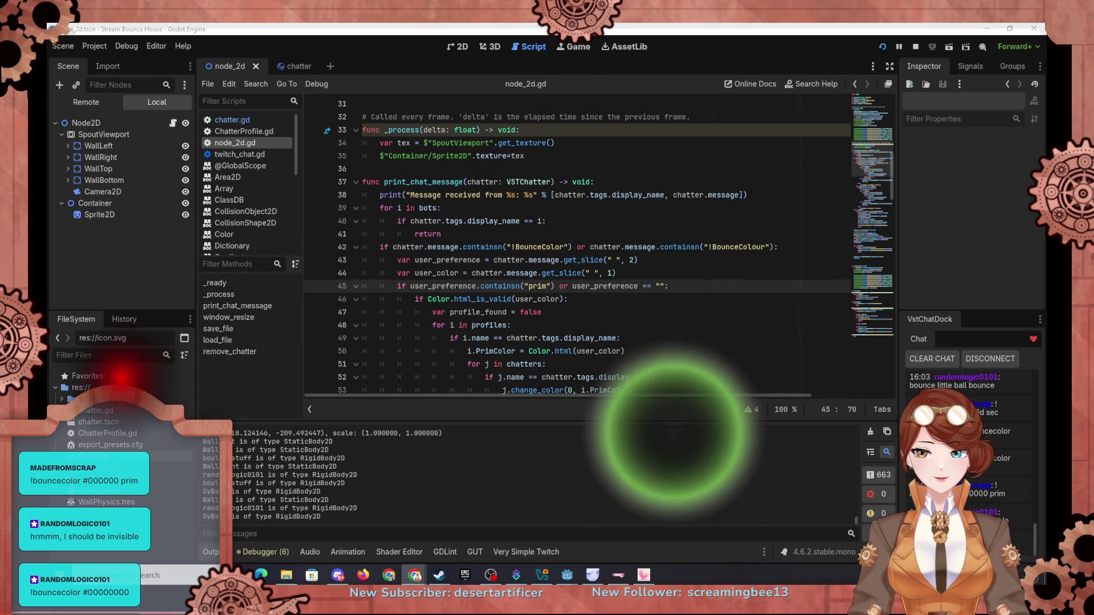
Inspect a chatter ball in the live scene tree, then comment out hit_wall's line 20 print
left_click(85, 102)
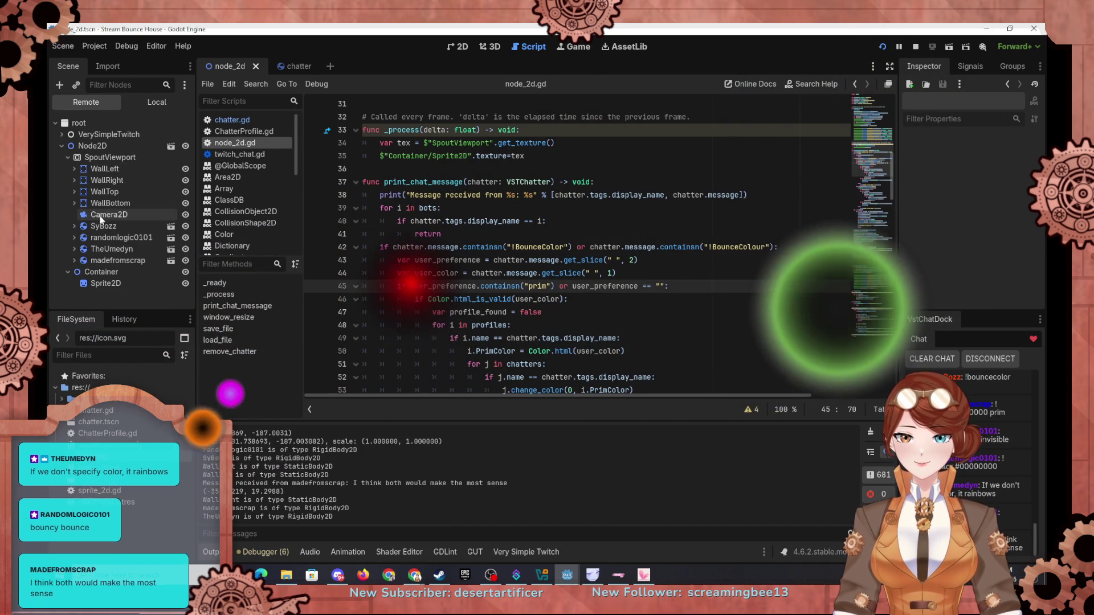
left_click(127, 237)
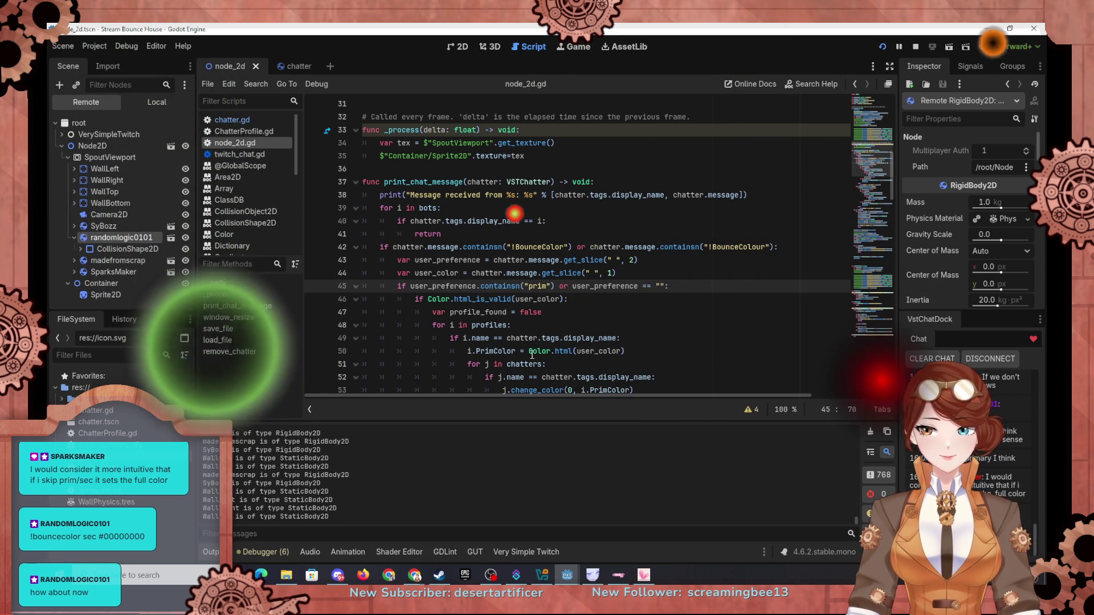
left_click(289, 68)
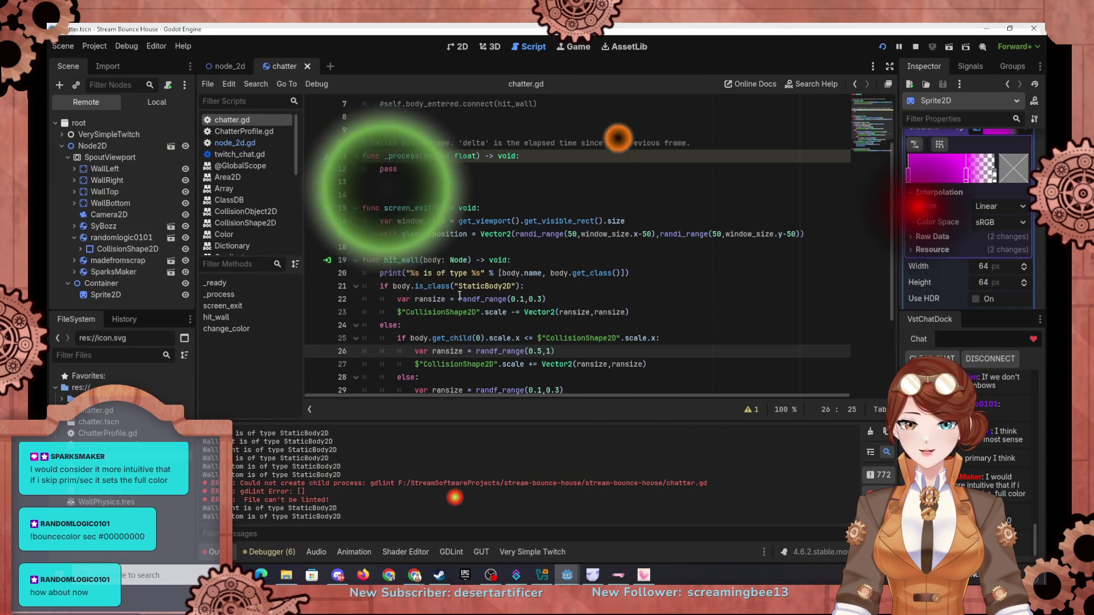
scroll(425, 300, "down", 1)
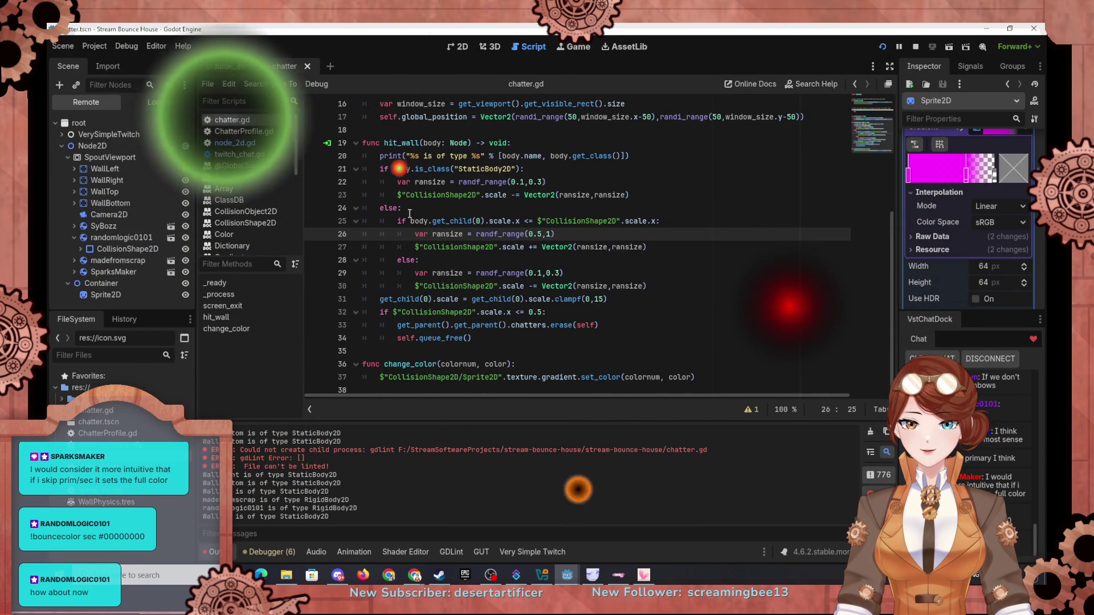
left_click(381, 156)
type("#")
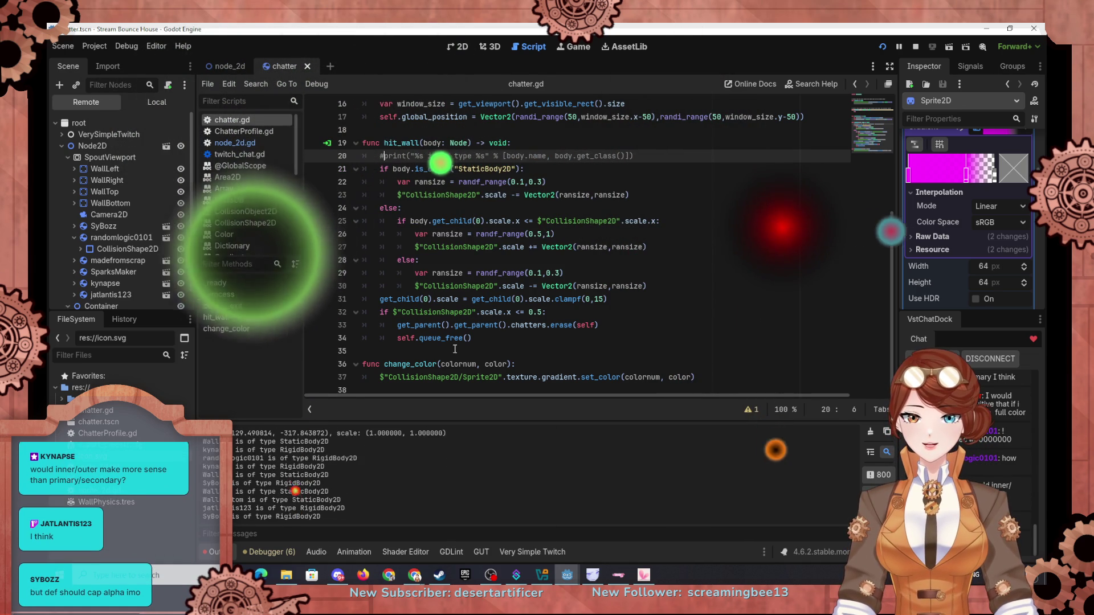
Rewrite the line 59 invalid-color message text to "%s %s color %s not valid"
left_click(227, 64)
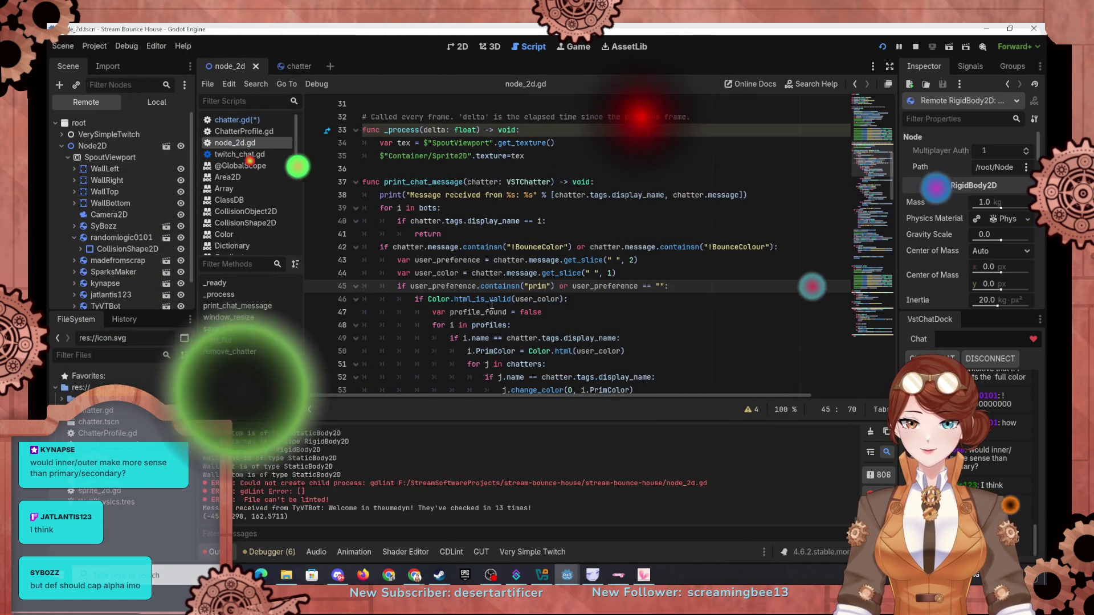
scroll(505, 317, "down", 4)
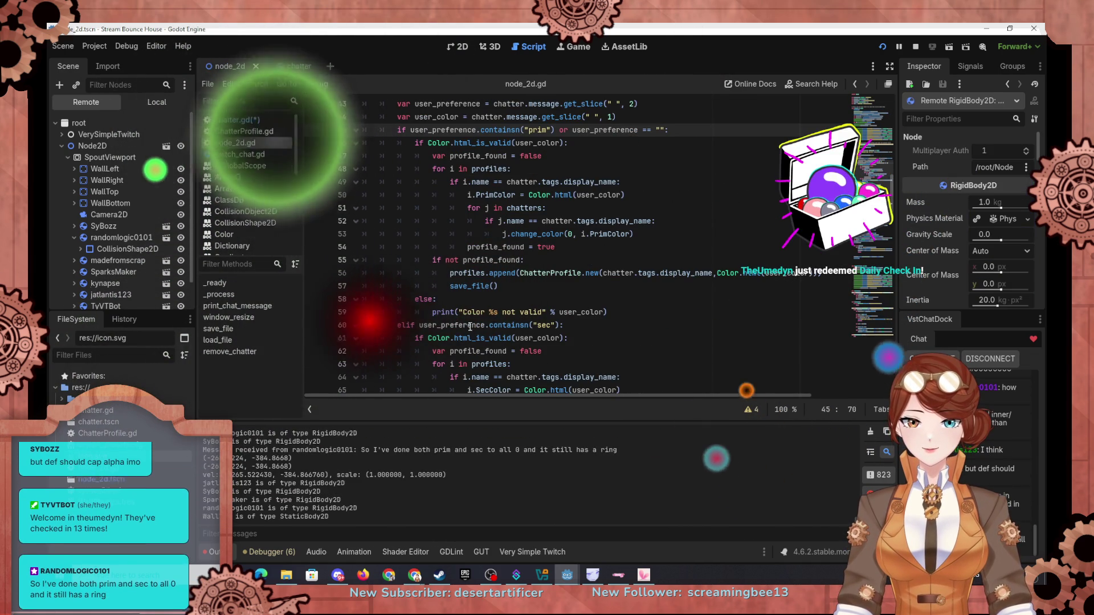
left_click(476, 313)
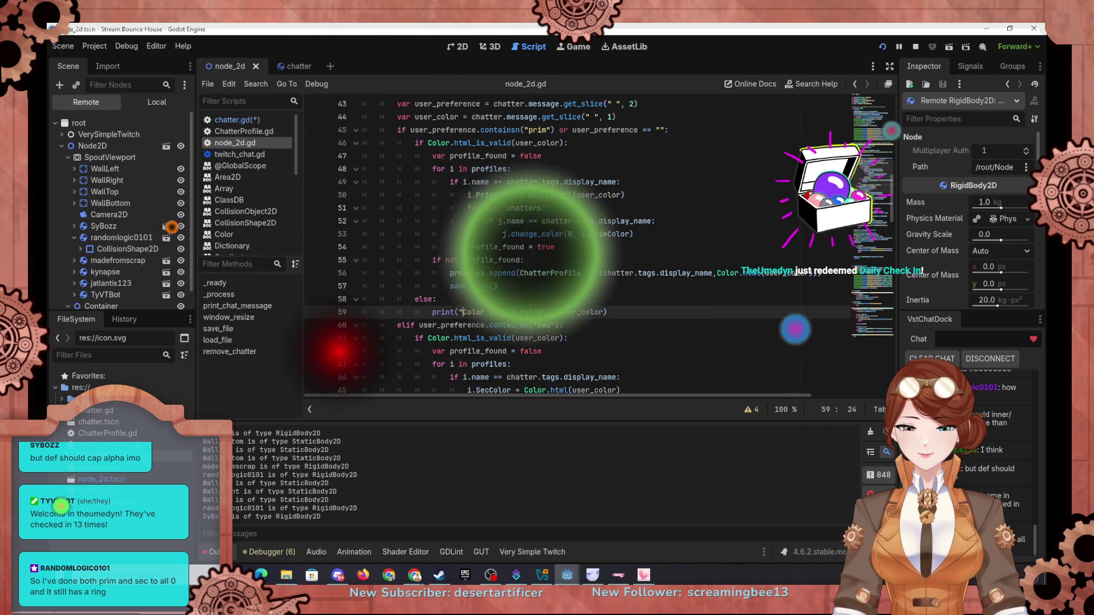
type("%s")
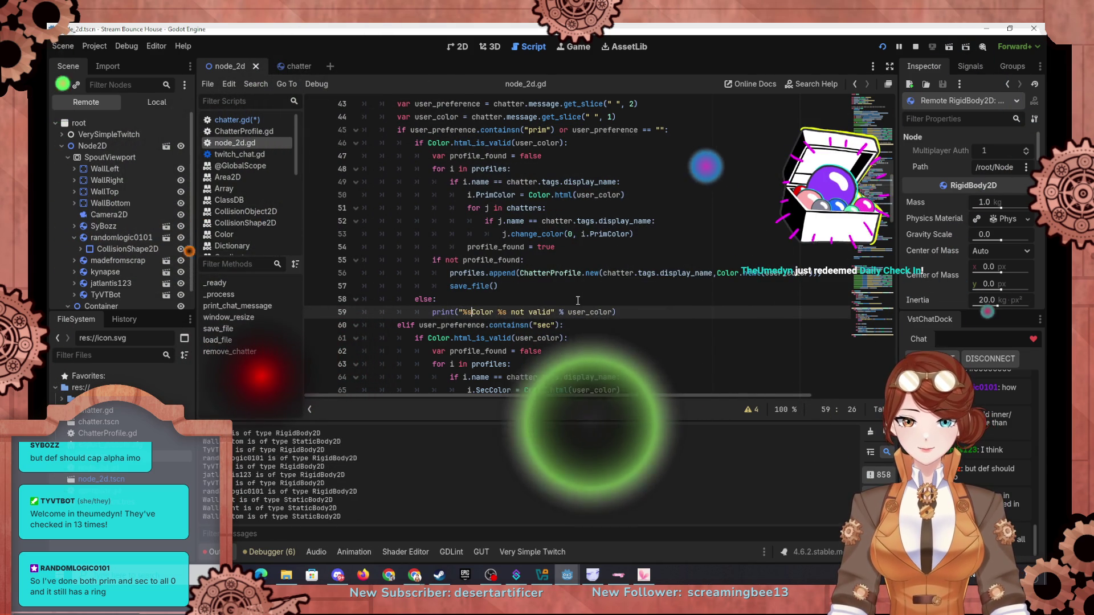
key("Delete")
type("s")
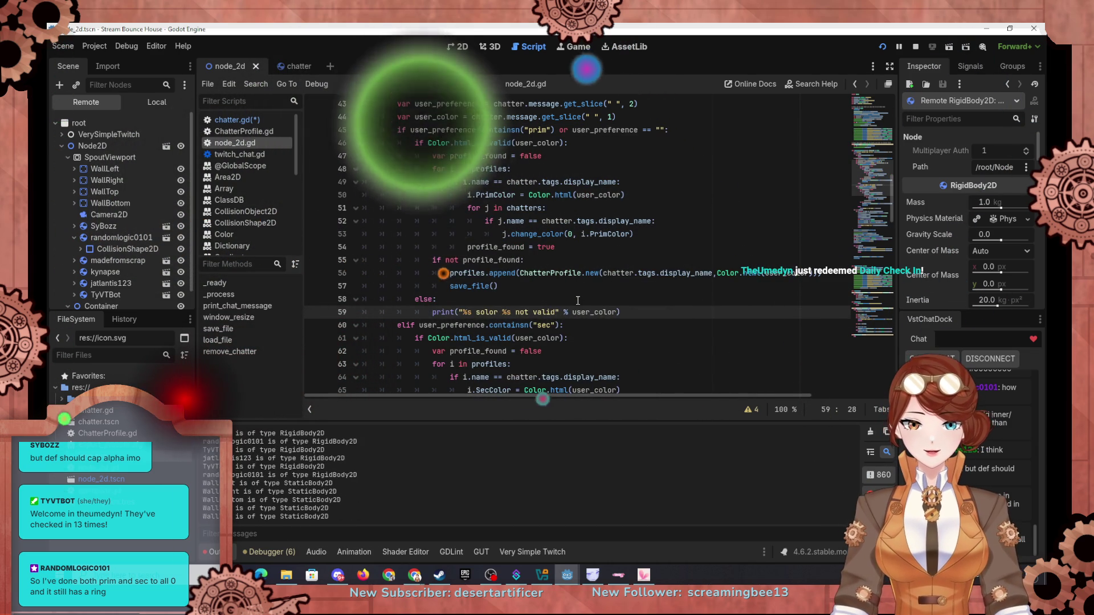
left_click(575, 313)
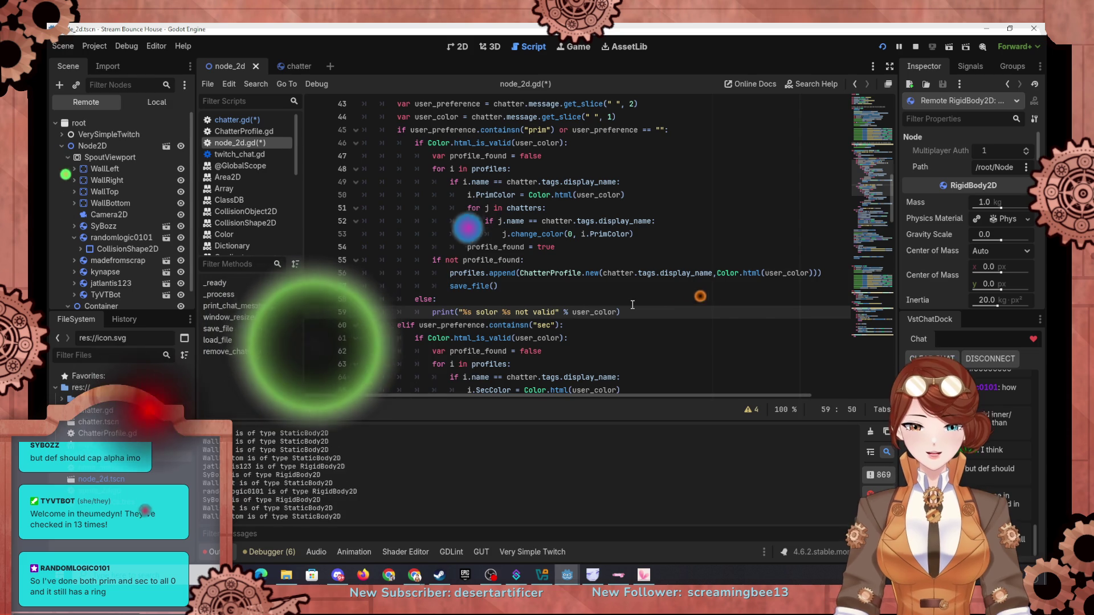
type("[")
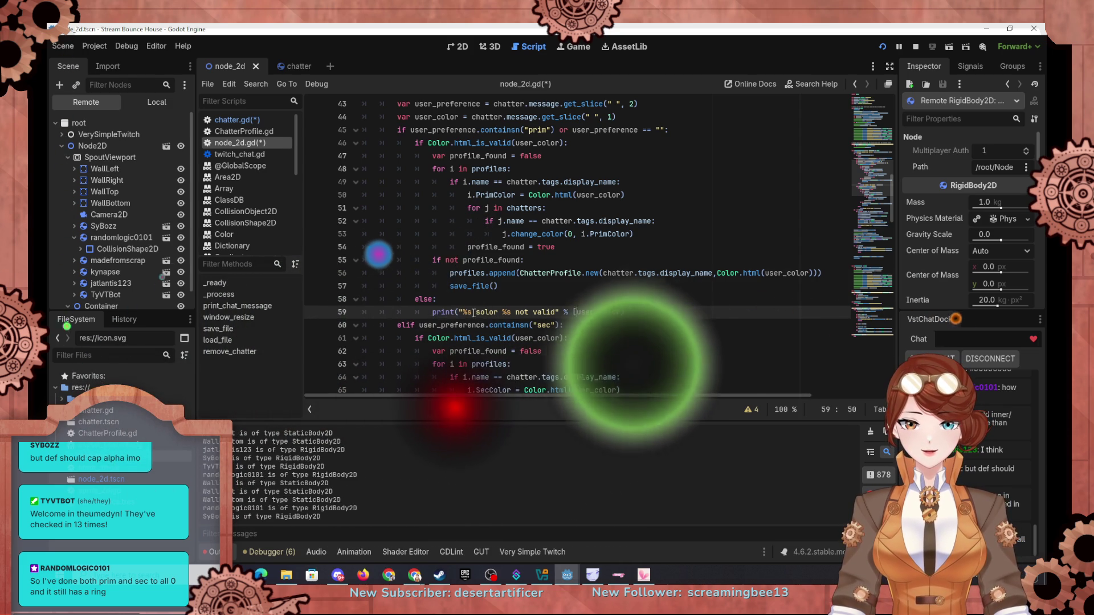
left_click(481, 312)
key("BackSpace")
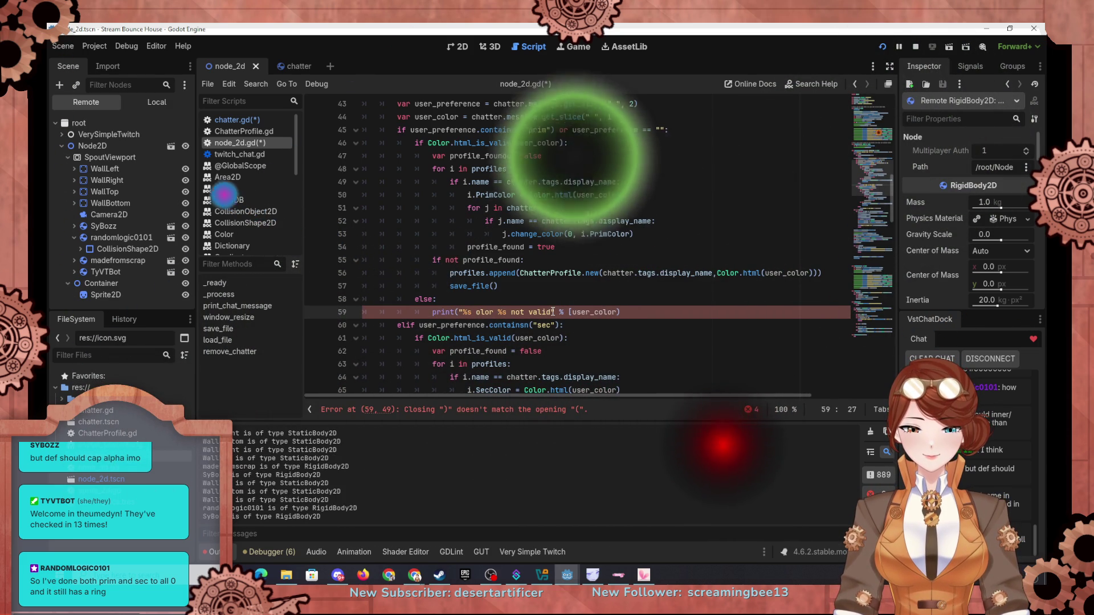
type("%s c")
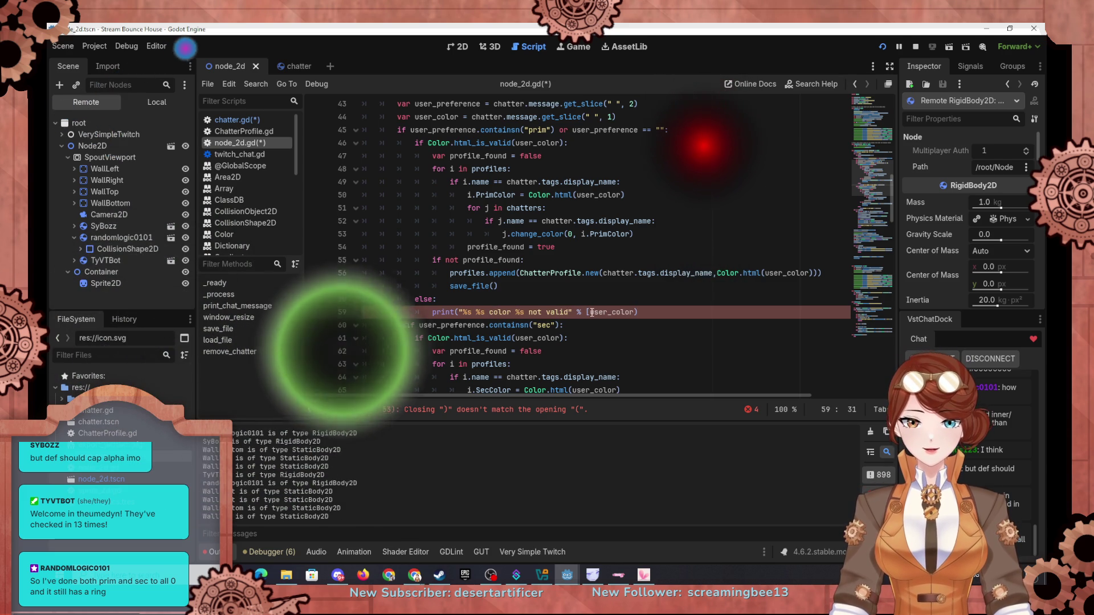
Pass [chatter.tags.display_name, user_preference, user_color] as the message arguments and relaunch the game
key("End")
scroll(655, 296, "up", 1)
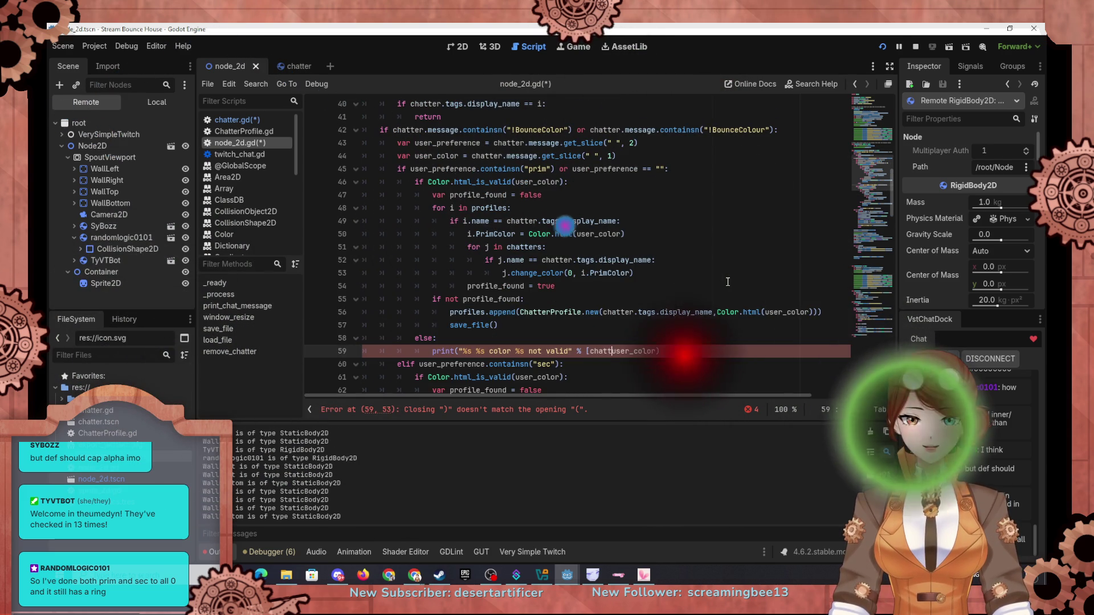
type("er.tags.d")
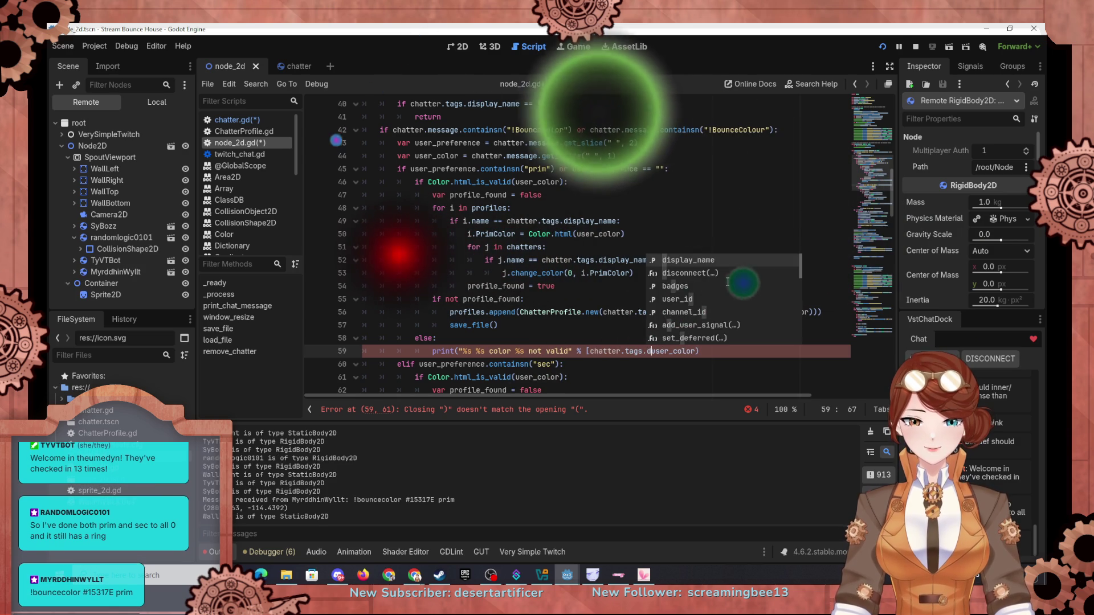
type("is[play_name,")
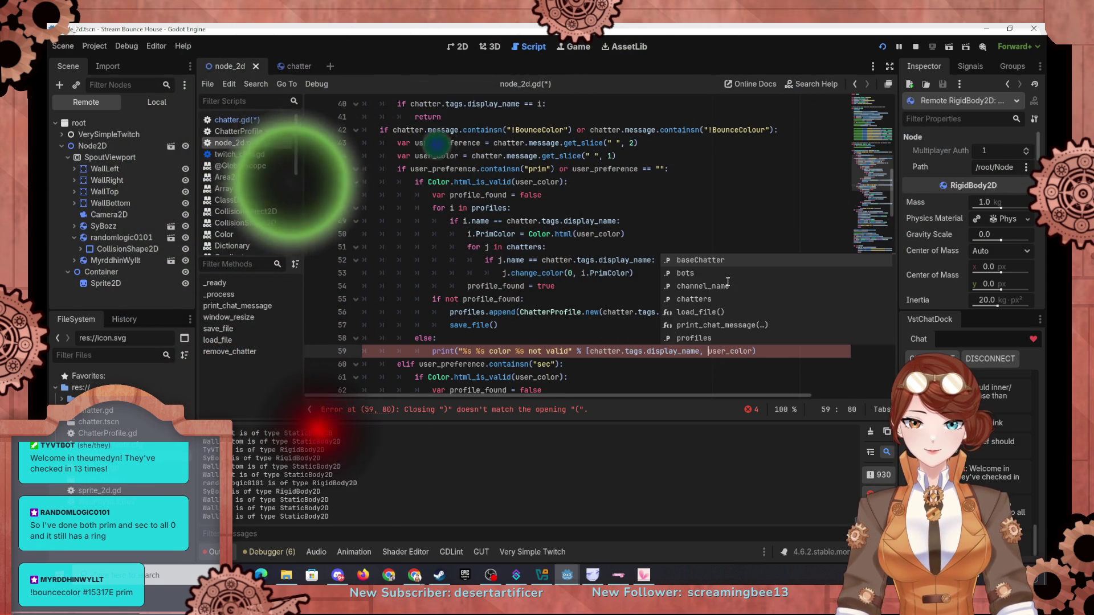
key("BackSpace")
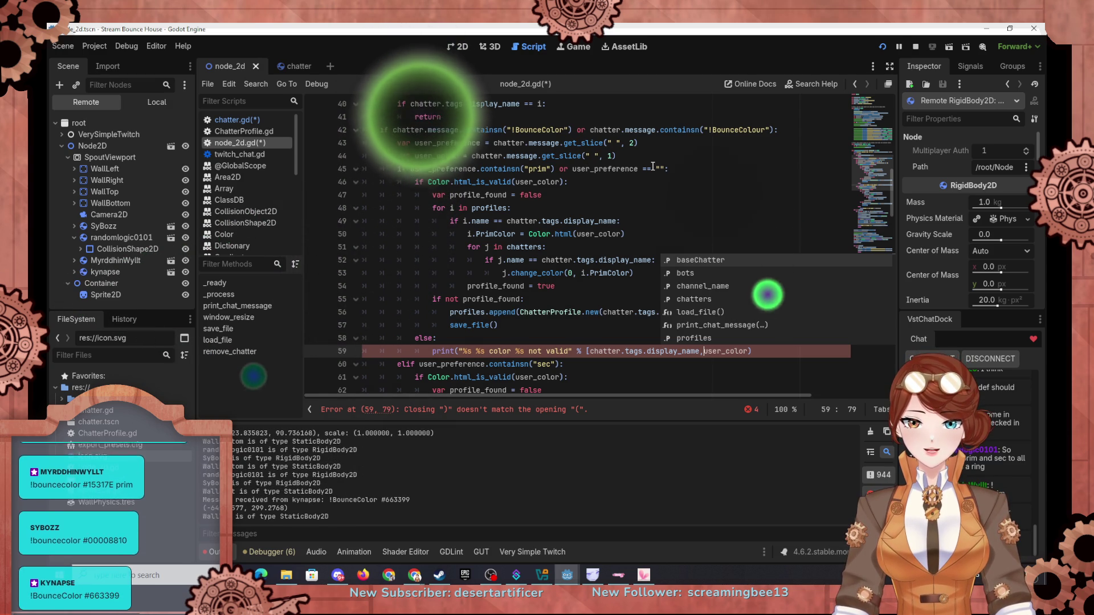
type("puser_preference")
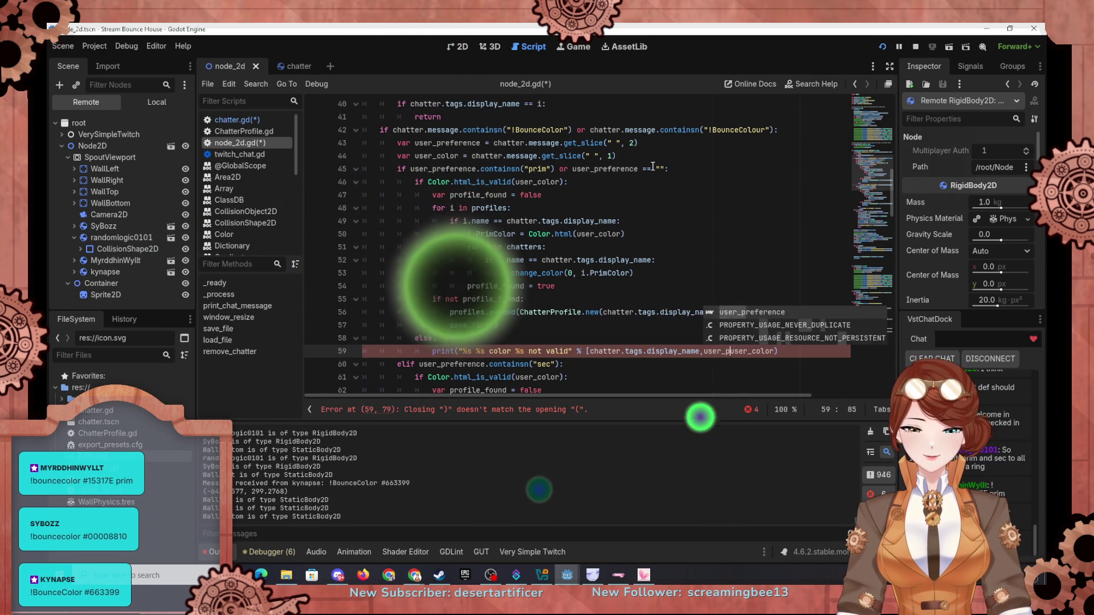
type(",")
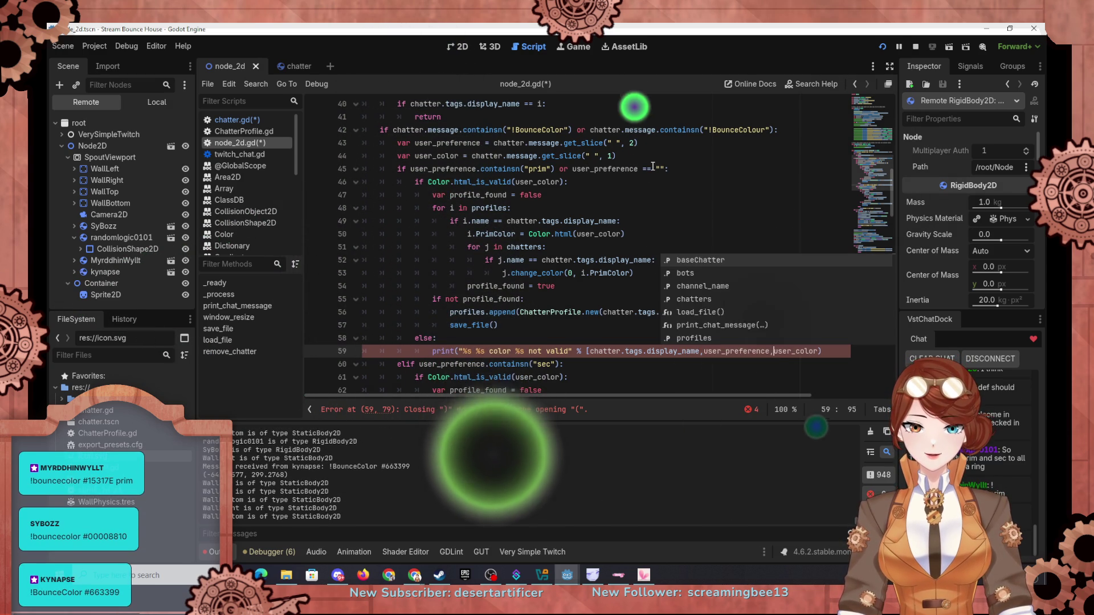
key("ctrl+Right")
type("]")
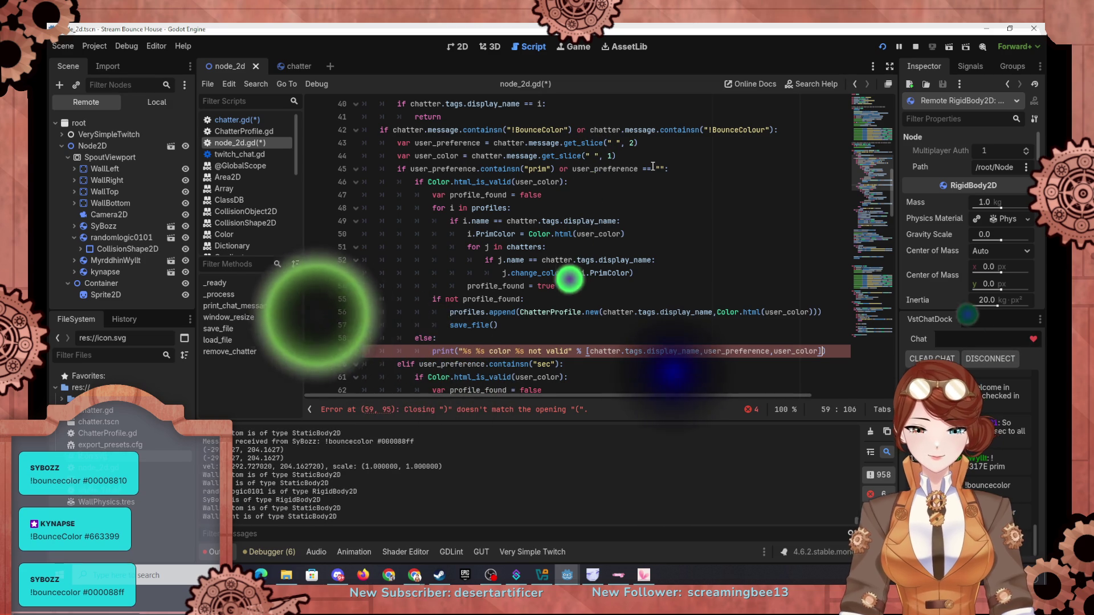
left_click(881, 47)
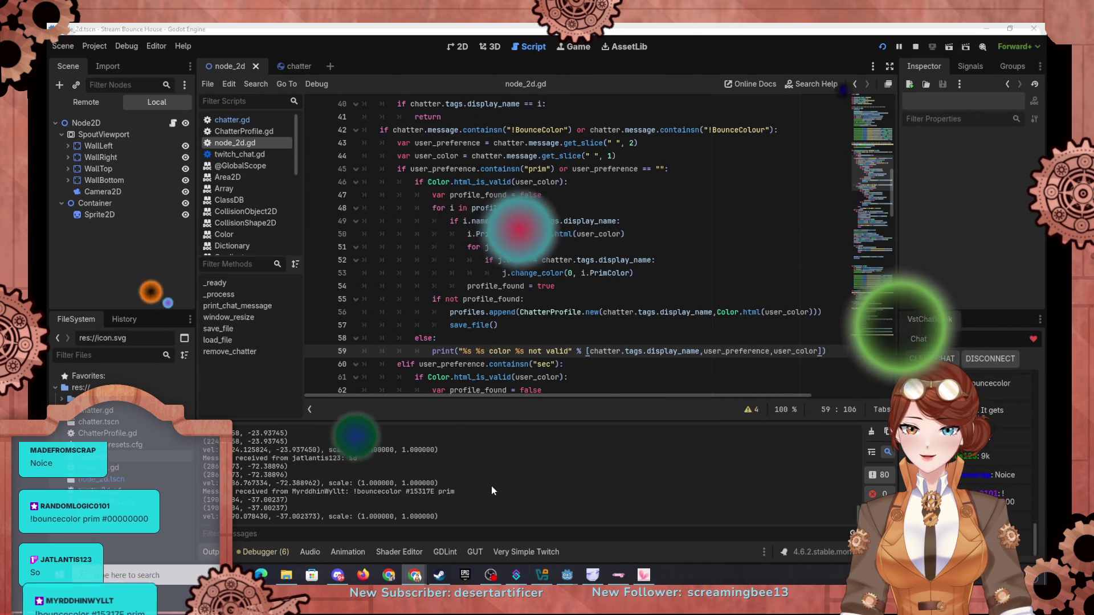
Comment out both print(i.linear_velocity) lines and the vel/scale print with Ctrl+K
scroll(450, 240, "down", 4)
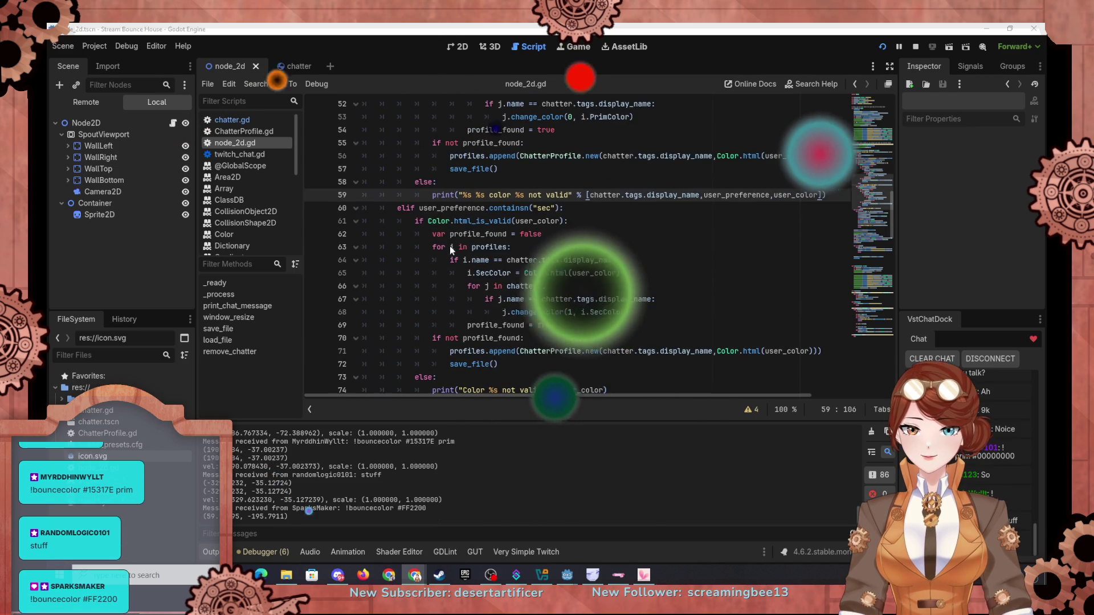
scroll(484, 278, "down", 1)
scroll(442, 212, "down", 5)
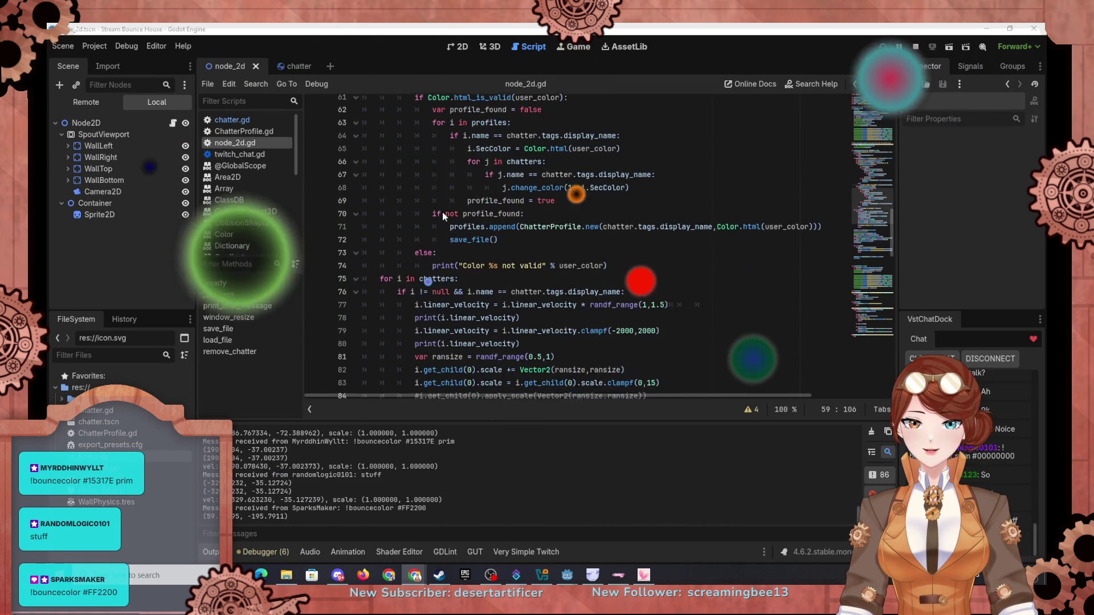
left_click(414, 208)
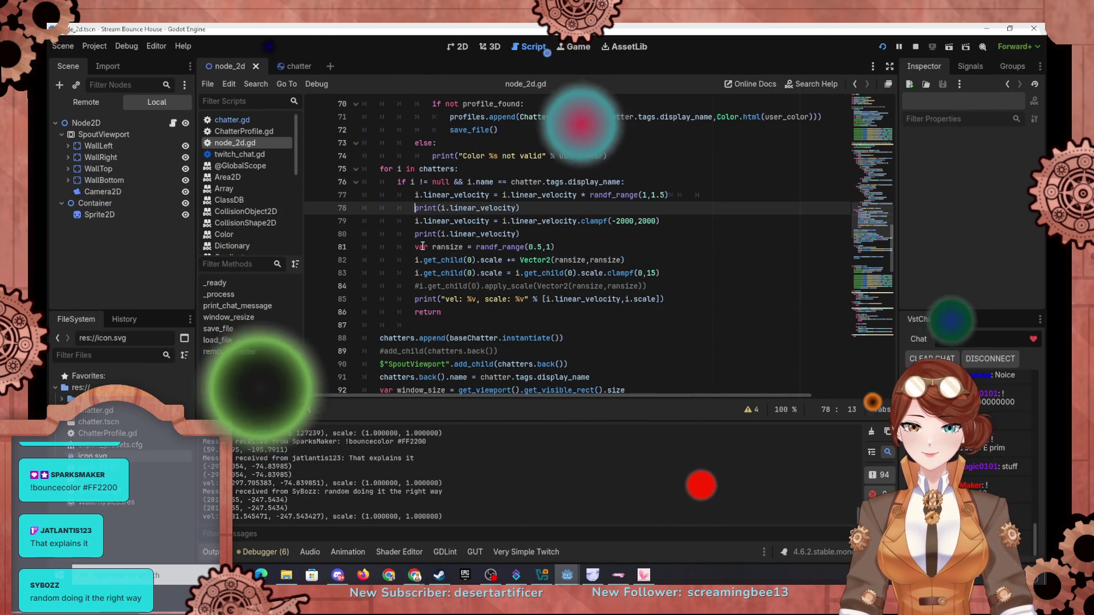
key("ctrl+k")
key("Down")
key("Down")
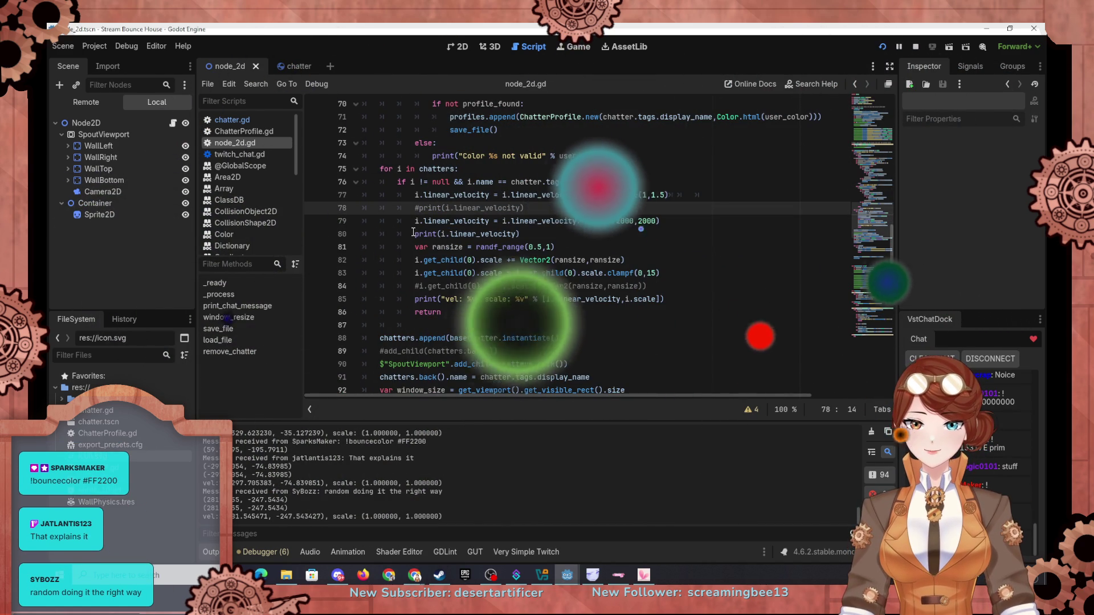
key("ctrl+k")
key("Down")
key("Down")
key("Down")
key("ctrl+k")
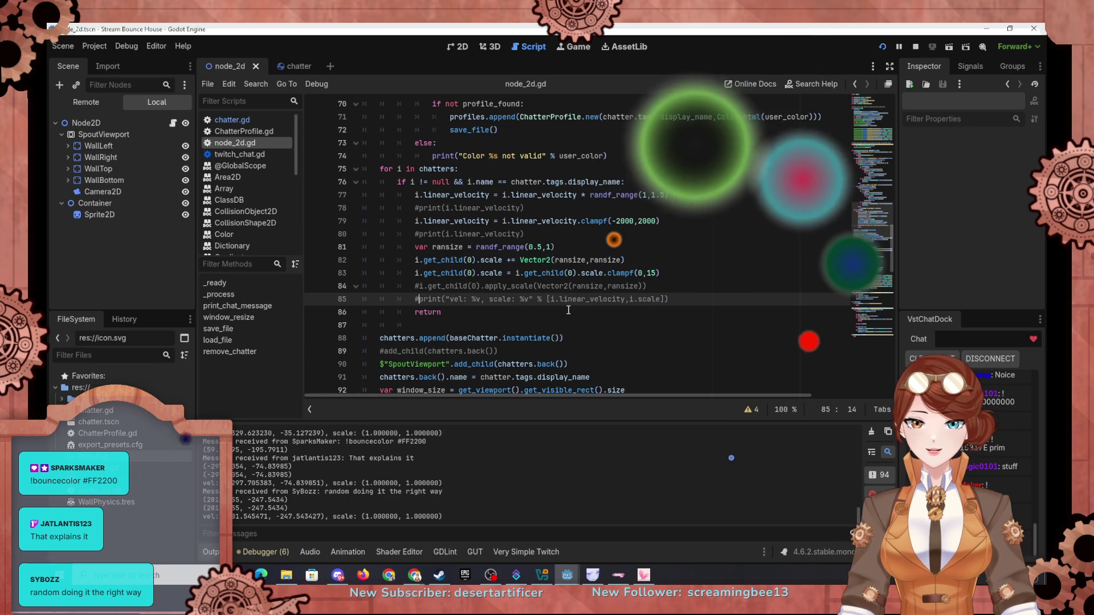
left_click(559, 300)
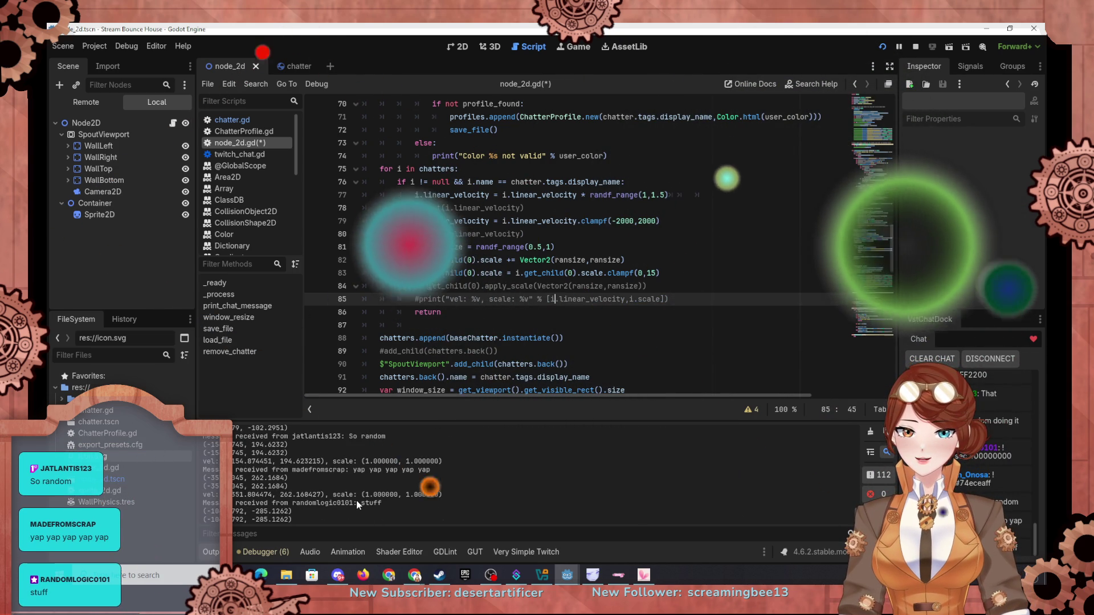
scroll(342, 495, "up", 2)
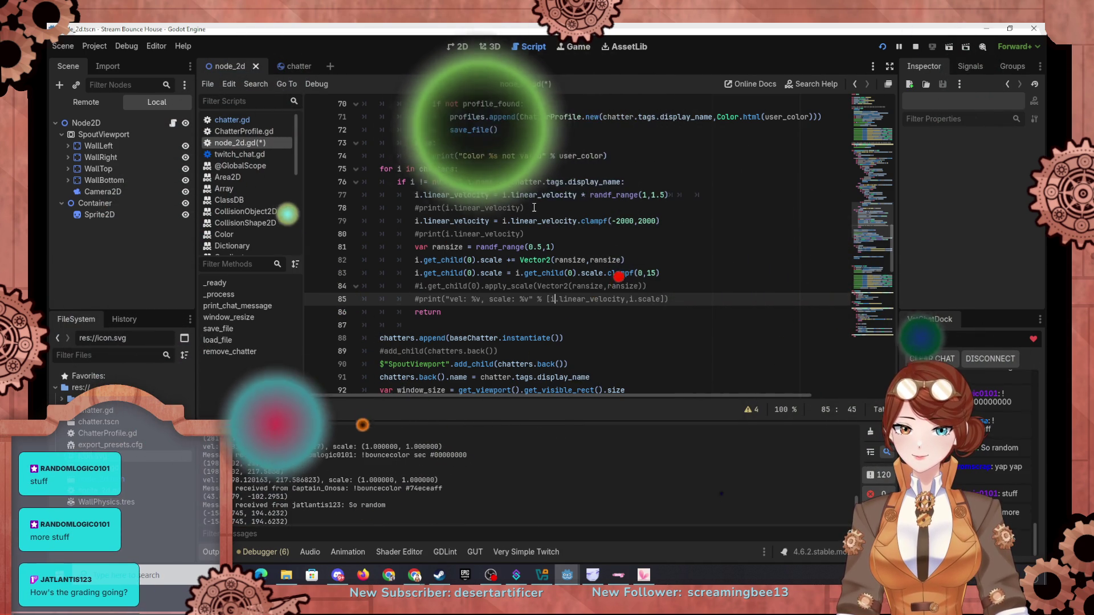
scroll(527, 205, "up", 5)
scroll(527, 205, "up", 6)
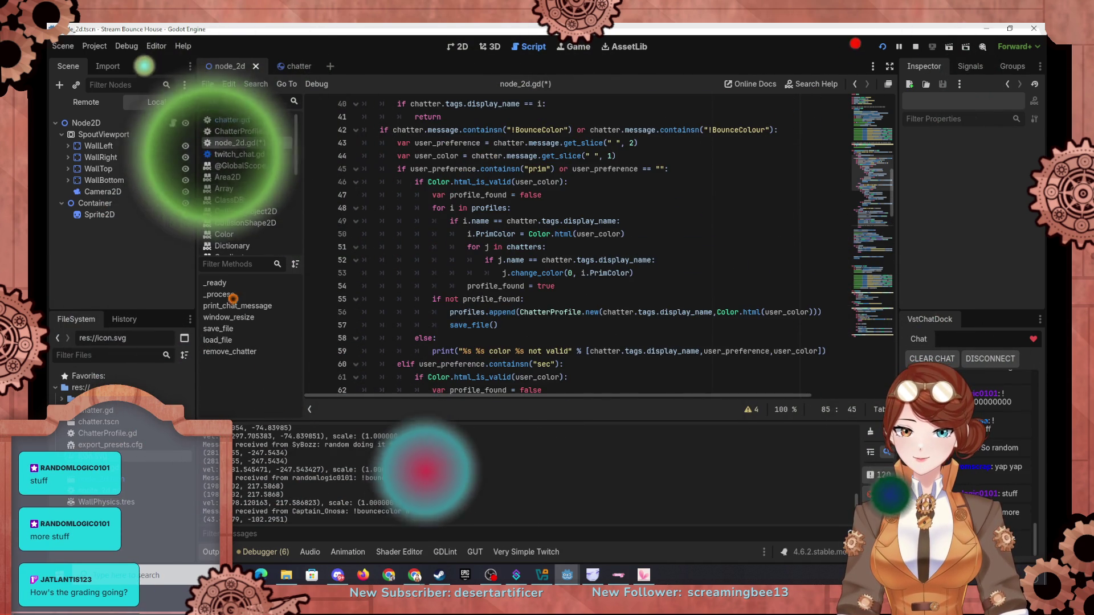
scroll(391, 452, "up", 1)
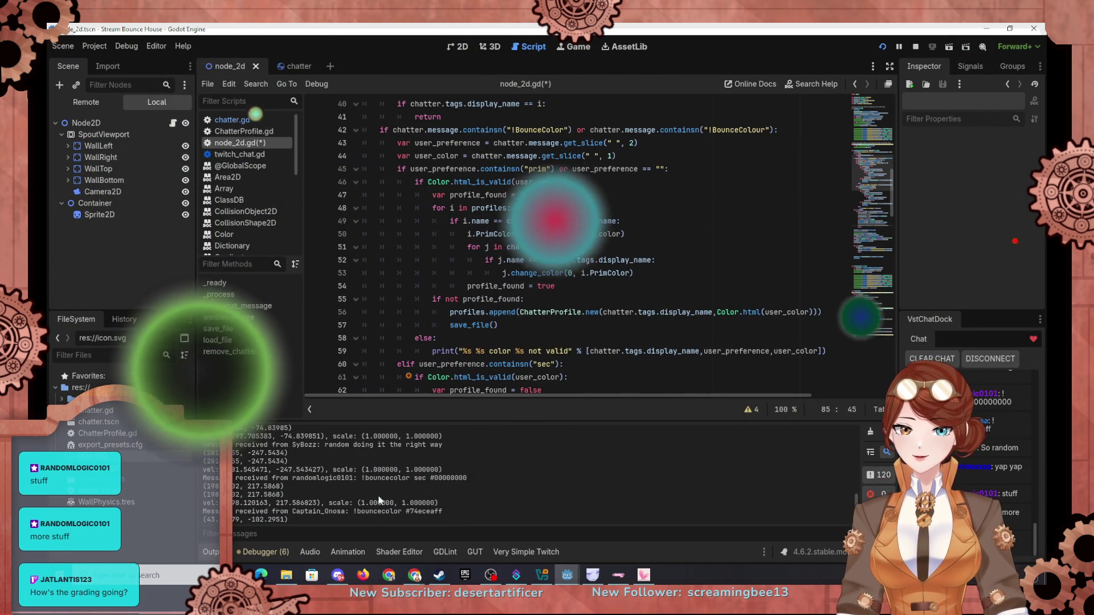
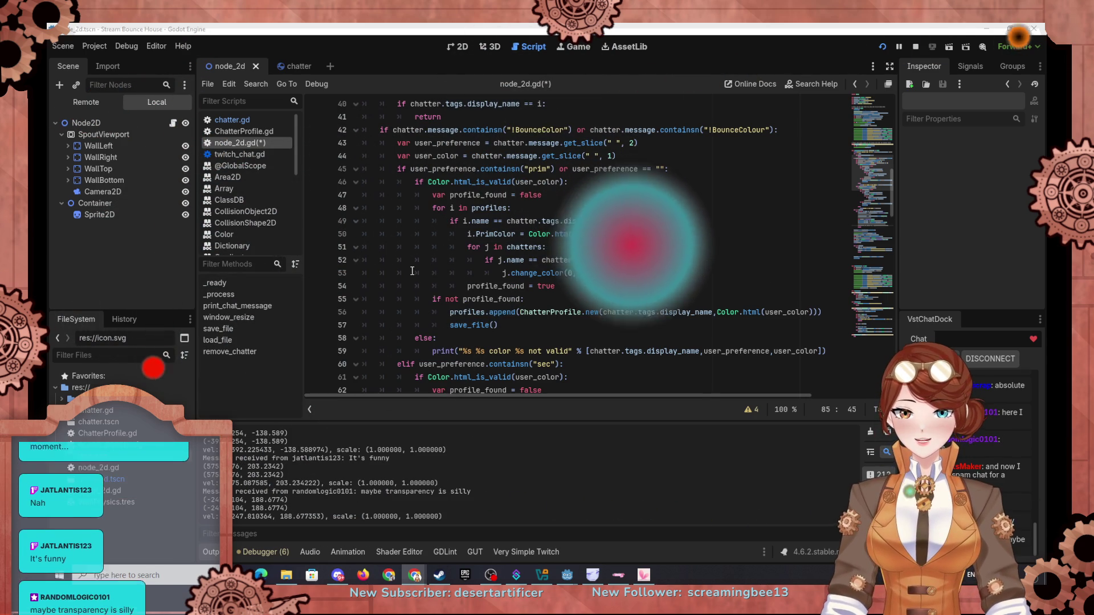
Show the chatter scene in the 2D editor and bring up the Create New Node dialog
left_click(283, 68)
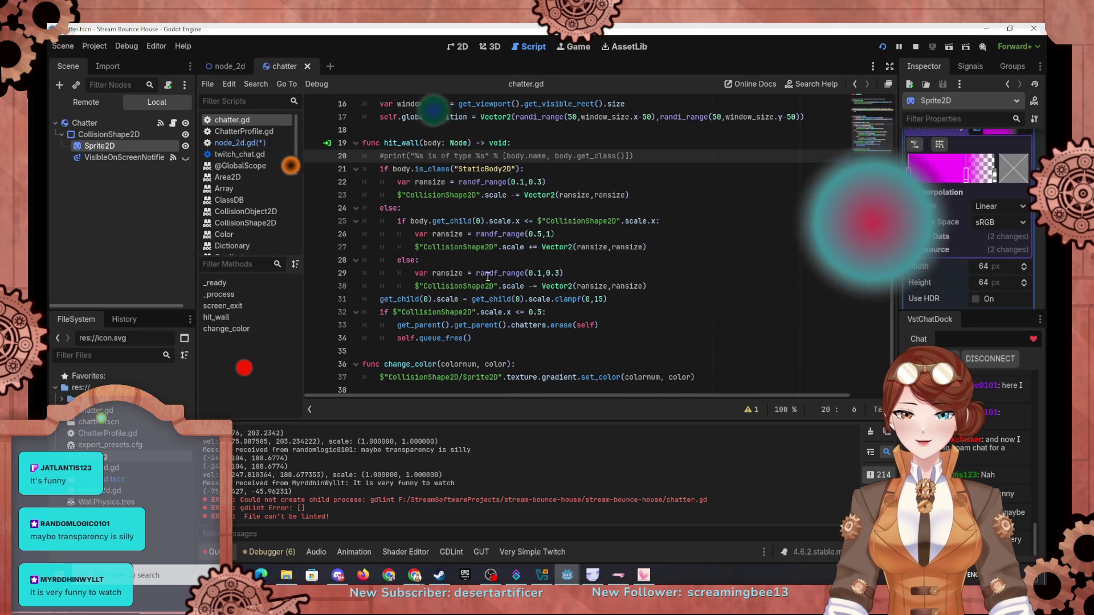
left_click(457, 46)
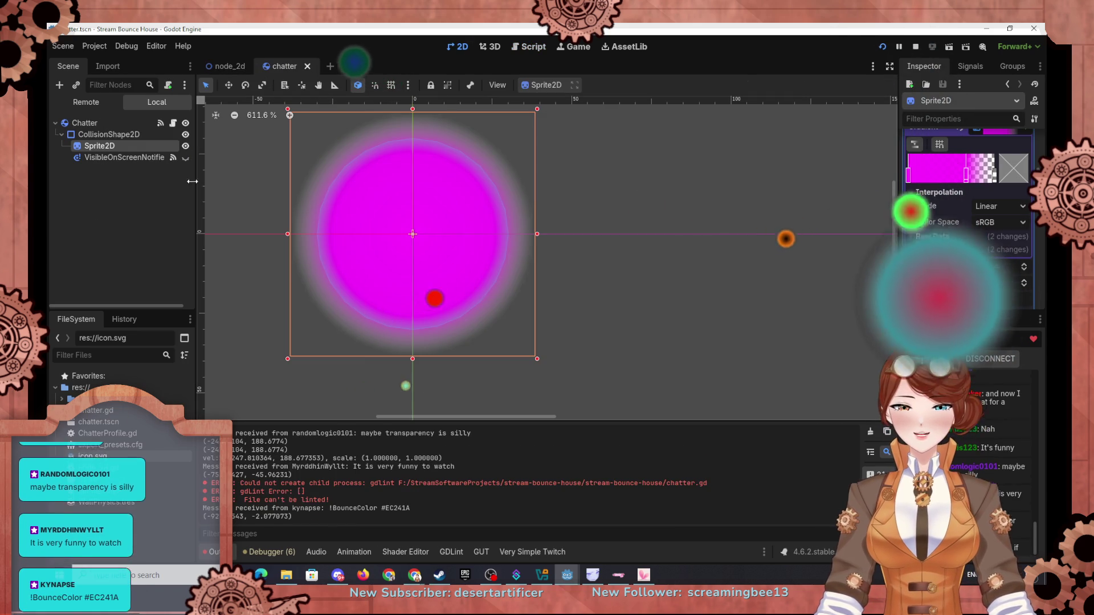
left_click(59, 85)
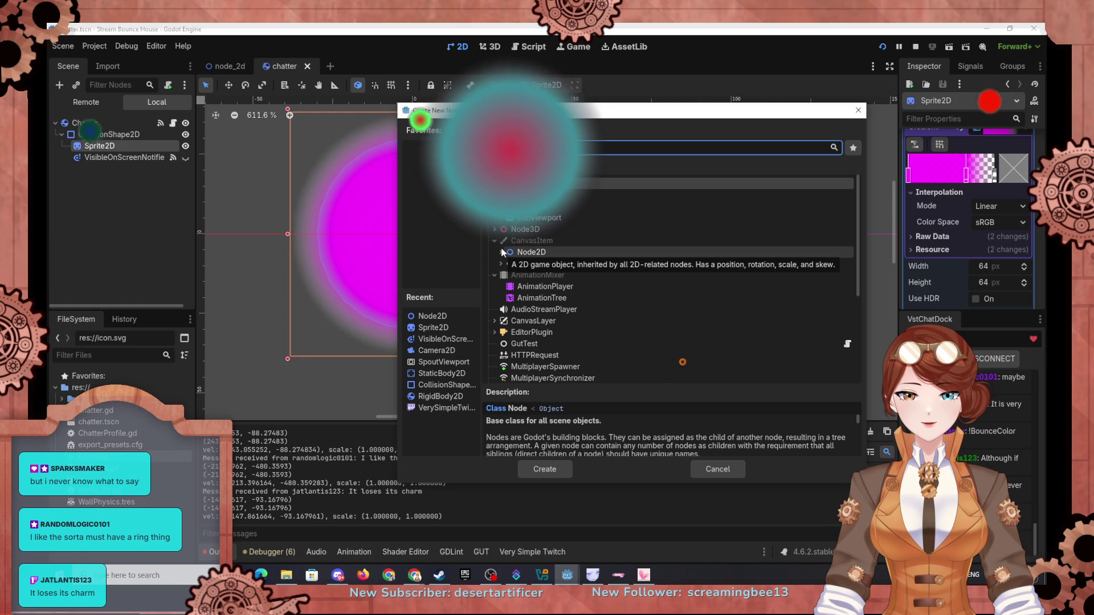
Add a Sprite2D from the Node2D types as a child of the magenta circle Sprite2D
left_click(501, 254)
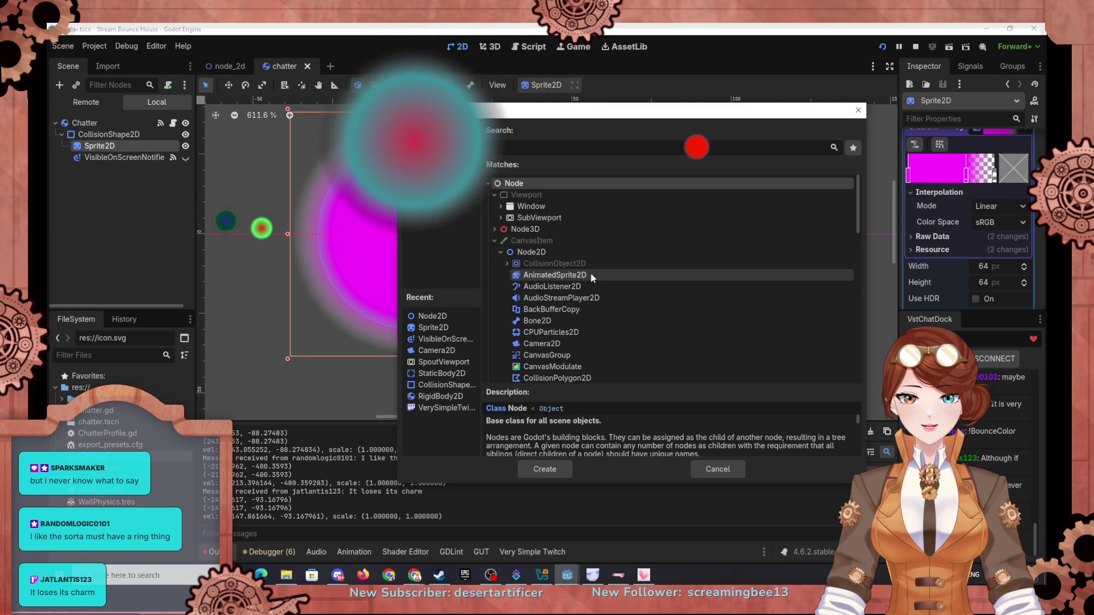
scroll(594, 277, "down", 1)
scroll(592, 279, "down", 1)
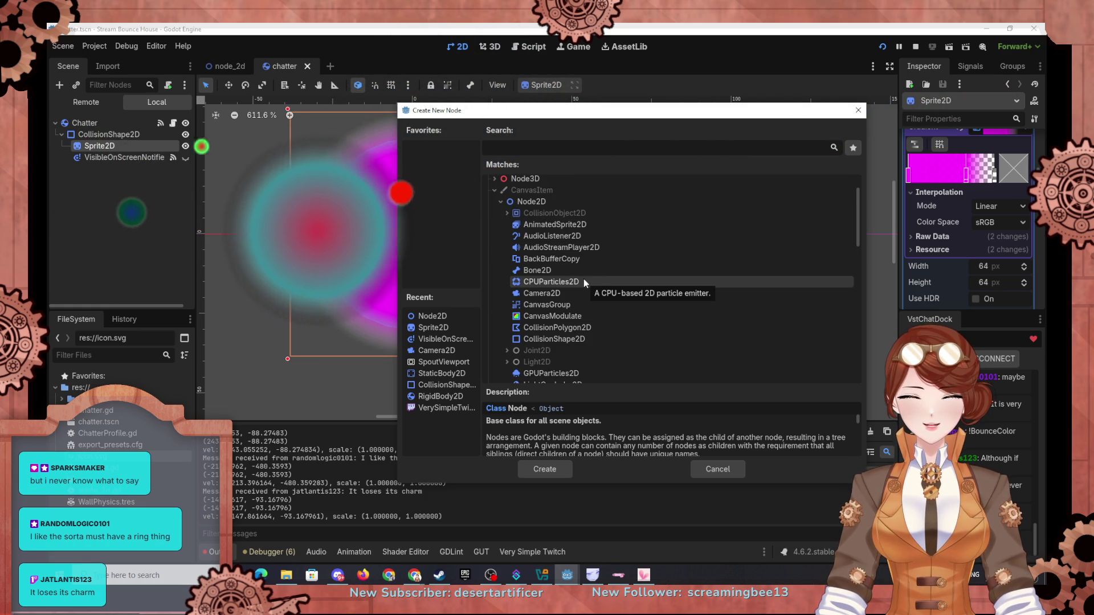
scroll(578, 302, "down", 2)
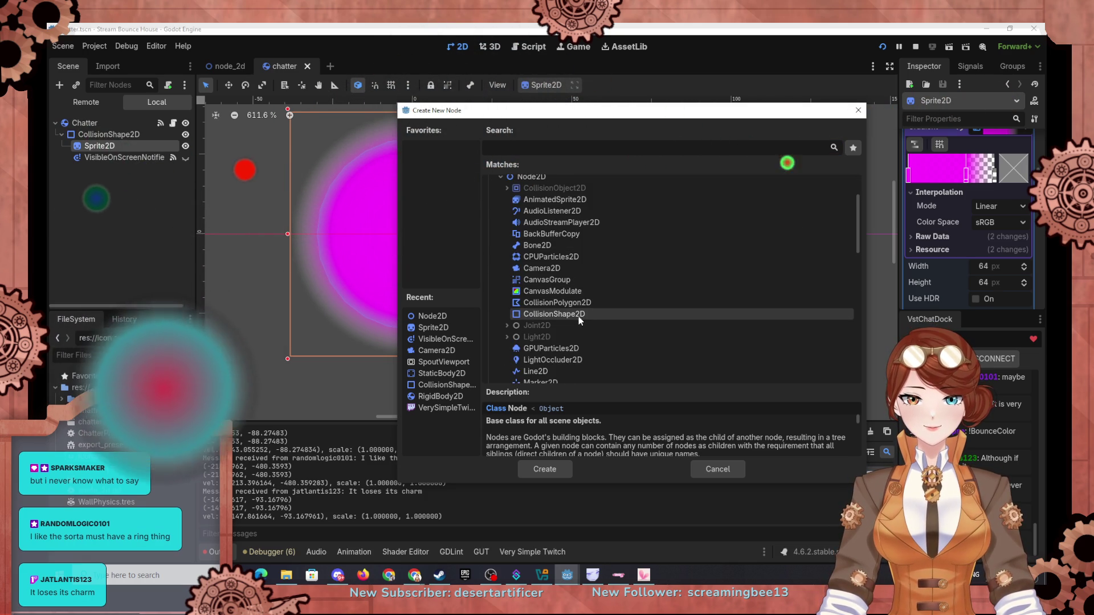
scroll(579, 313, "down", 3)
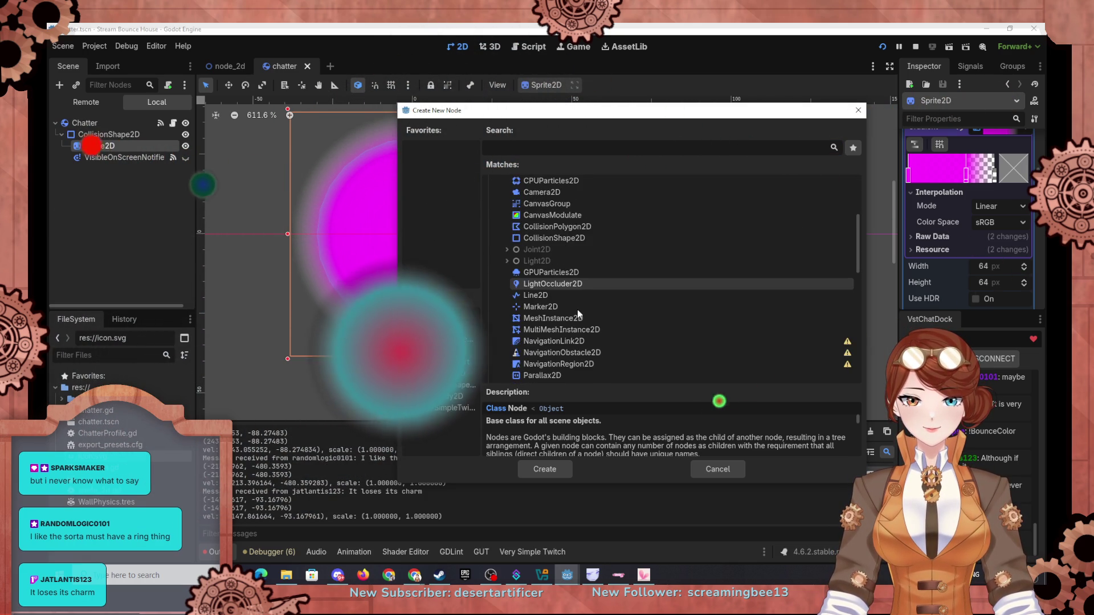
scroll(577, 310, "down", 4)
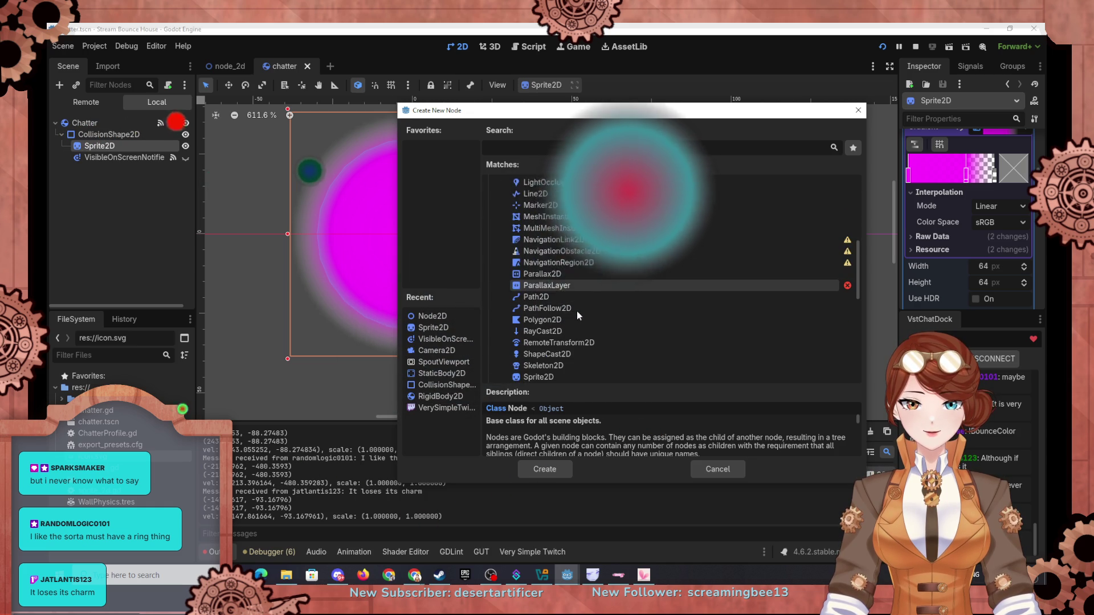
scroll(577, 311, "down", 2)
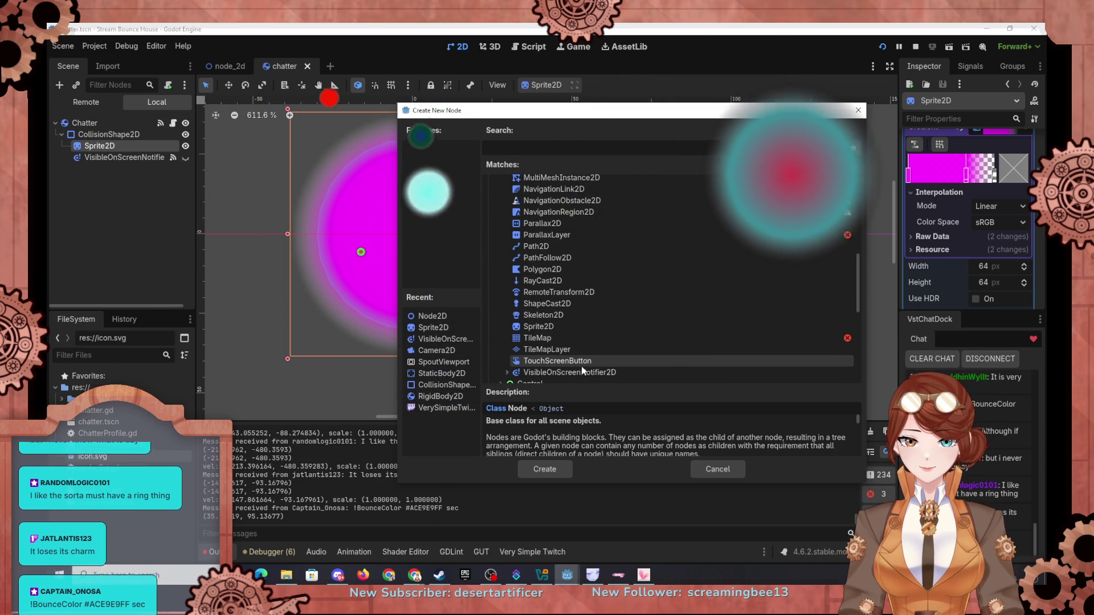
scroll(582, 370, "down", 1)
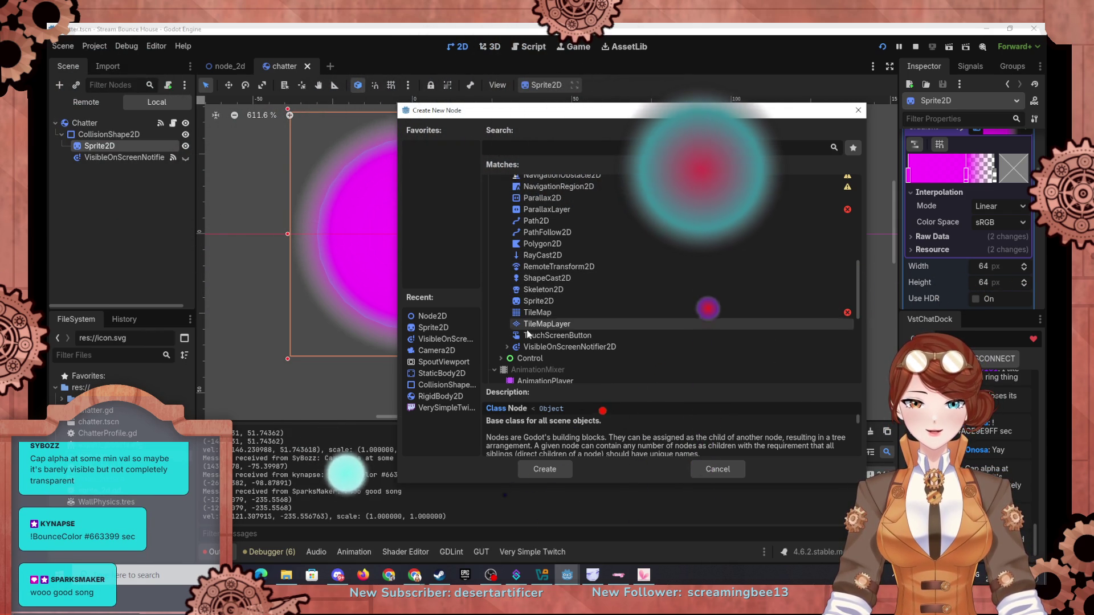
left_click(509, 347)
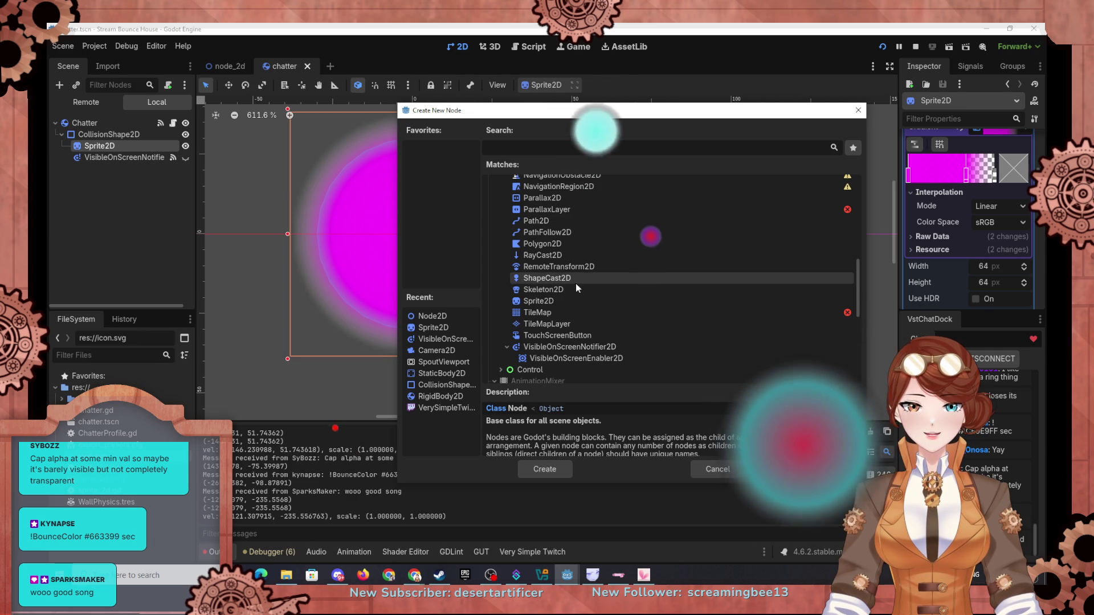
double_click(569, 301)
left_click(1028, 157)
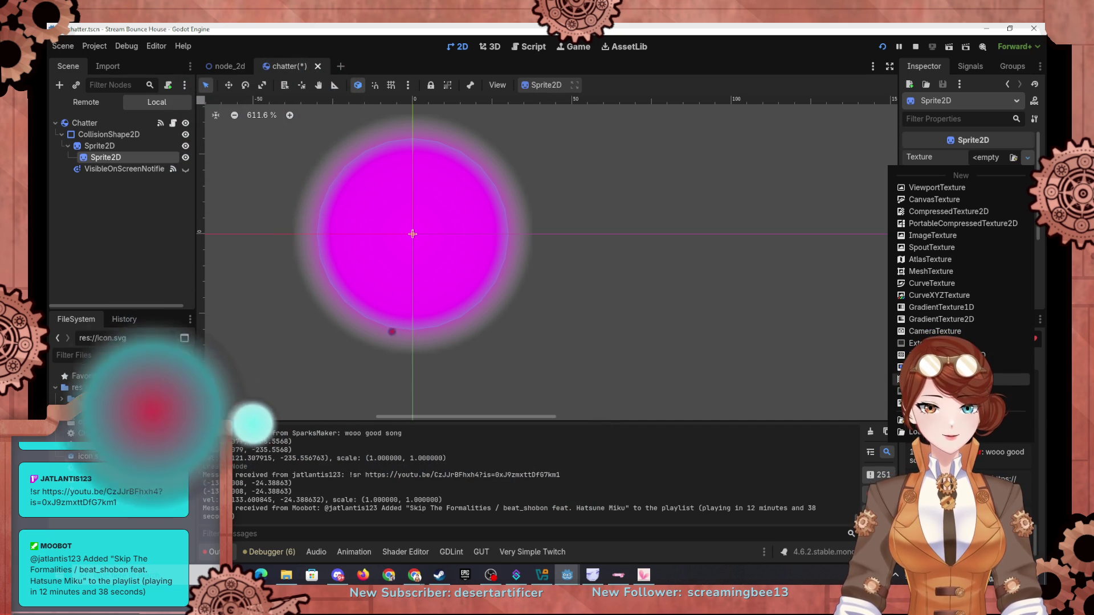
Give the new sprite a CurveTexture, stretch it into a wide rectangle, and create a new Curve
left_click(947, 282)
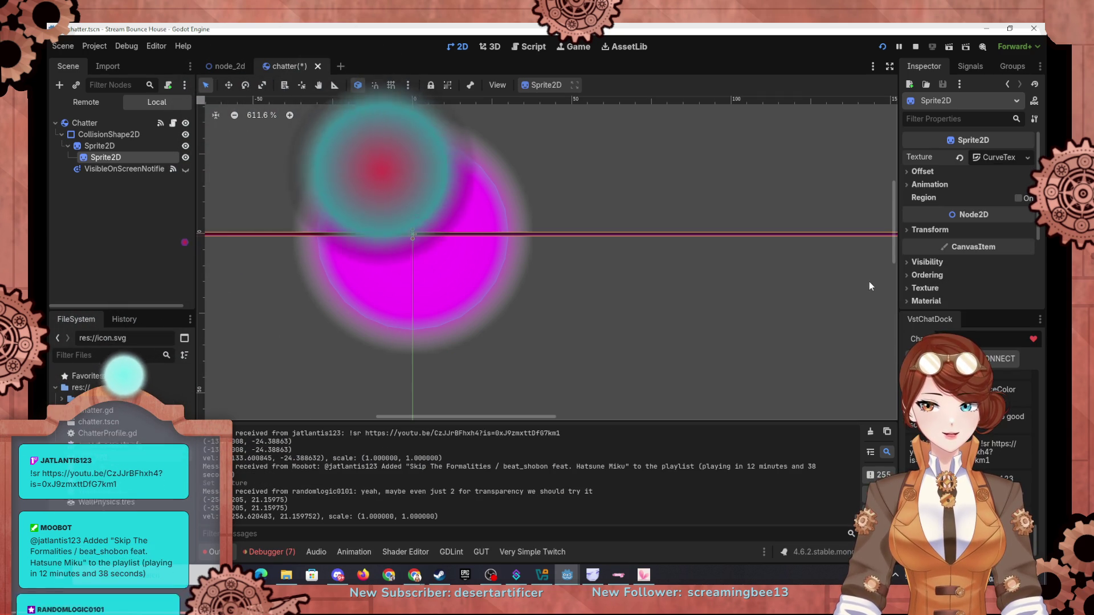
scroll(480, 268, "down", 5)
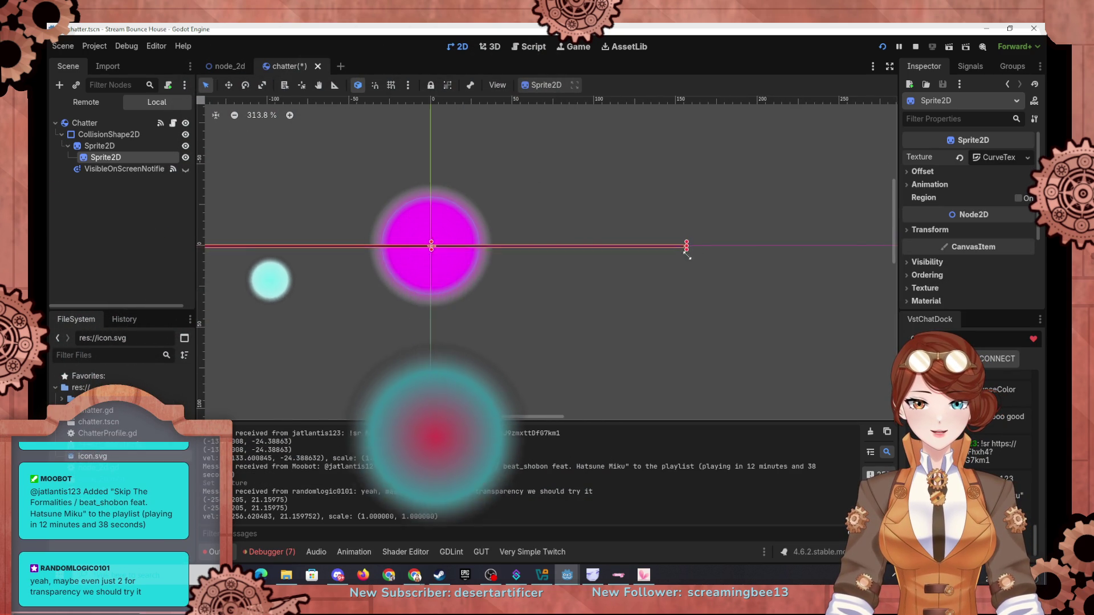
left_click_drag(687, 254, 700, 400)
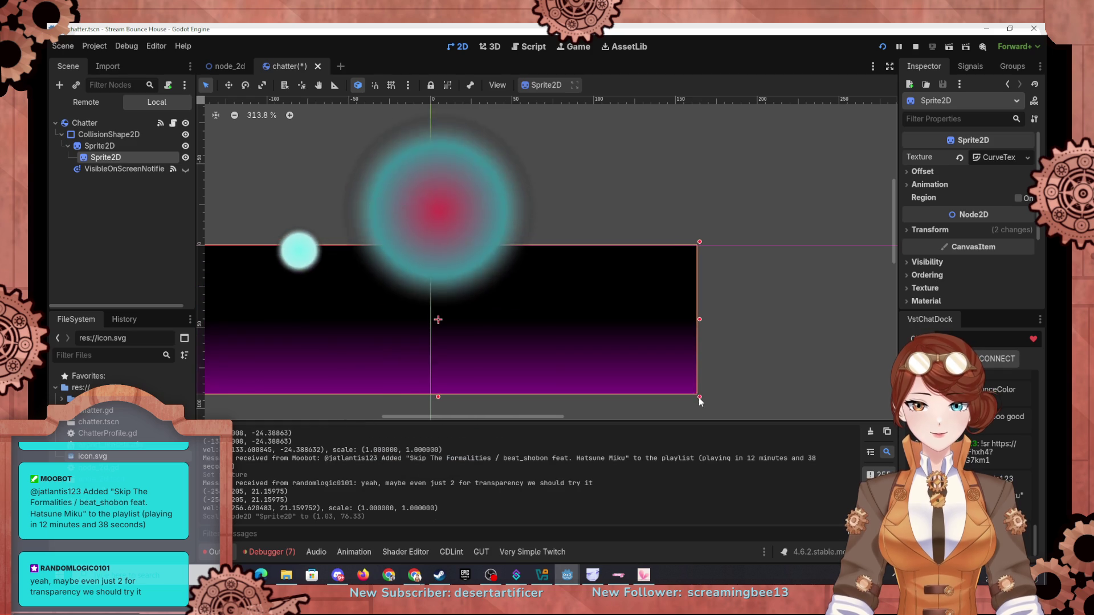
left_click(999, 158)
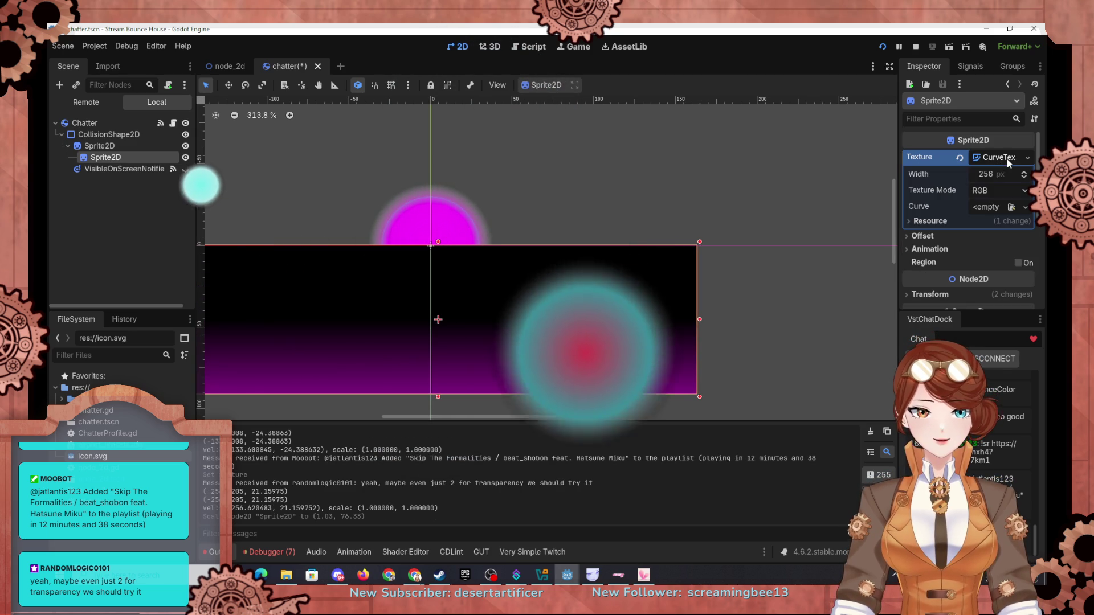
left_click(983, 209)
left_click(975, 236)
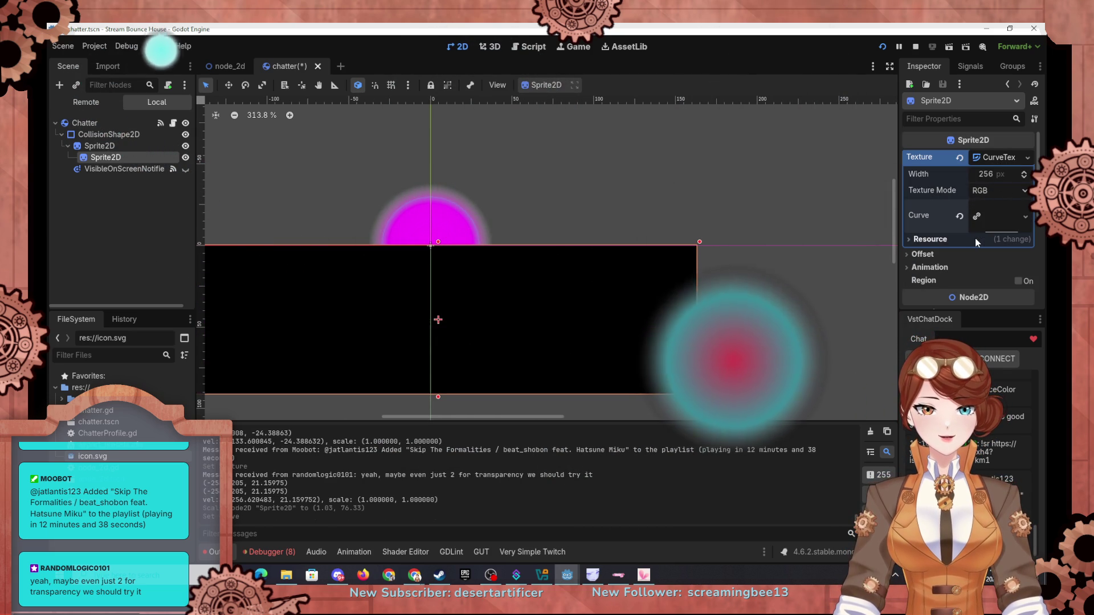
Add and move curve points so the texture forms a light-to-dark gradient
mouse_move(972, 227)
left_mouse_down()
mouse_move(987, 201)
mouse_move(1009, 212)
mouse_move(947, 238)
mouse_move(940, 210)
mouse_move(946, 239)
mouse_move(946, 225)
mouse_move(994, 217)
mouse_move(1000, 244)
mouse_move(970, 213)
left_mouse_up()
left_click(1000, 217)
scroll(948, 219, "down", 2)
left_click(986, 235)
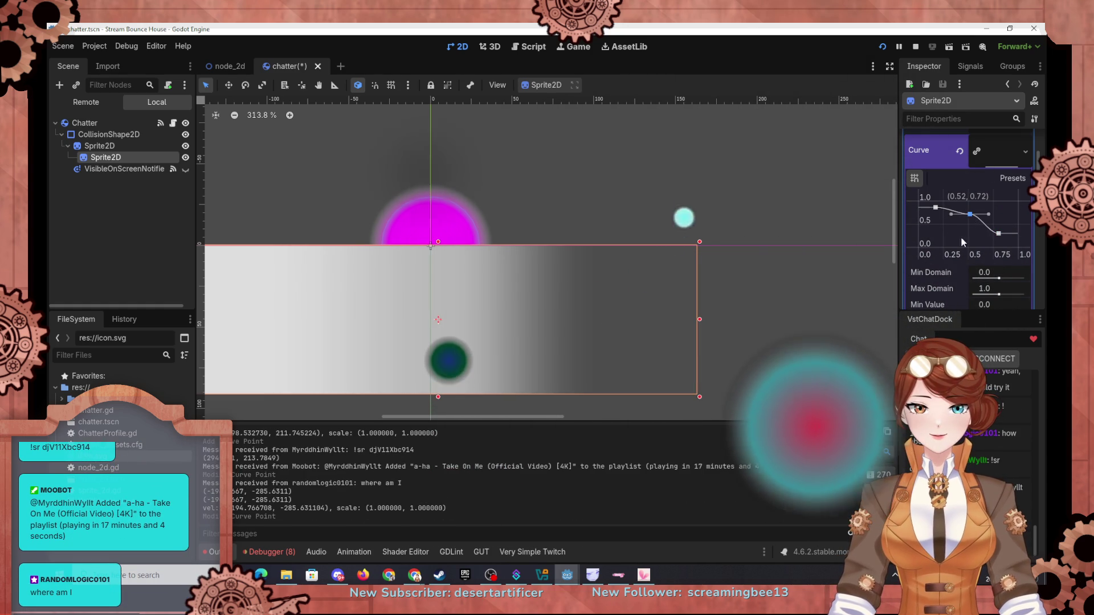
scroll(948, 282, "down", 3)
left_click(923, 221)
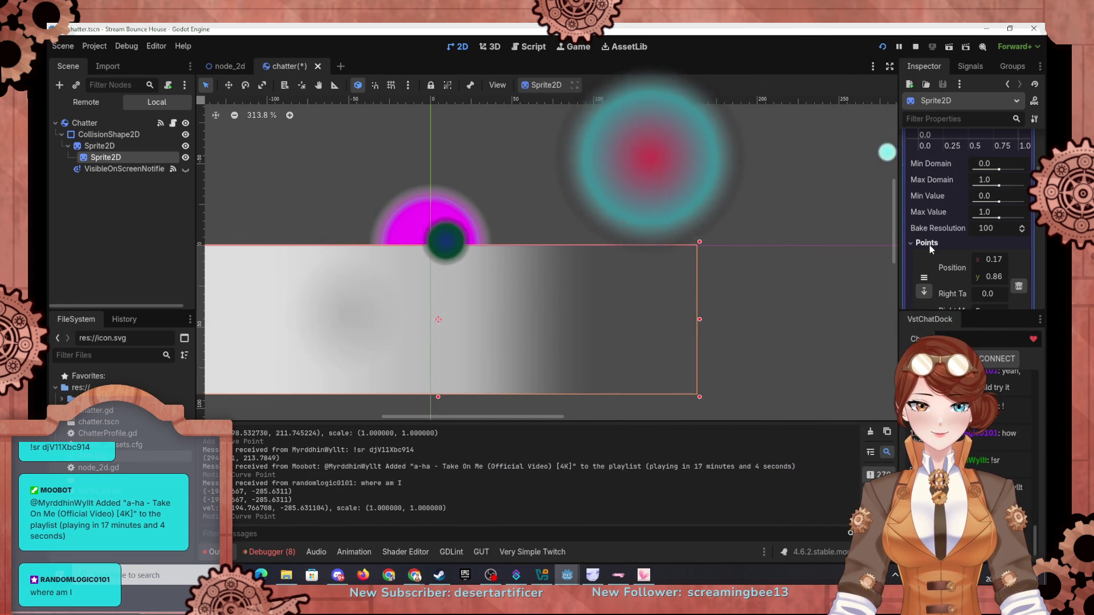
scroll(935, 269, "down", 2)
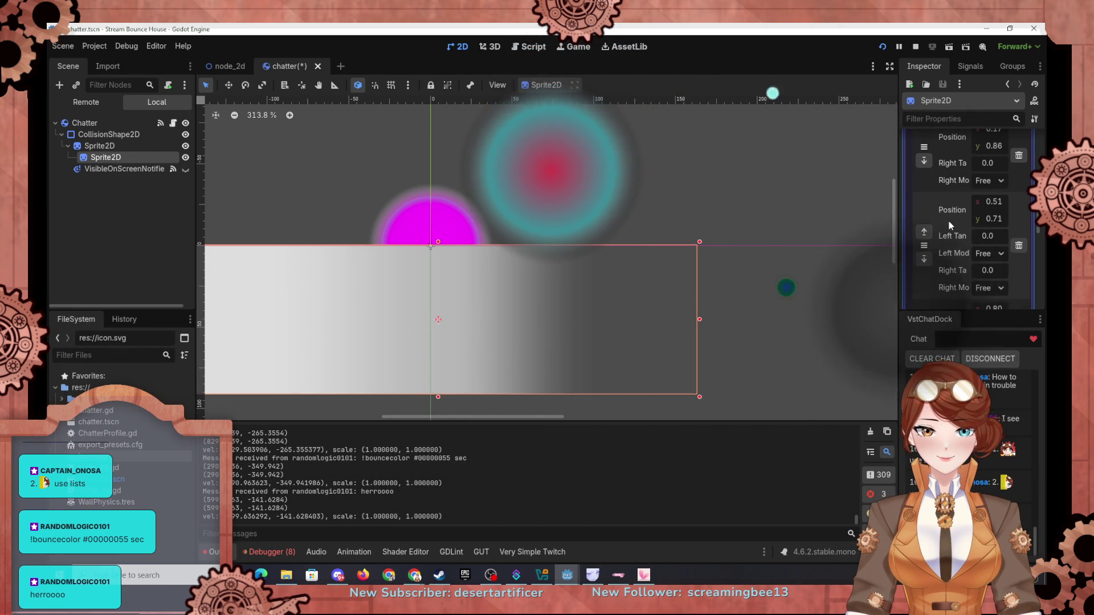
scroll(948, 234, "up", 5)
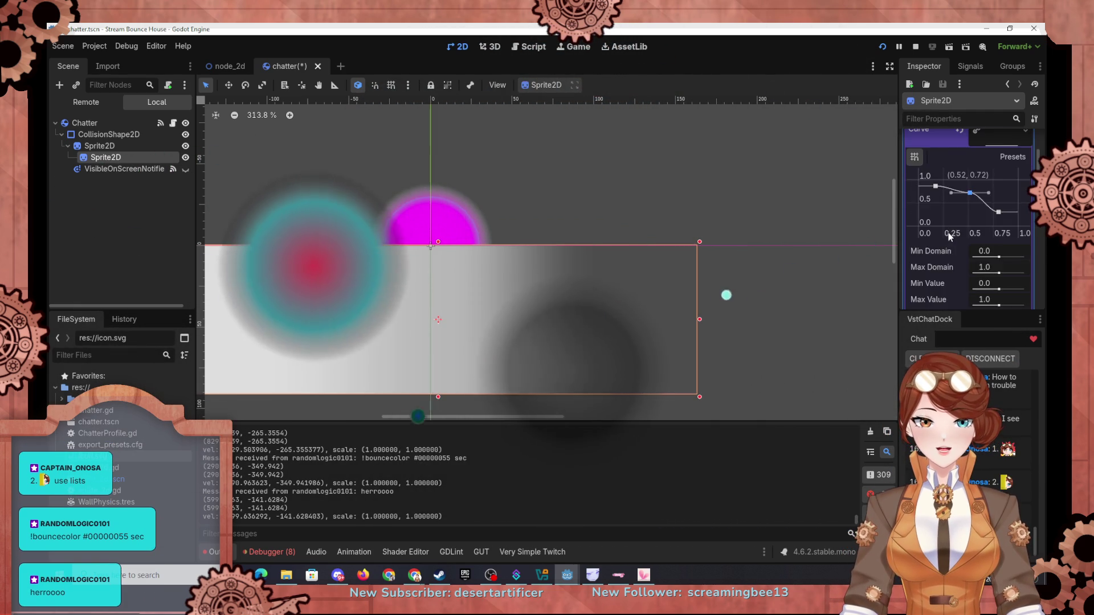
left_click(996, 156)
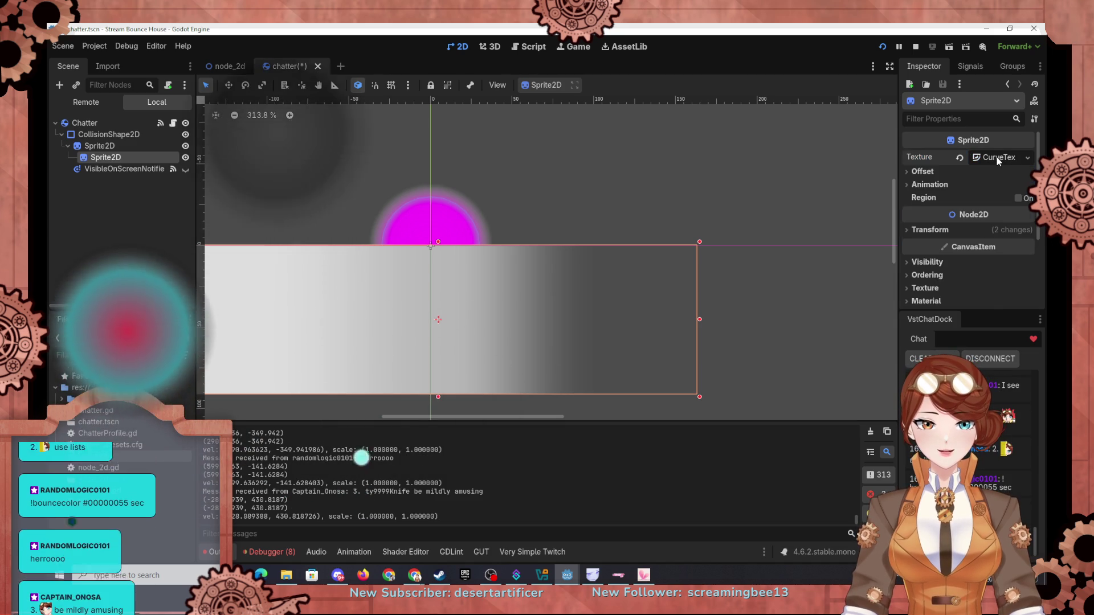
left_click(996, 156)
Delete the gradient child Sprite2D from the Scene dock and confirm the removal
right_click(996, 157)
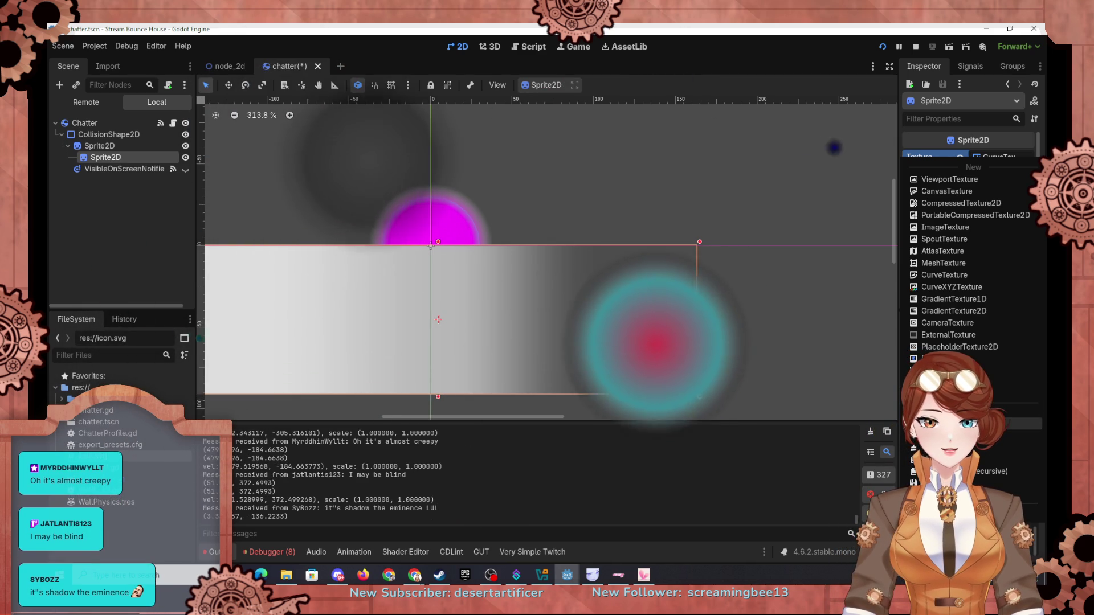
left_click(126, 203)
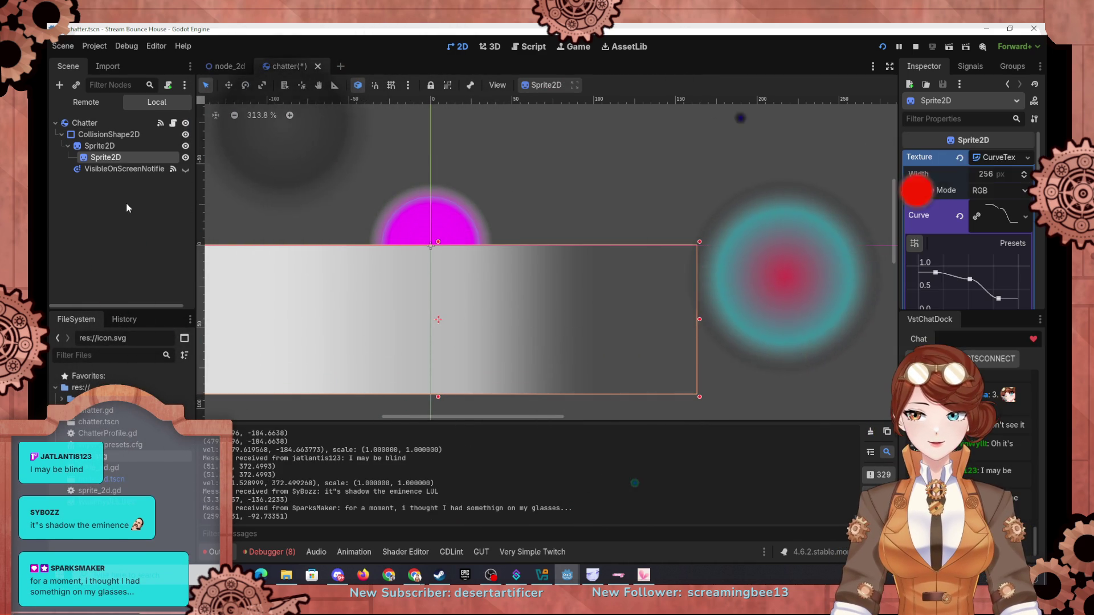
right_click(117, 159)
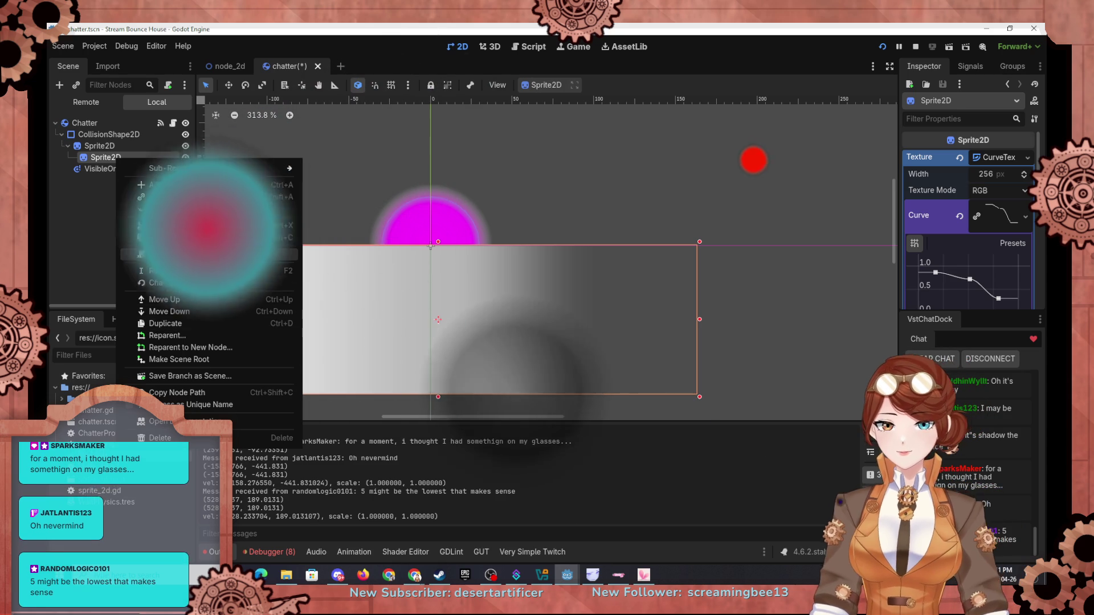
left_click(169, 439)
left_click(523, 313)
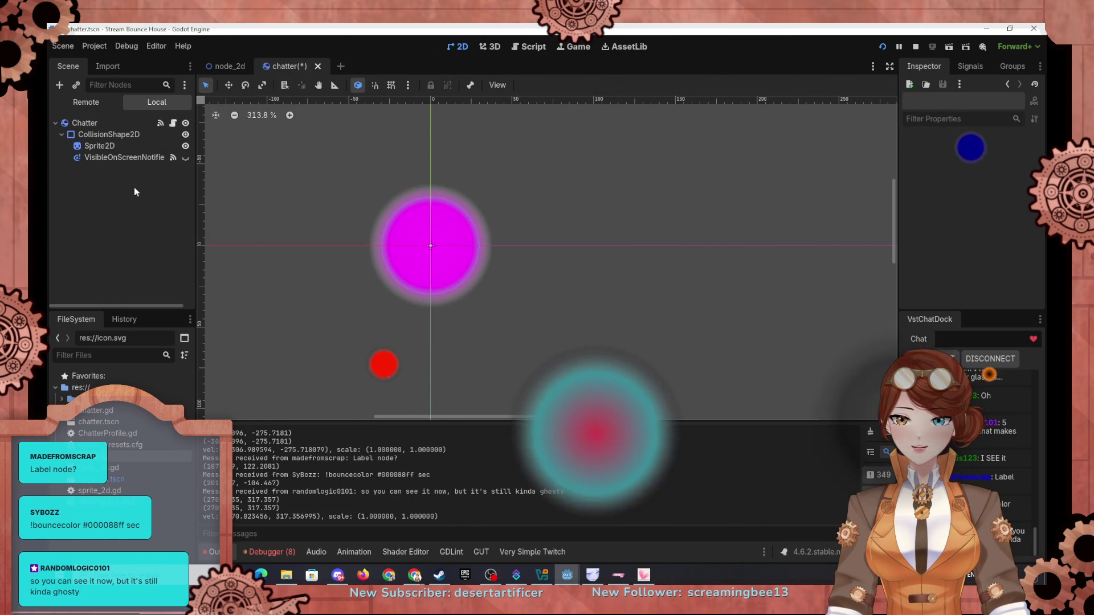
Add a Label node, found by searching 'labe', and nest it under the Sprite2D
left_click(59, 84)
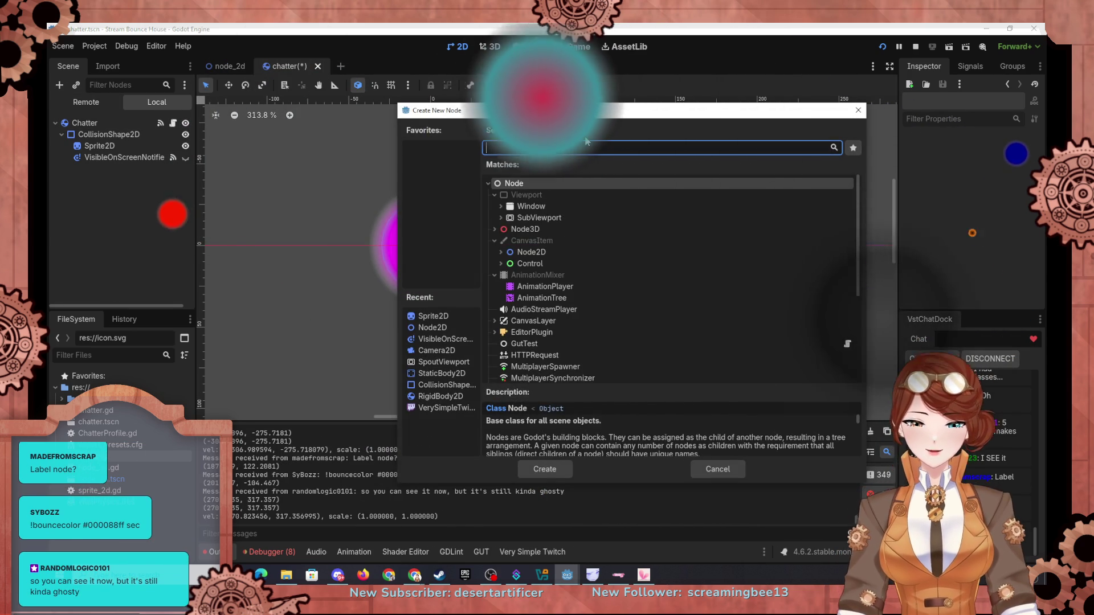
type("labe")
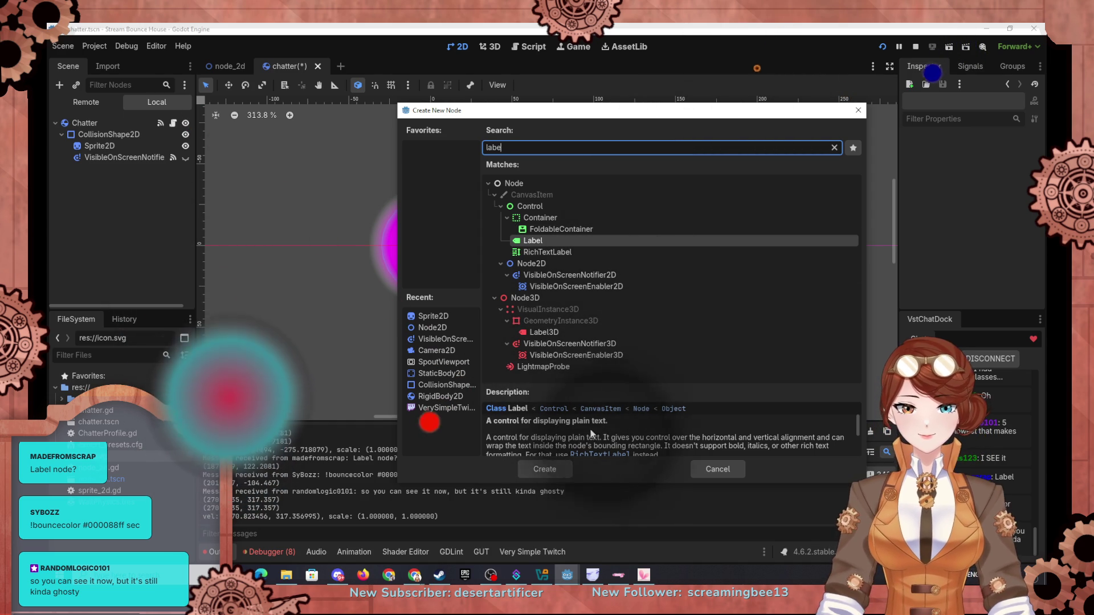
left_click(544, 469)
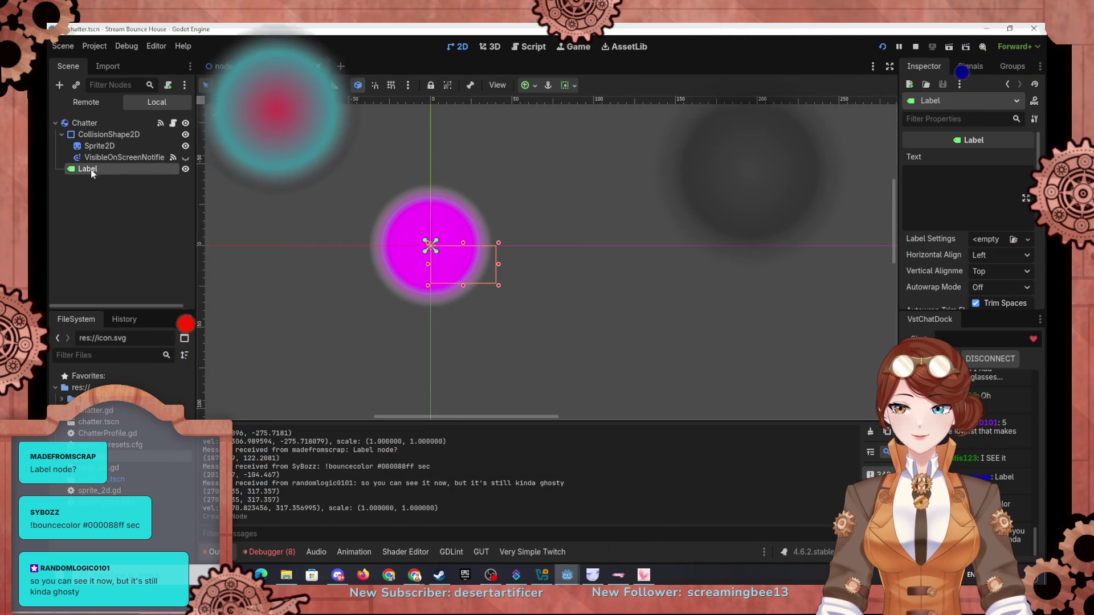
left_click_drag(91, 169, 102, 146)
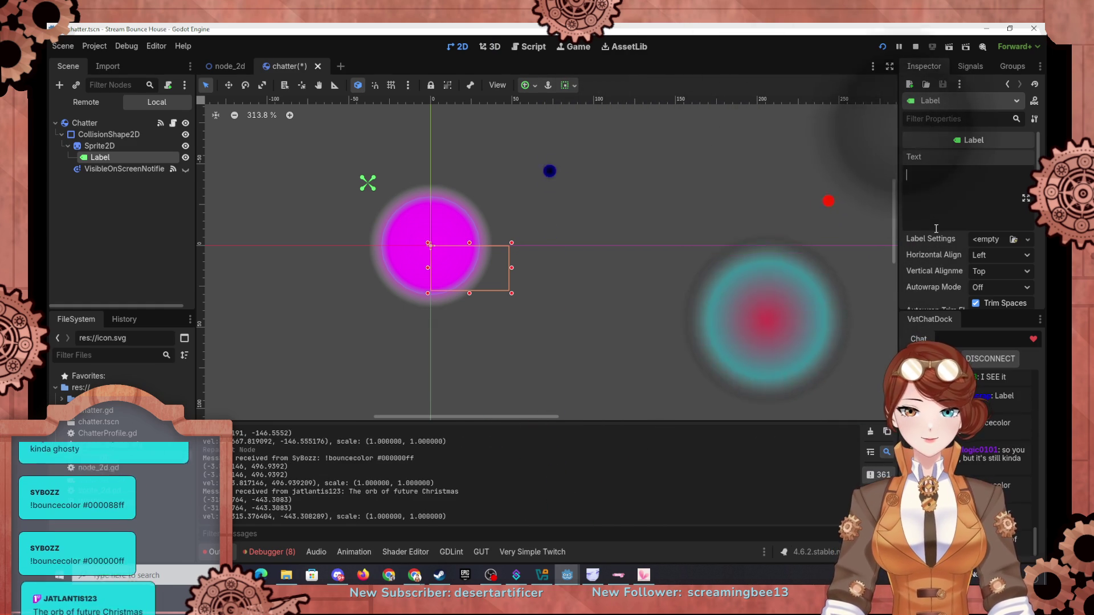
mouse_move(923, 255)
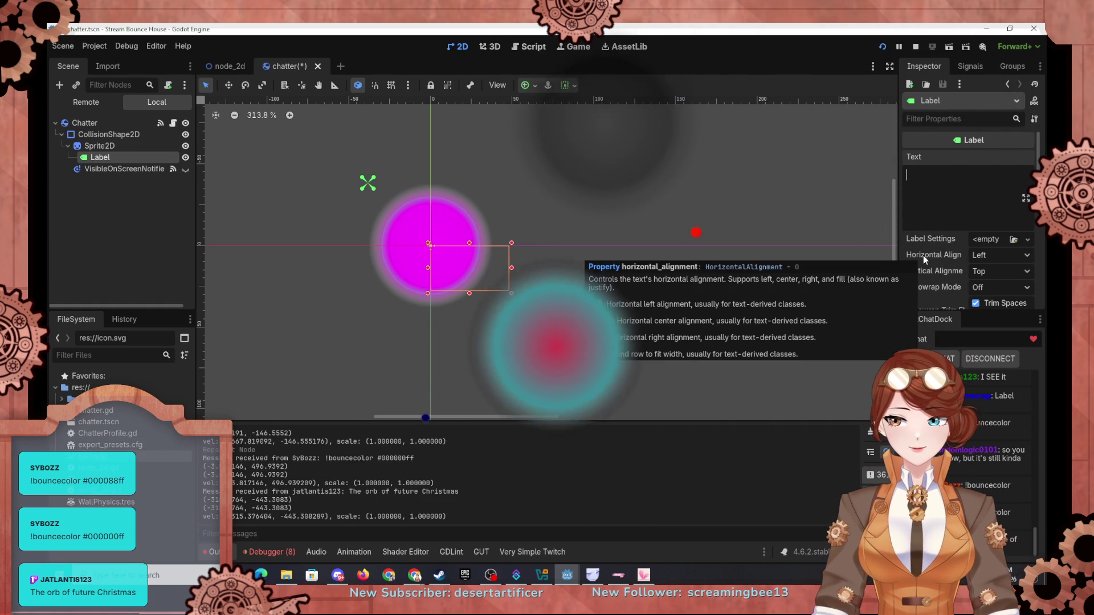
scroll(926, 271, "down", 5)
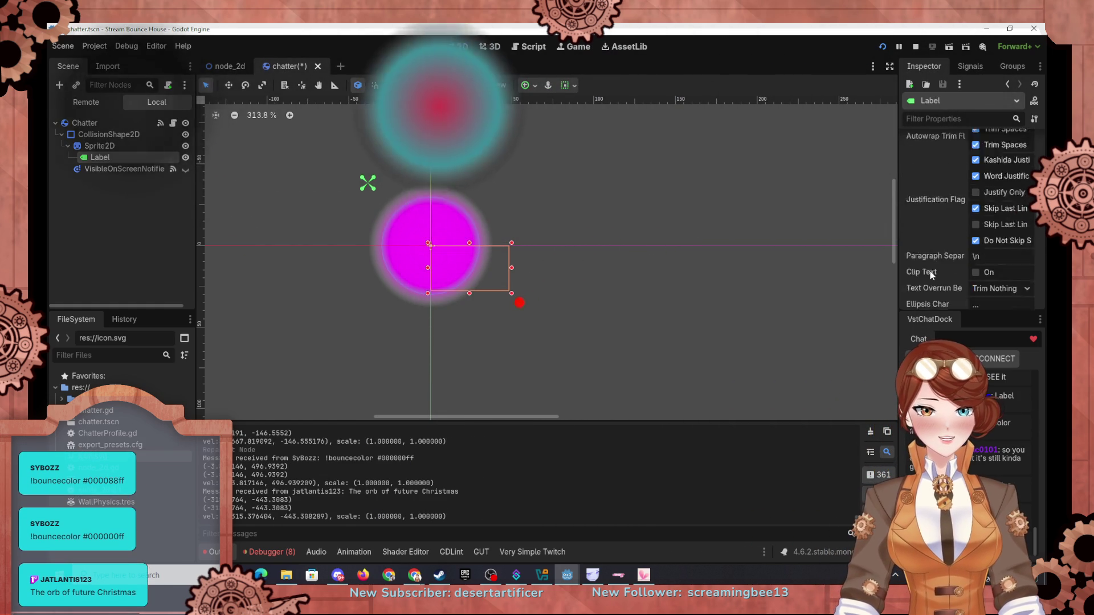
scroll(908, 214, "down", 2)
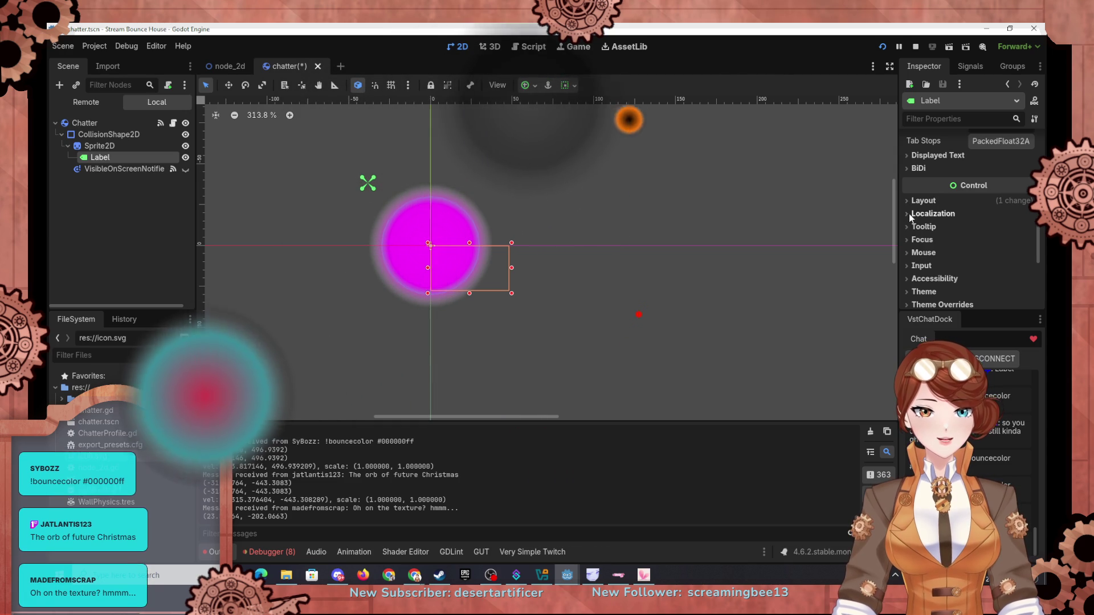
scroll(914, 218, "down", 6)
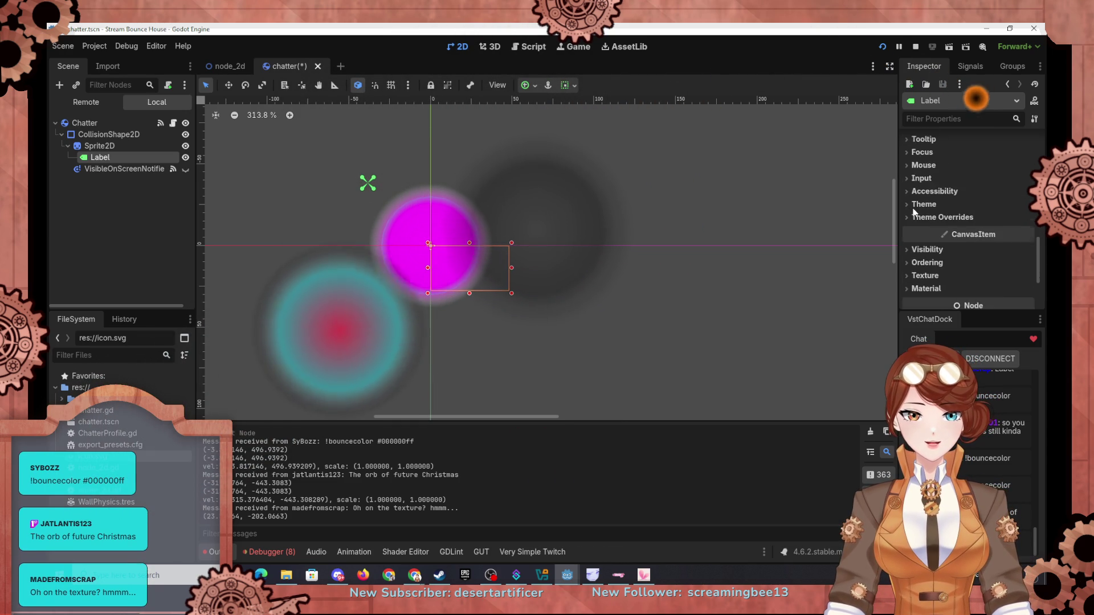
scroll(914, 216, "up", 6)
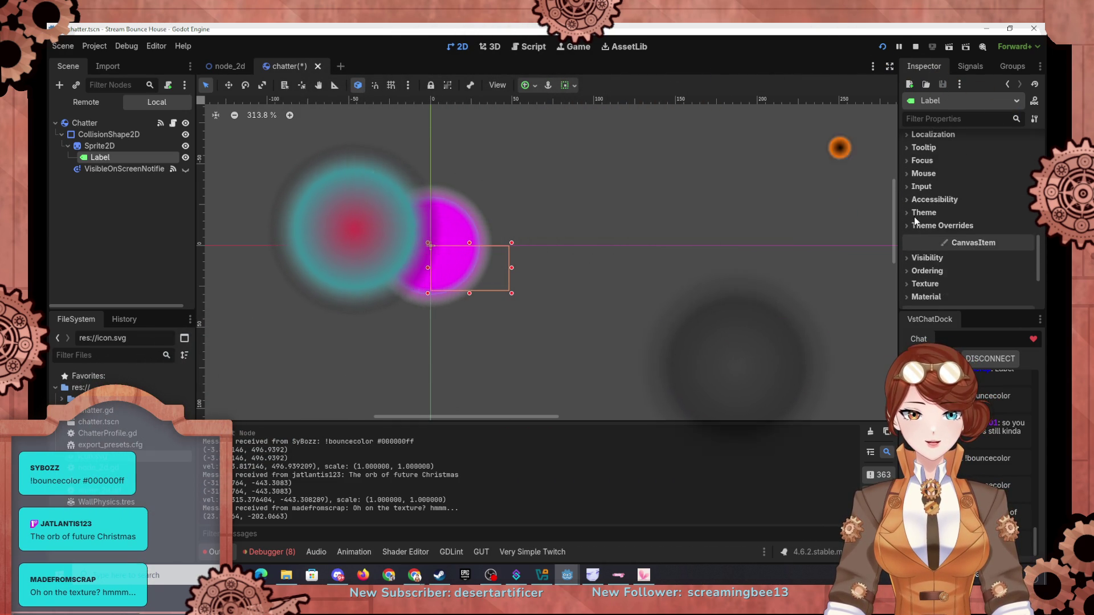
Set the Label's Layout anchor preset to Center on the magenta orb
left_click(906, 166)
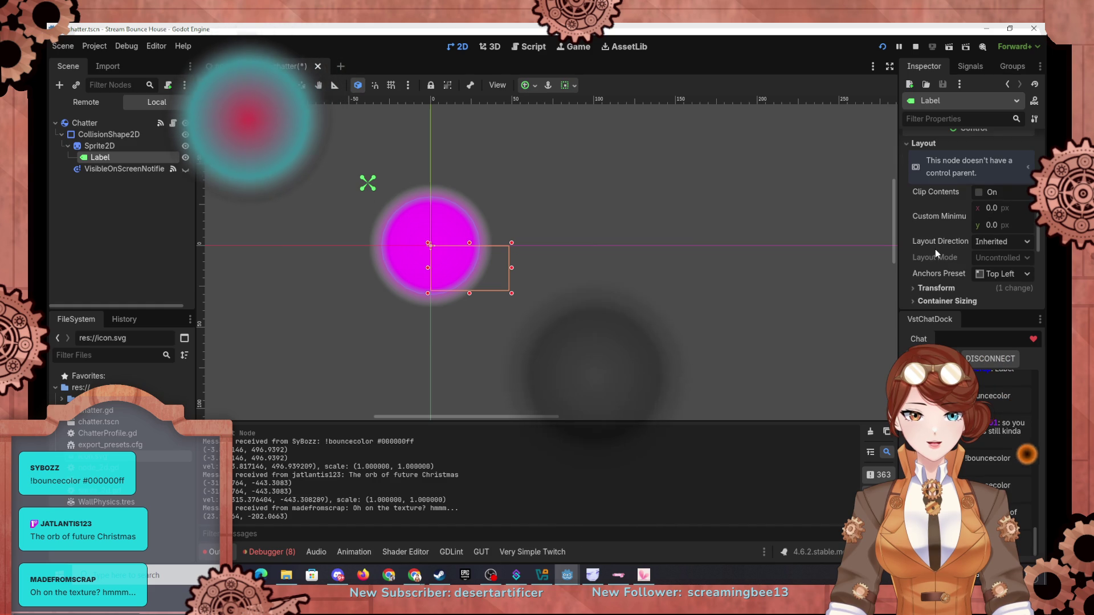
scroll(969, 244, "down", 1)
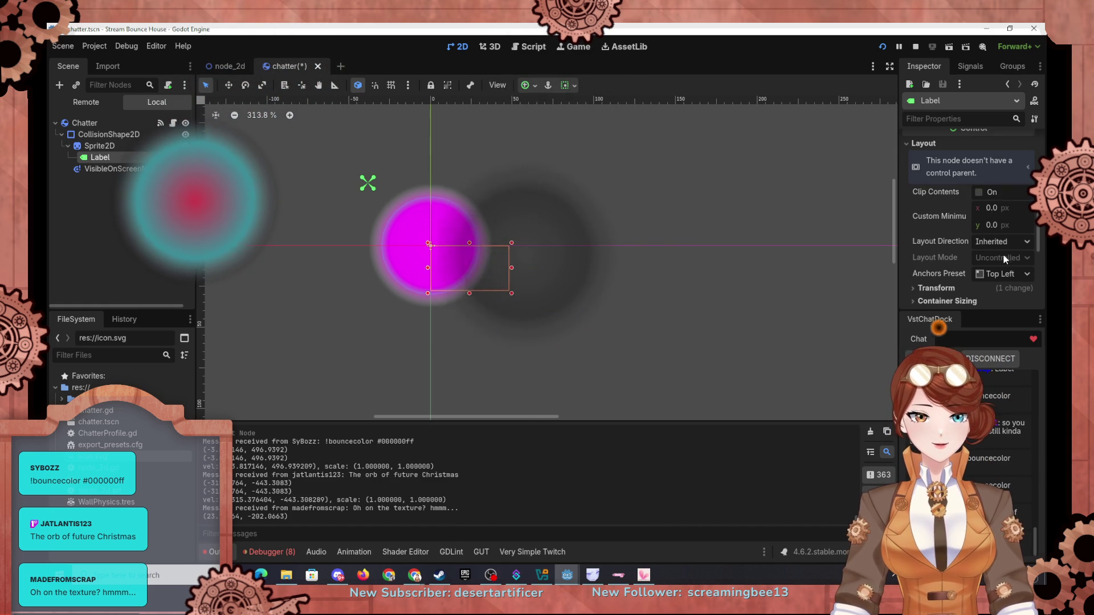
left_click(1006, 241)
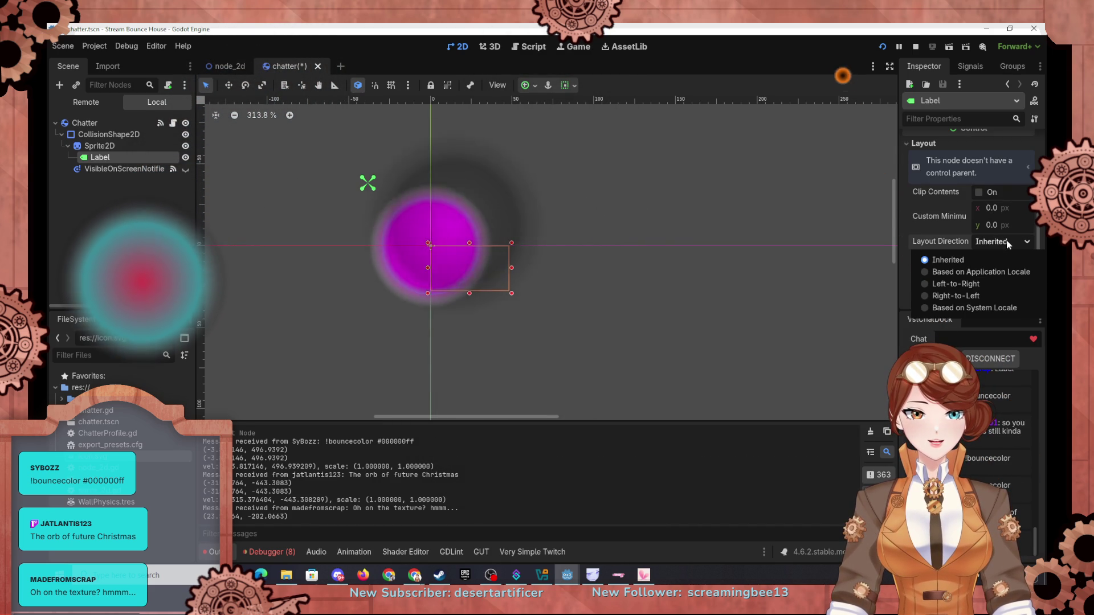
left_click(1006, 240)
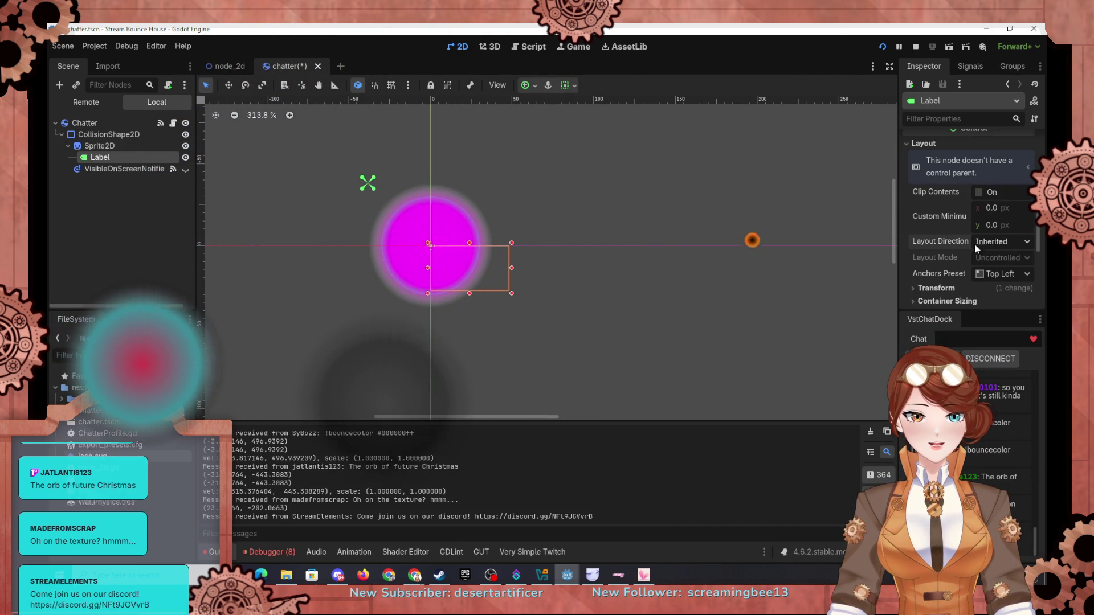
left_click(1004, 274)
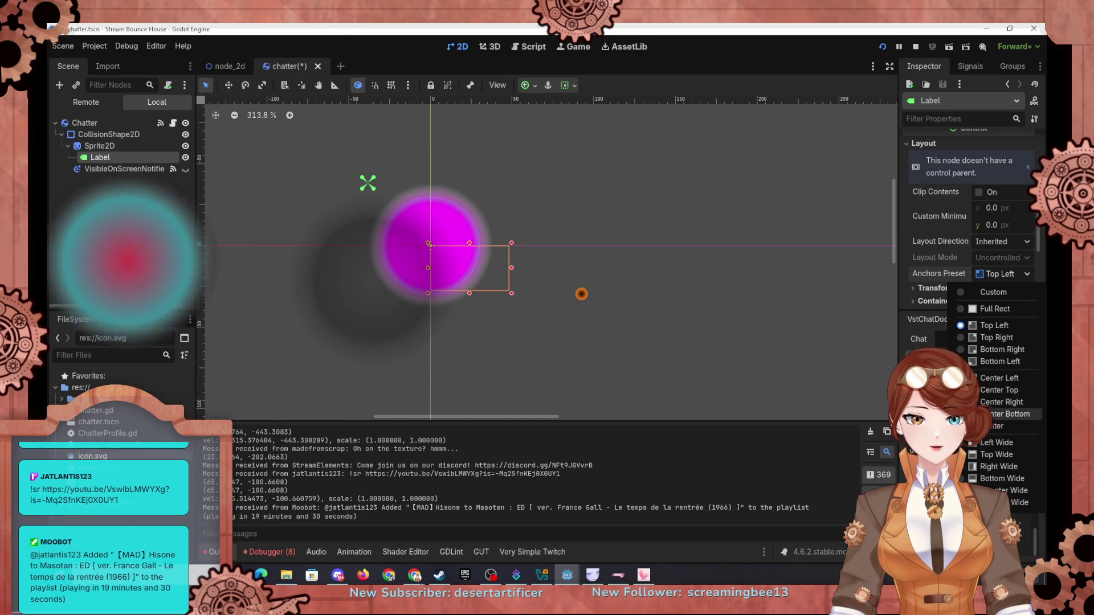
left_click(995, 426)
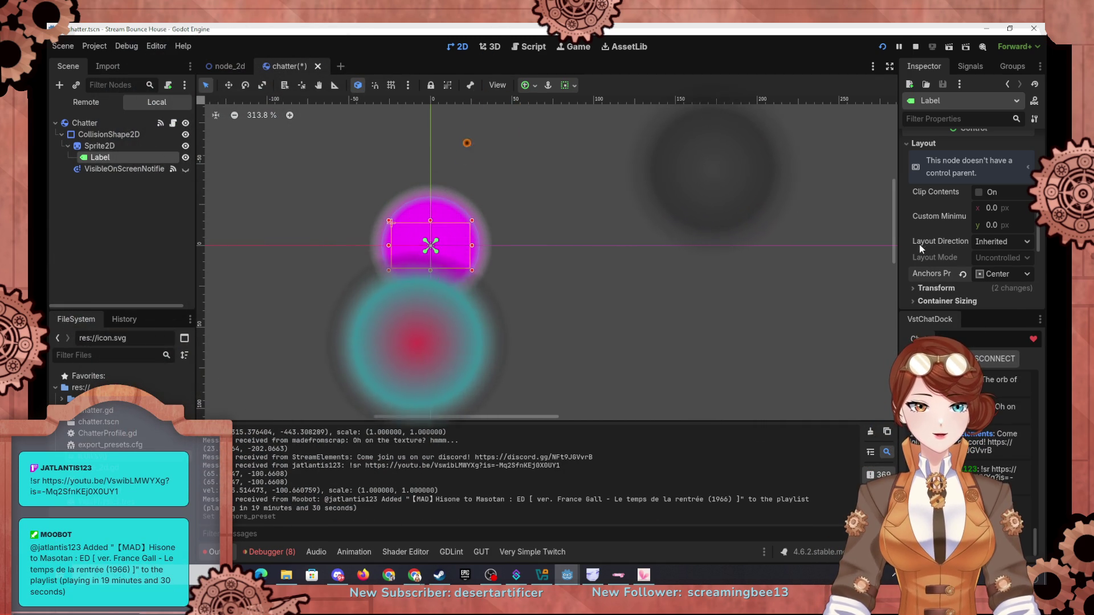
Enter the Label text ty999999 and attach a new LabelSettings resource
scroll(920, 249, "up", 10)
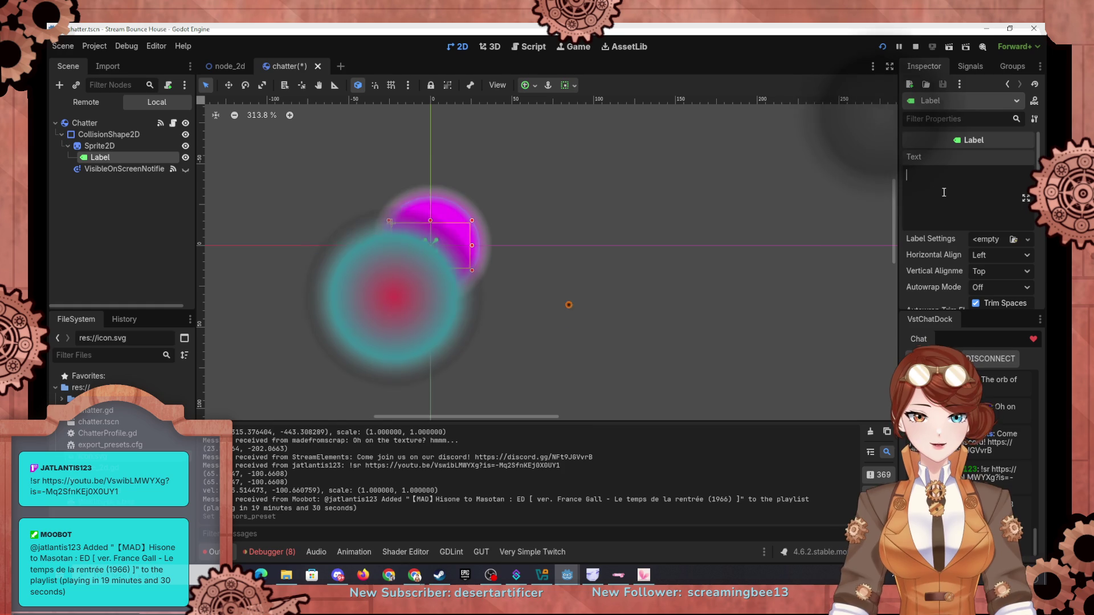
type("ty999999")
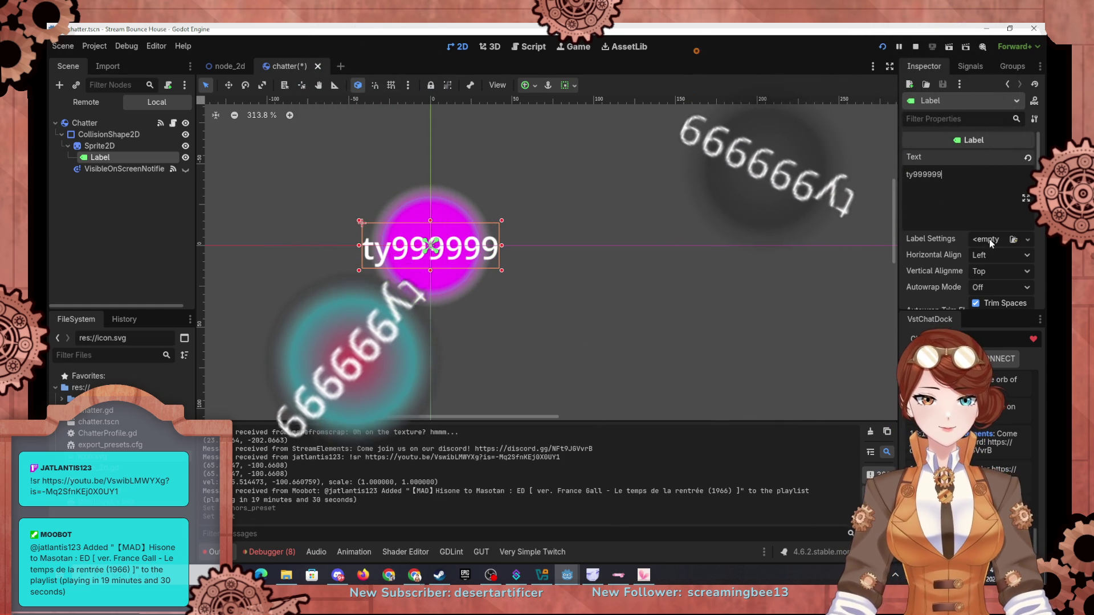
left_click(994, 240)
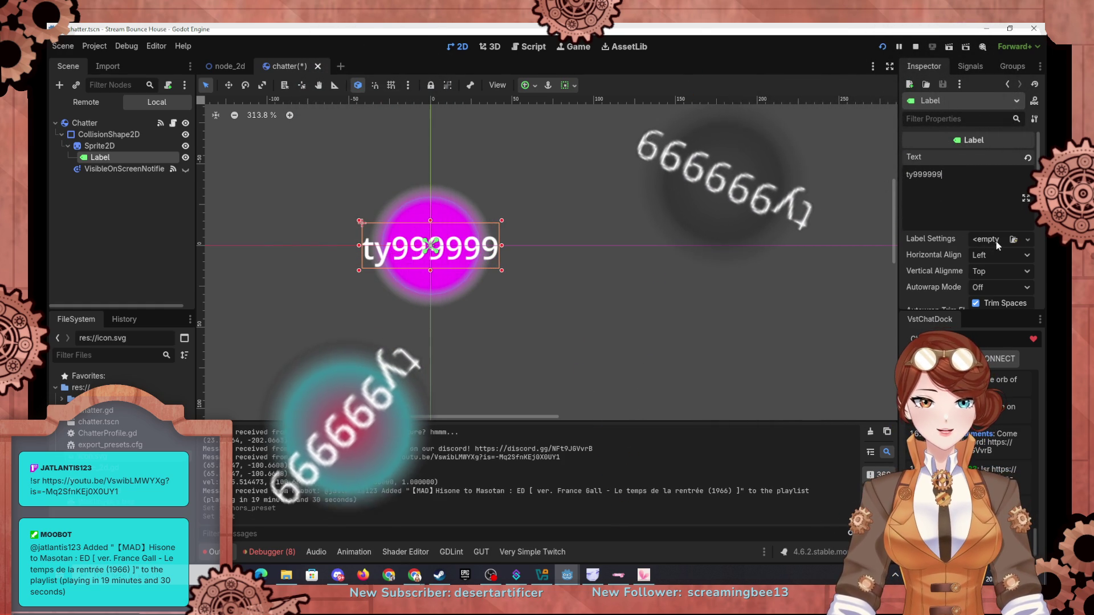
left_click(983, 268)
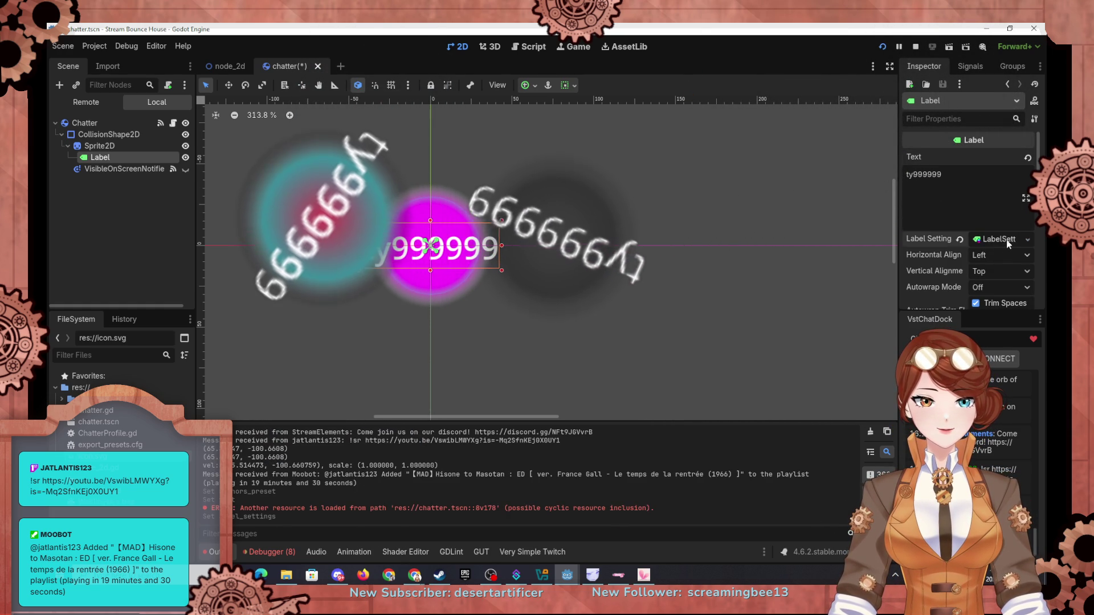
Expand Displayed Text and Layout > Transform to see the Label's 70 × 23 size and -35, -11.5 position
scroll(928, 244, "down", 2)
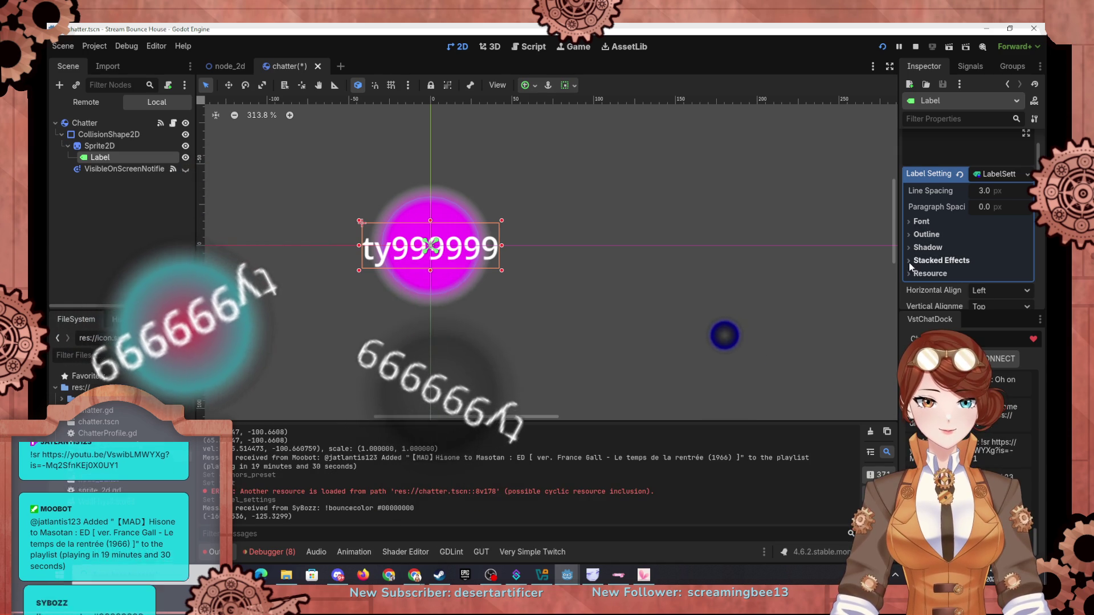
scroll(926, 270, "down", 1)
scroll(950, 258, "down", 2)
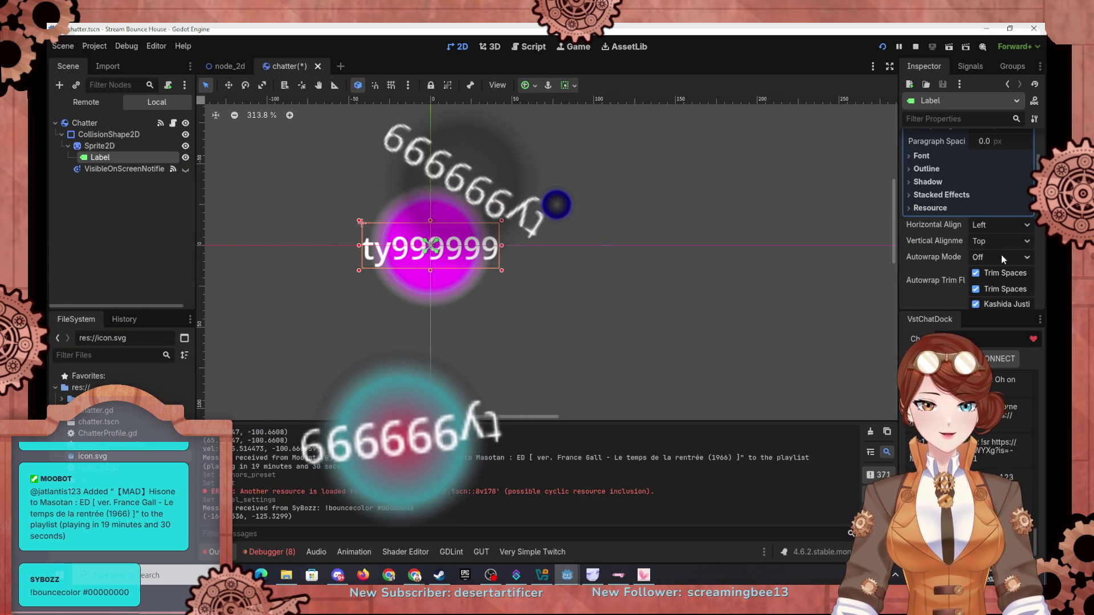
scroll(933, 256, "down", 3)
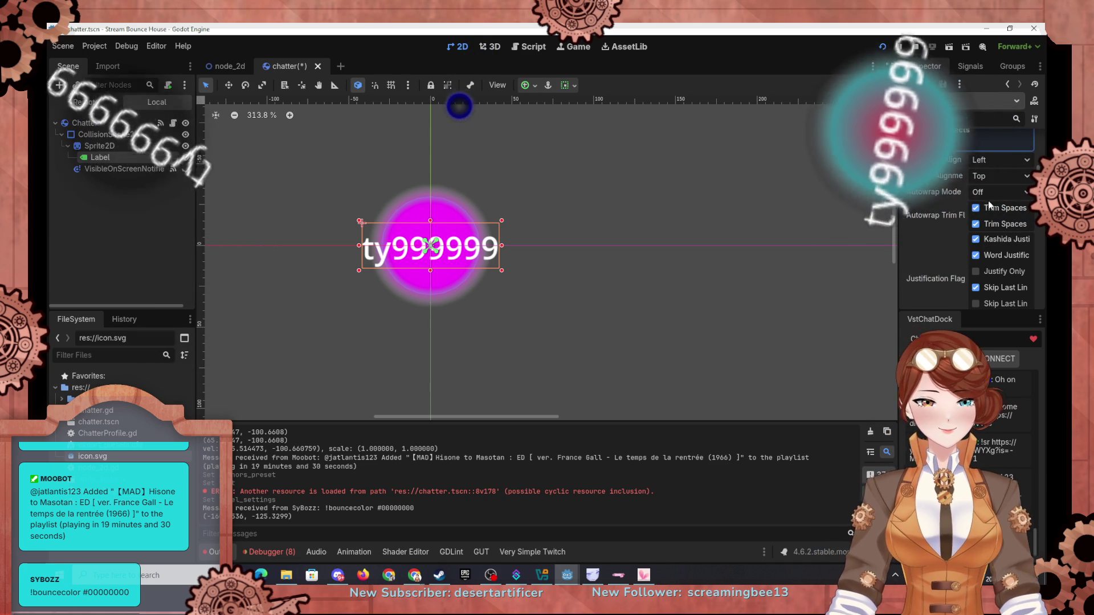
scroll(937, 240, "down", 2)
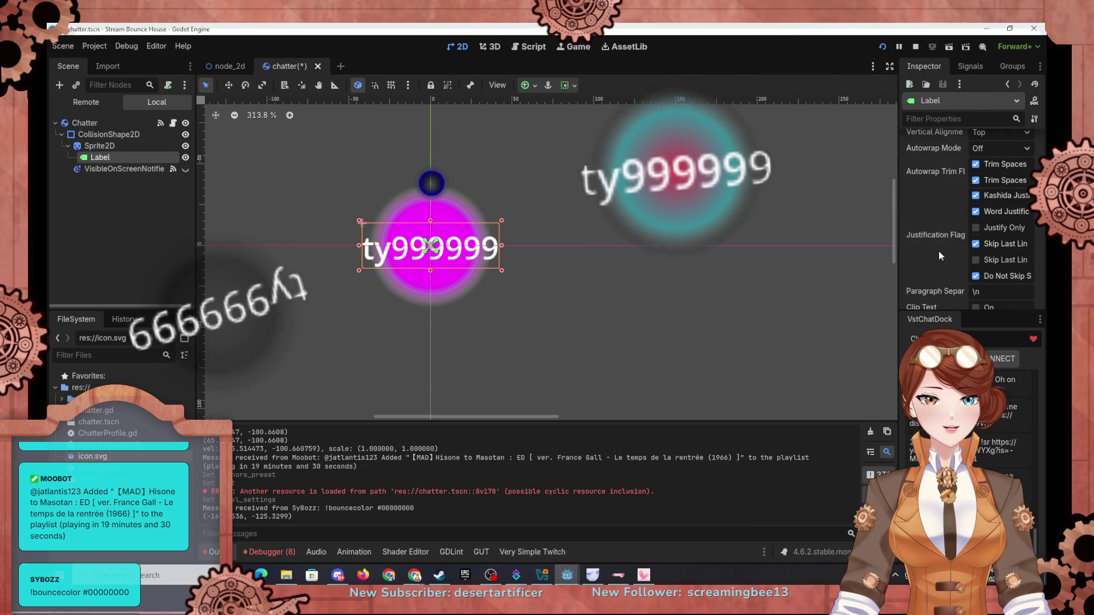
scroll(960, 234, "down", 3)
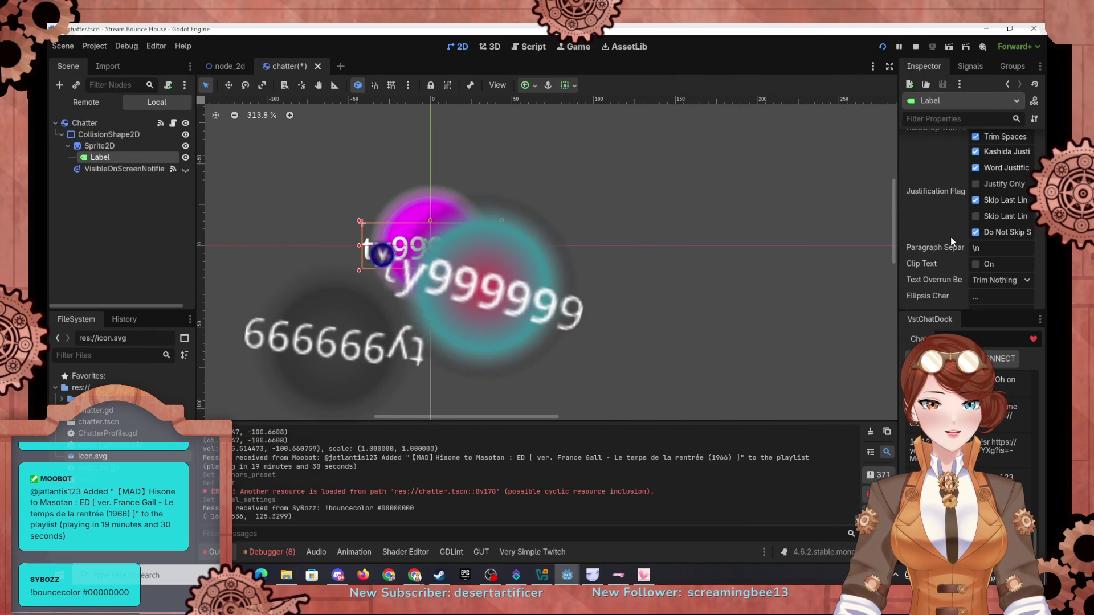
scroll(934, 241, "down", 1)
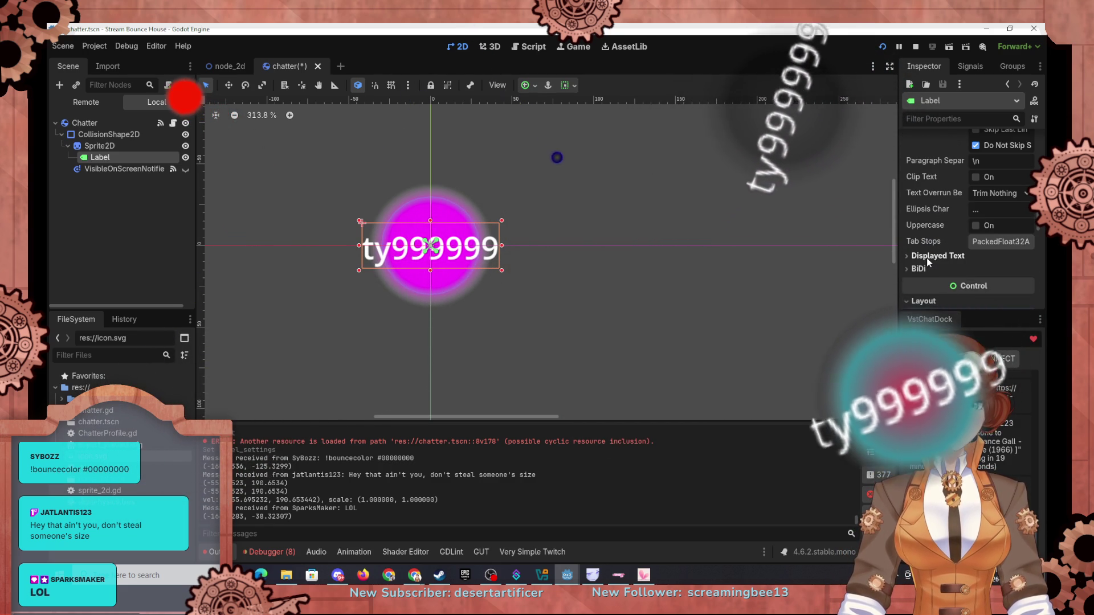
left_click(927, 277)
scroll(926, 261, "down", 2)
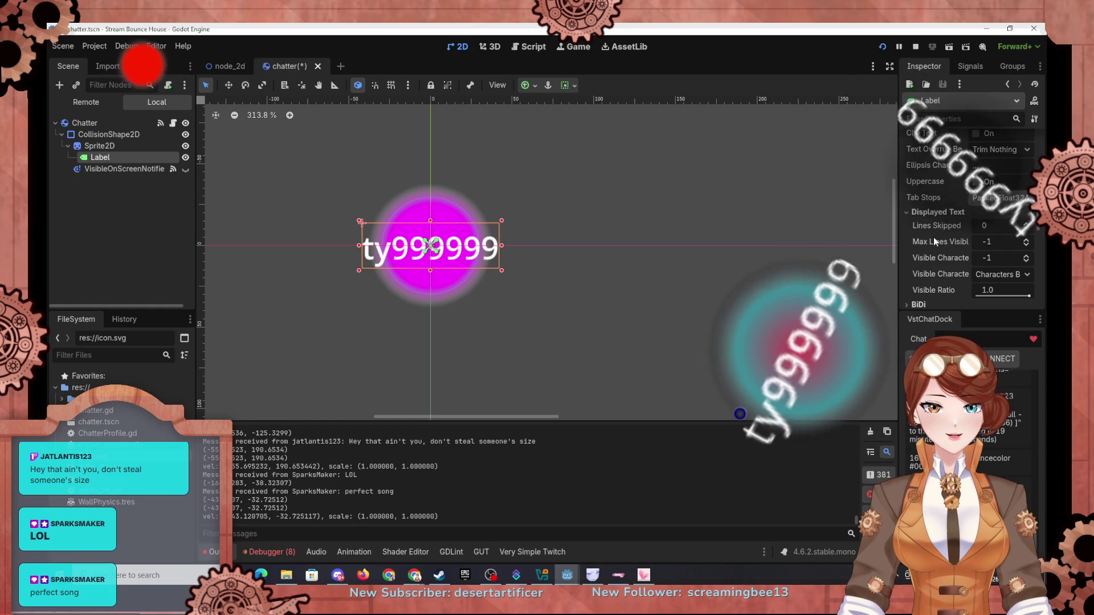
scroll(935, 235, "down", 2)
scroll(916, 251, "down", 2)
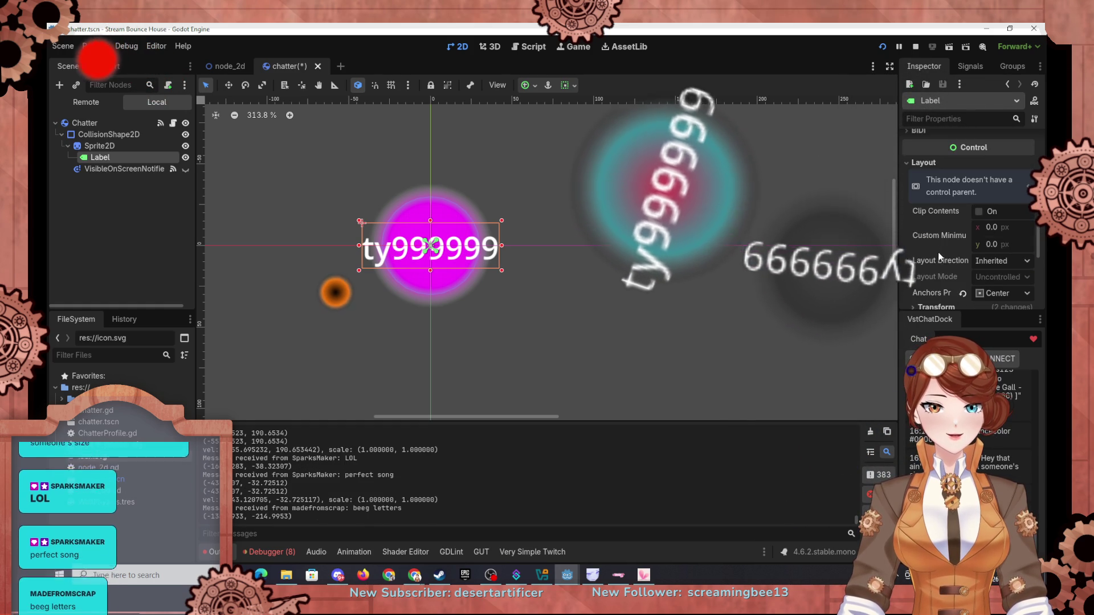
scroll(946, 251, "down", 1)
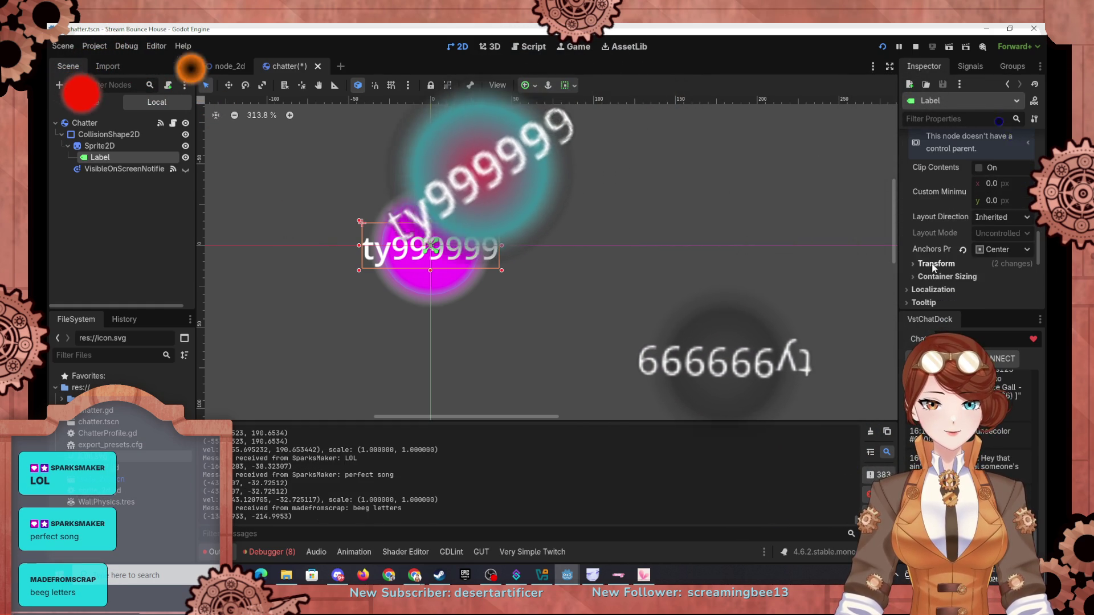
left_click(928, 238)
scroll(925, 245, "down", 2)
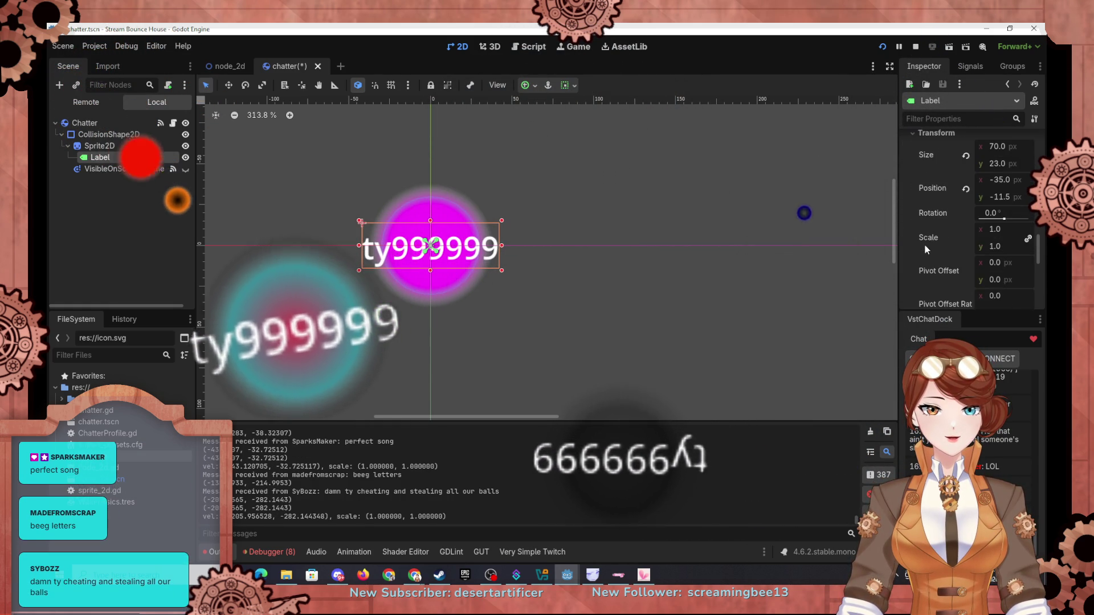
scroll(929, 240, "down", 1)
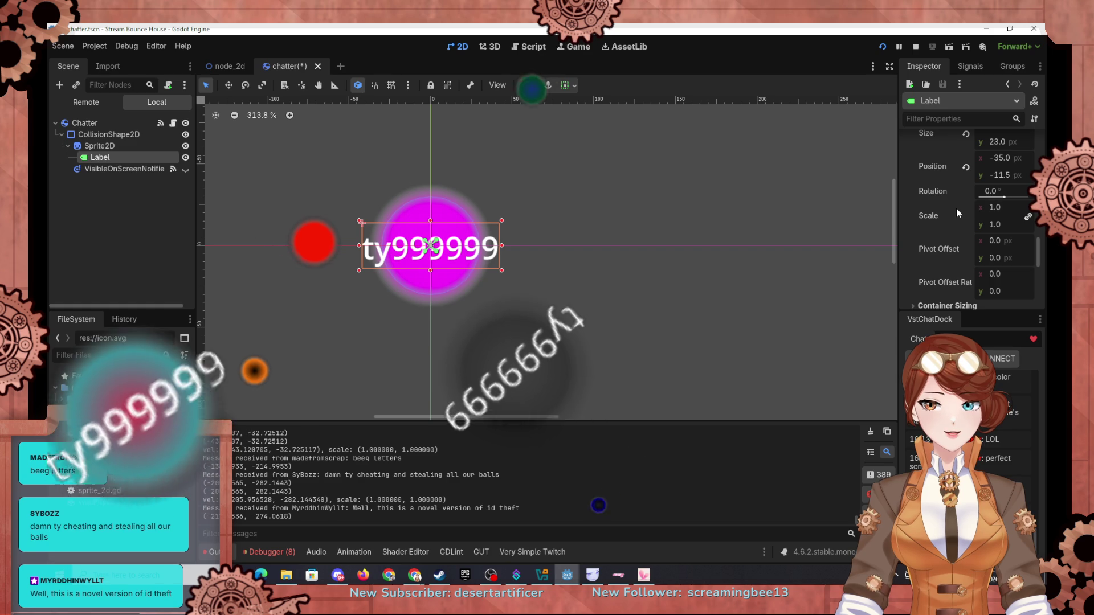
scroll(930, 240, "down", 1)
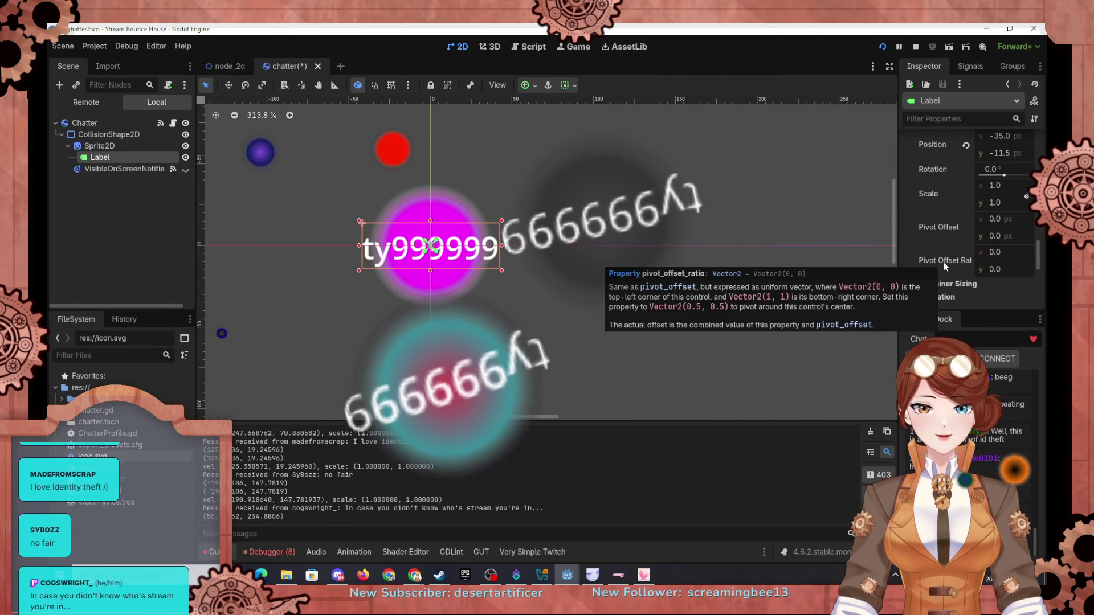
scroll(950, 275, "down", 1)
left_click(952, 262)
scroll(952, 262, "down", 4)
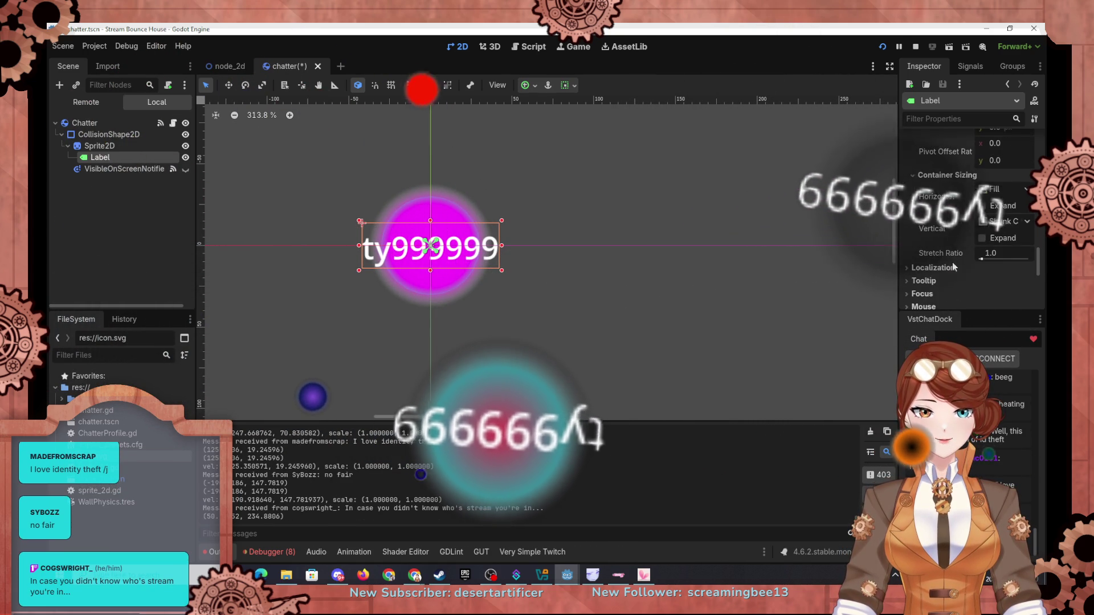
left_click(1024, 189)
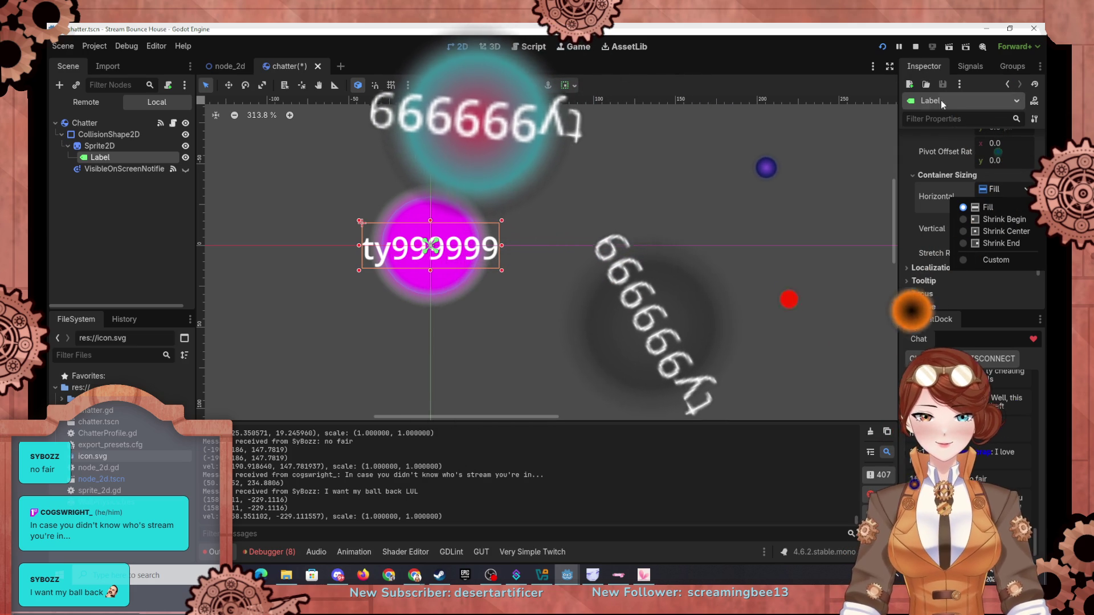
left_click(910, 228)
scroll(940, 258, "down", 1)
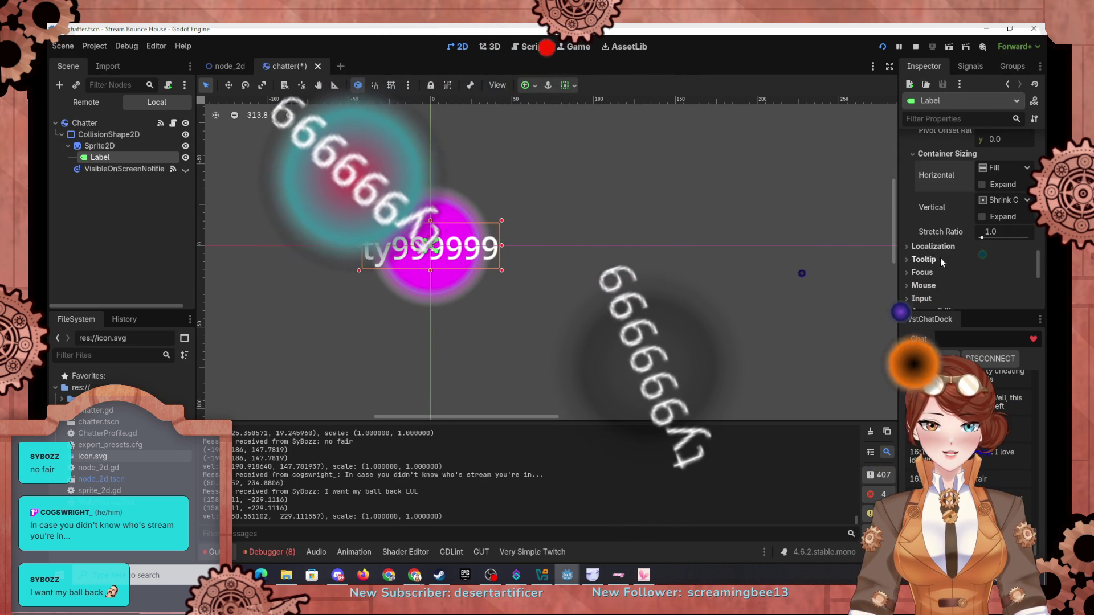
left_click(911, 246)
left_click(911, 246)
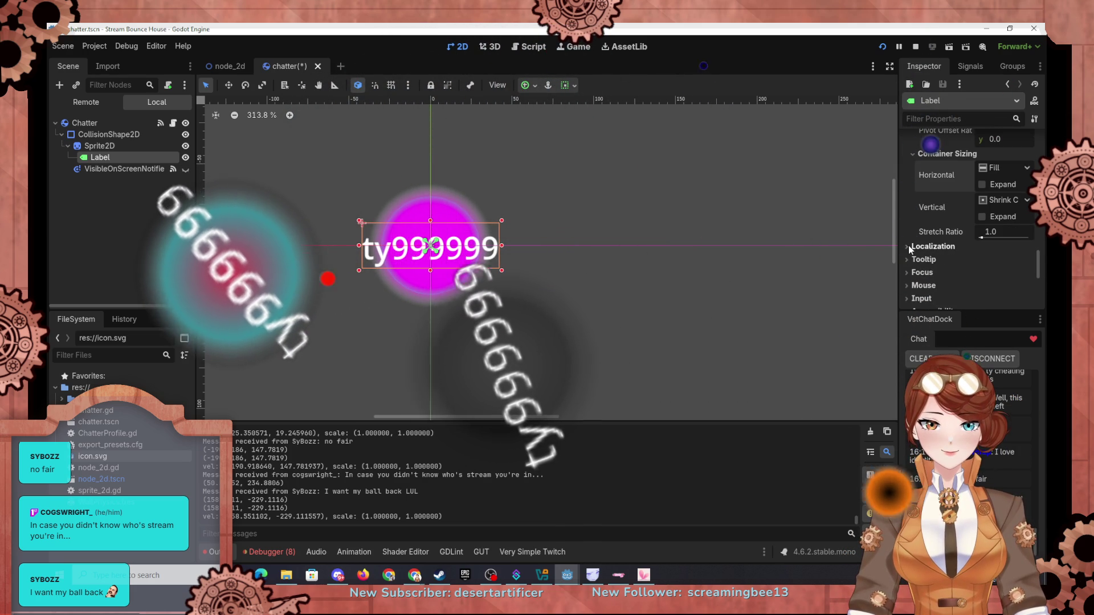
left_click(910, 260)
left_click(910, 260)
left_click(907, 273)
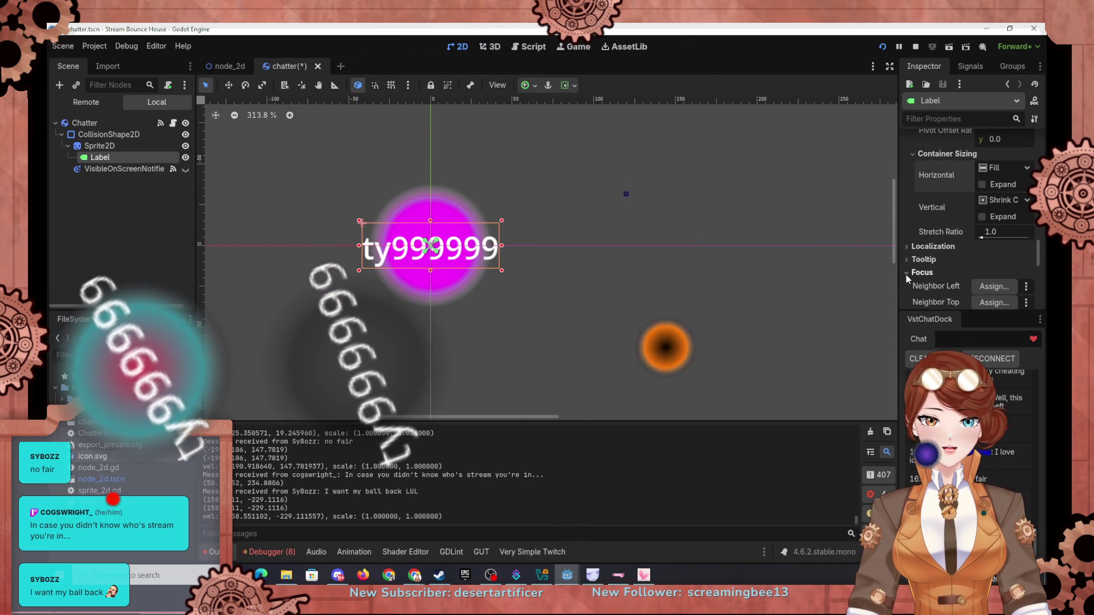
scroll(907, 276, "down", 3)
scroll(911, 214, "down", 1)
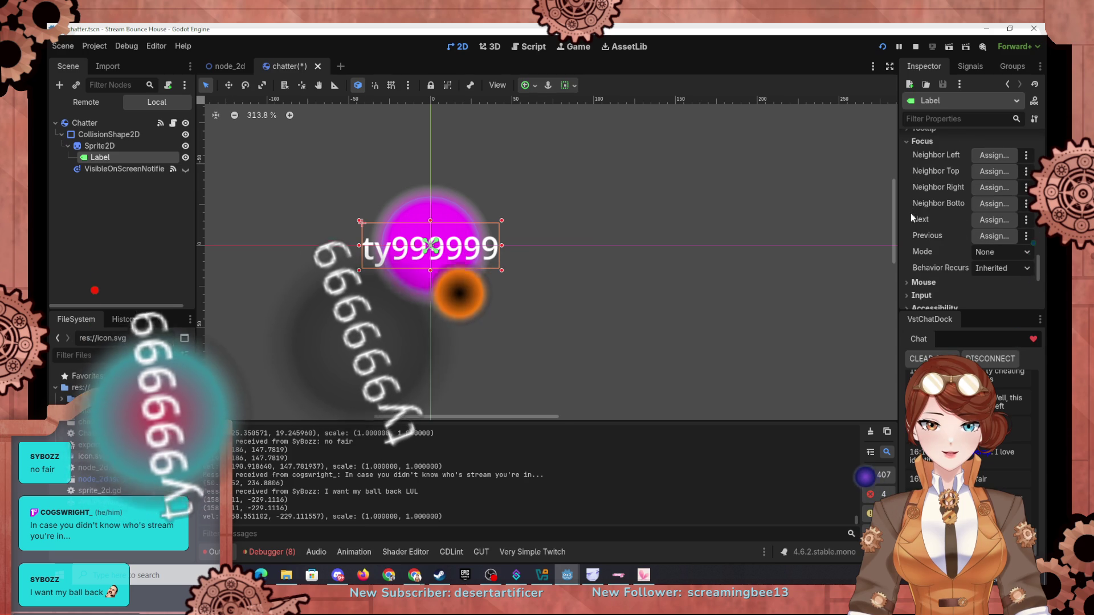
left_click(912, 153)
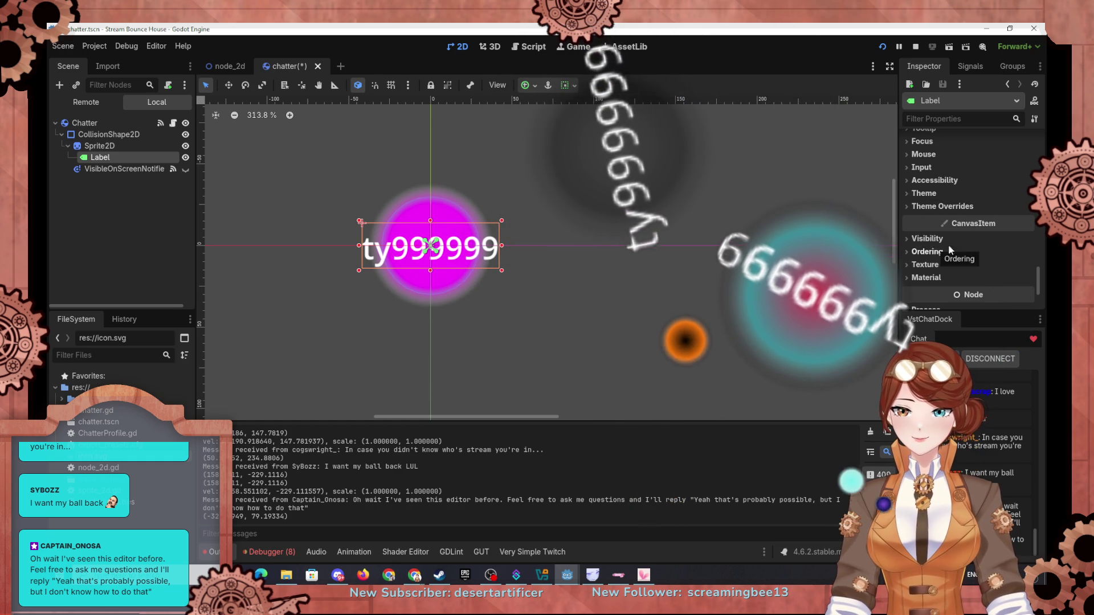
scroll(928, 259, "down", 2)
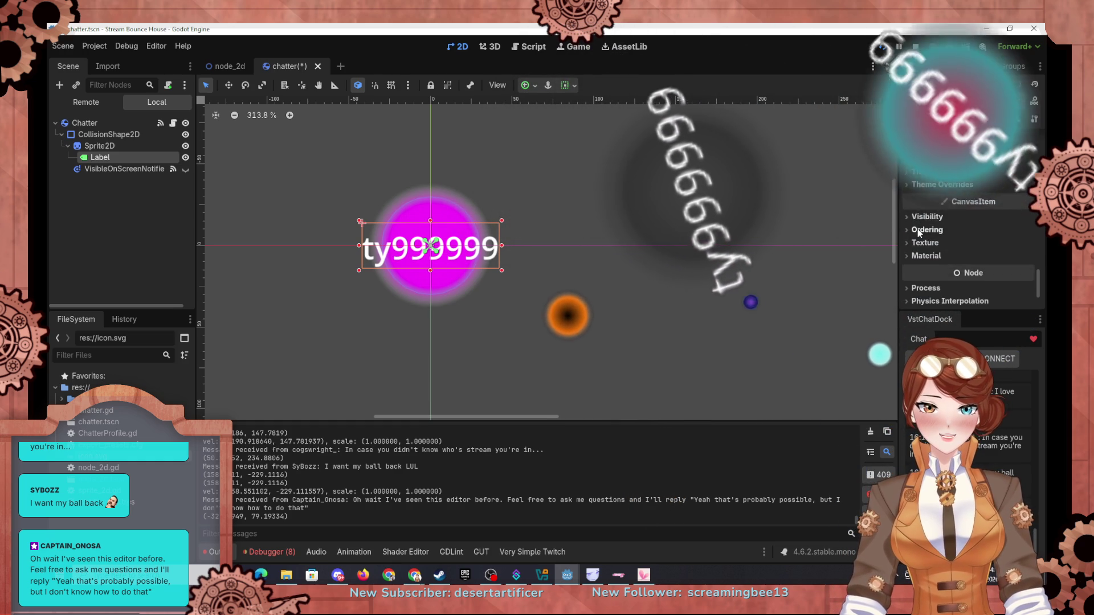
scroll(969, 256, "down", 1)
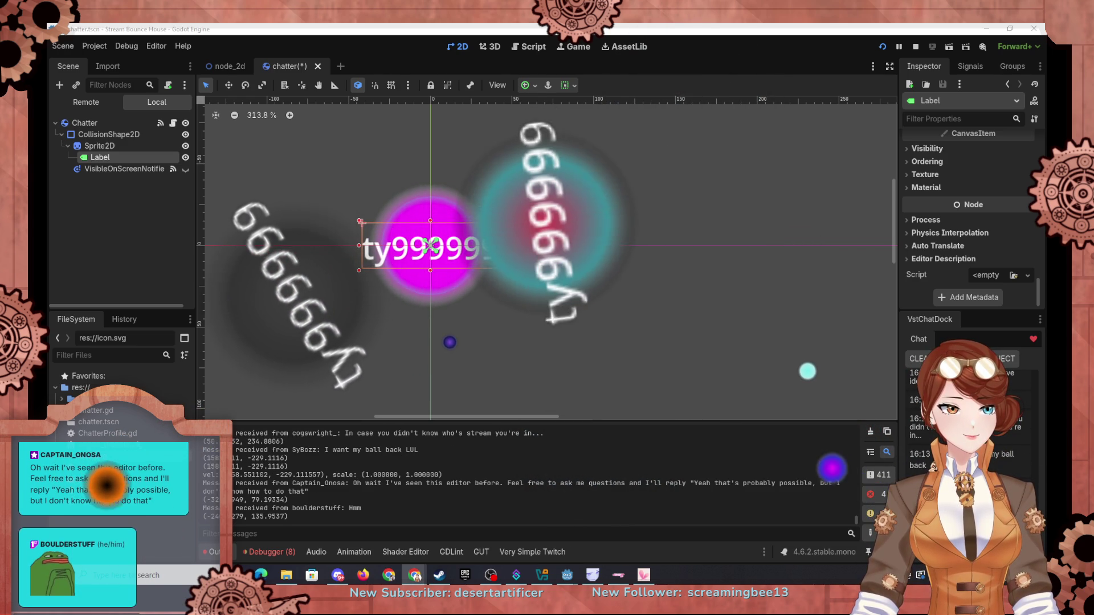
Search the web in Chrome for 'godot how to make a label curved'
key("alt+Tab")
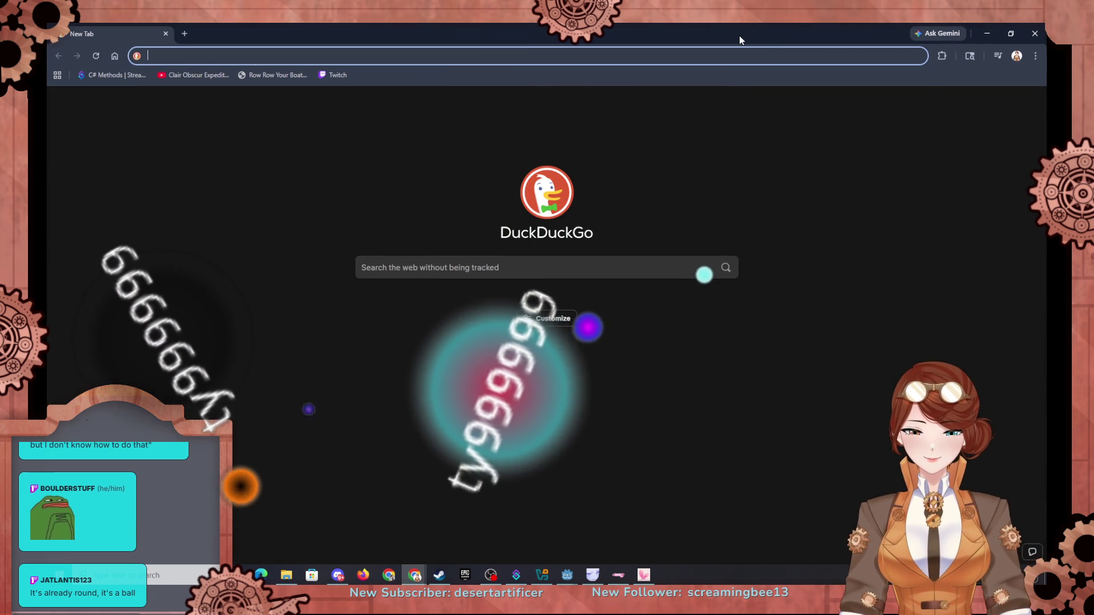
type("godot how to ")
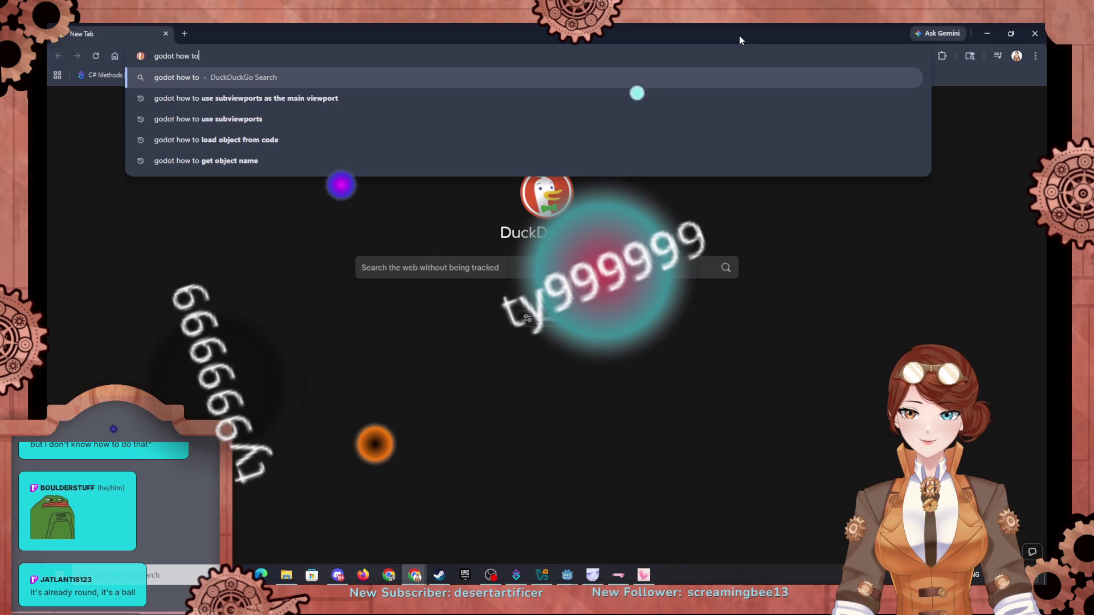
type("make a lab")
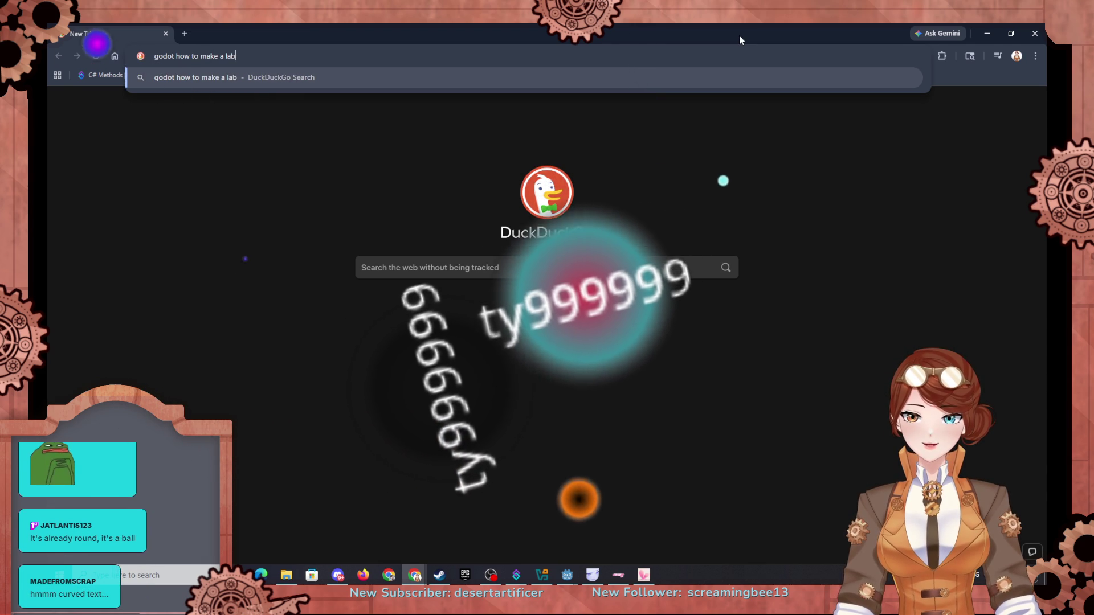
type("el curved")
key("Return")
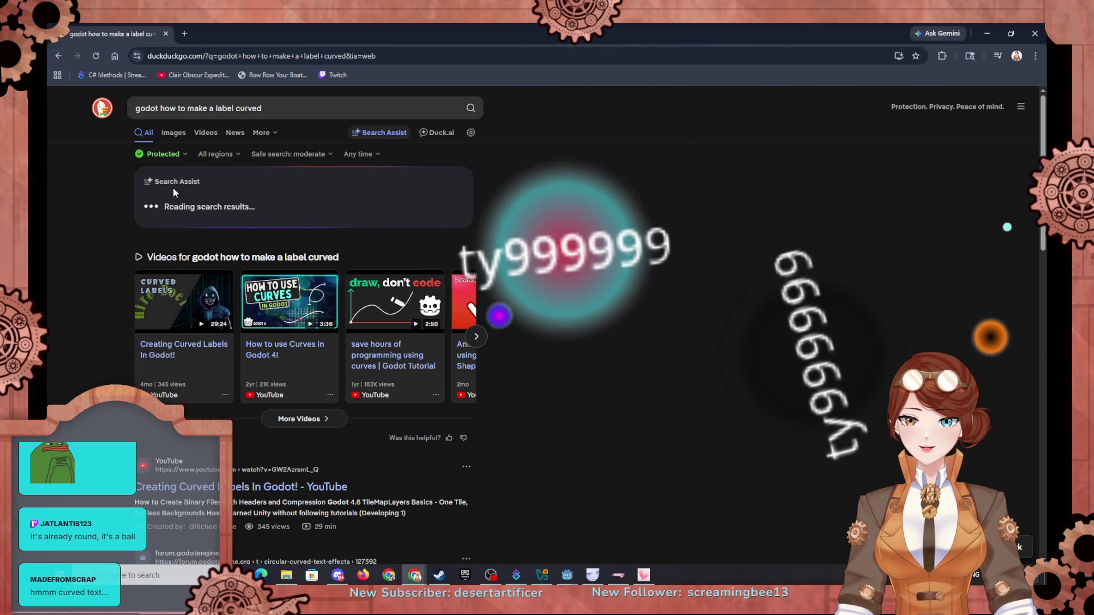
Open the r/godot thread 'How do you curve the text in a Label?' from the DuckDuckGo results
scroll(91, 274, "down", 2)
scroll(98, 272, "up", 2)
scroll(98, 285, "down", 3)
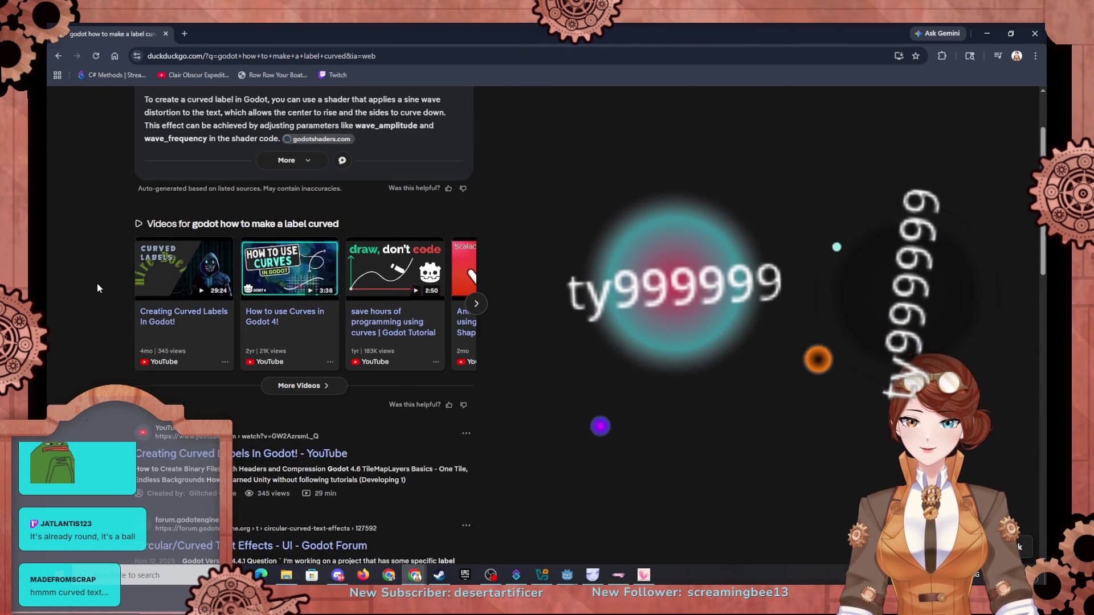
scroll(97, 283, "up", 1)
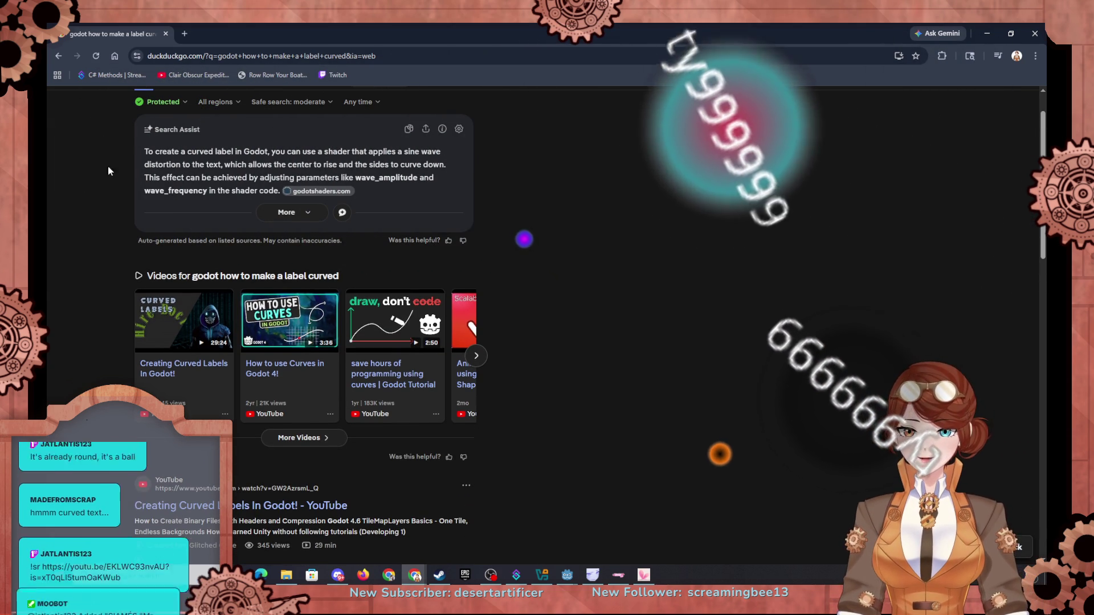
scroll(73, 188, "down", 3)
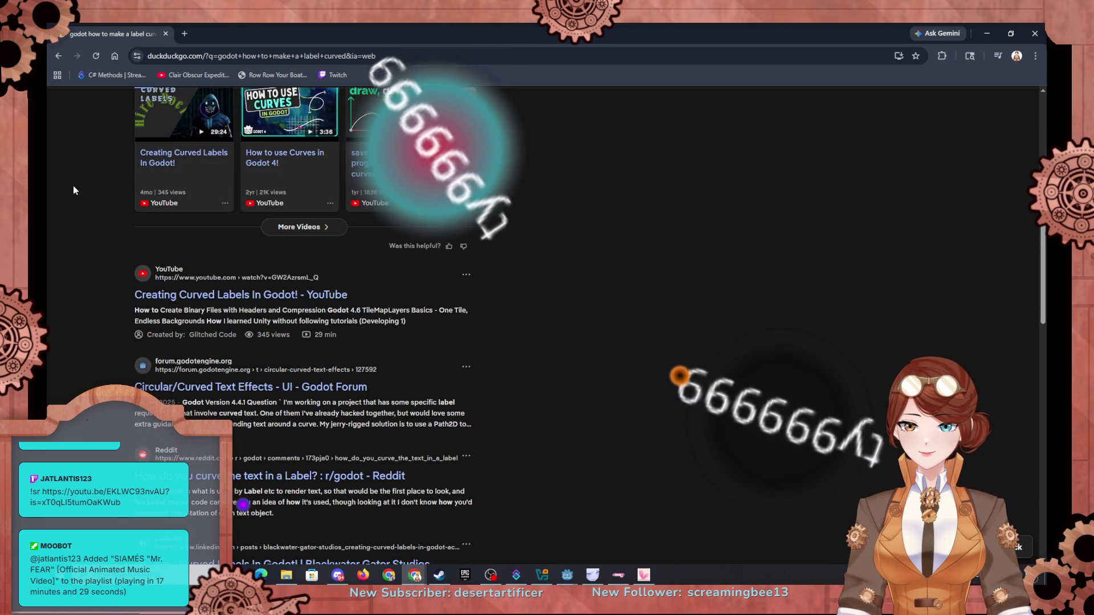
scroll(73, 190, "down", 1)
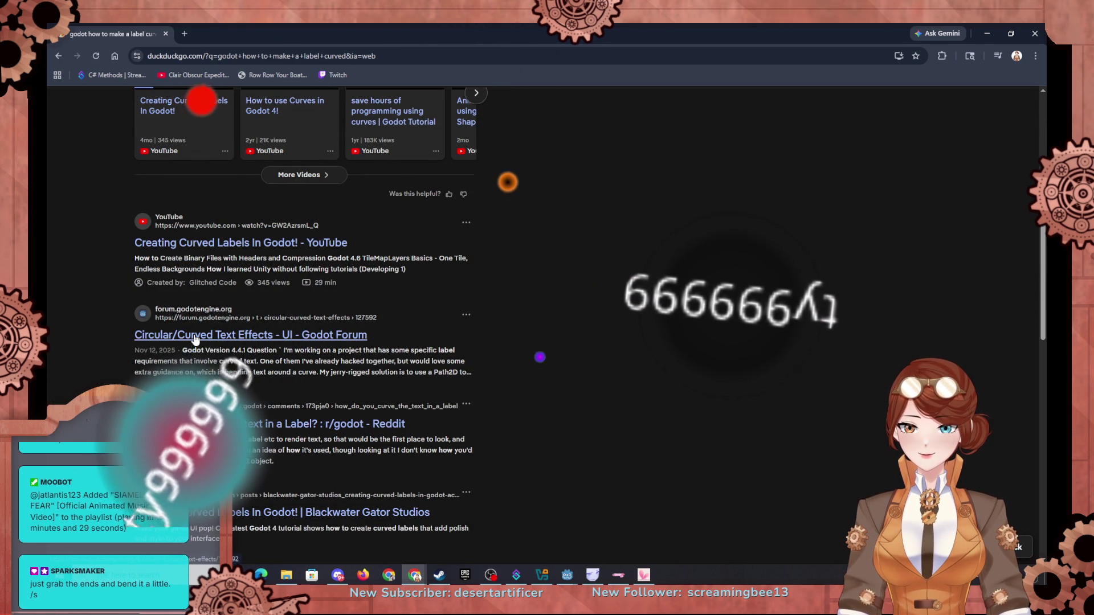
left_click(196, 423)
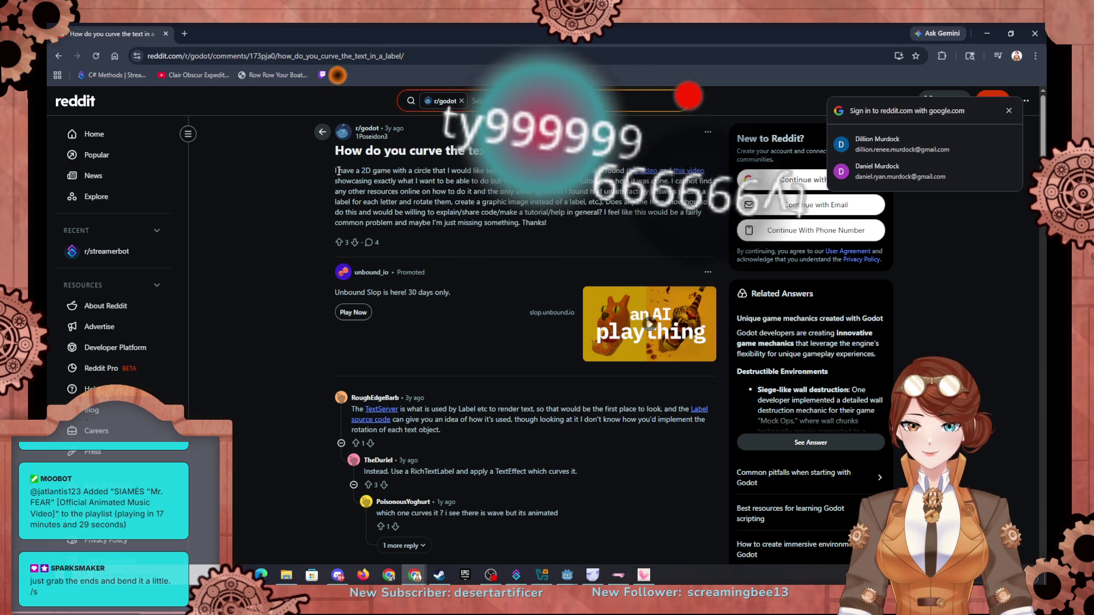
Scroll the Reddit thread and highlight the comment explaining how Label renders text
scroll(403, 369, "down", 1)
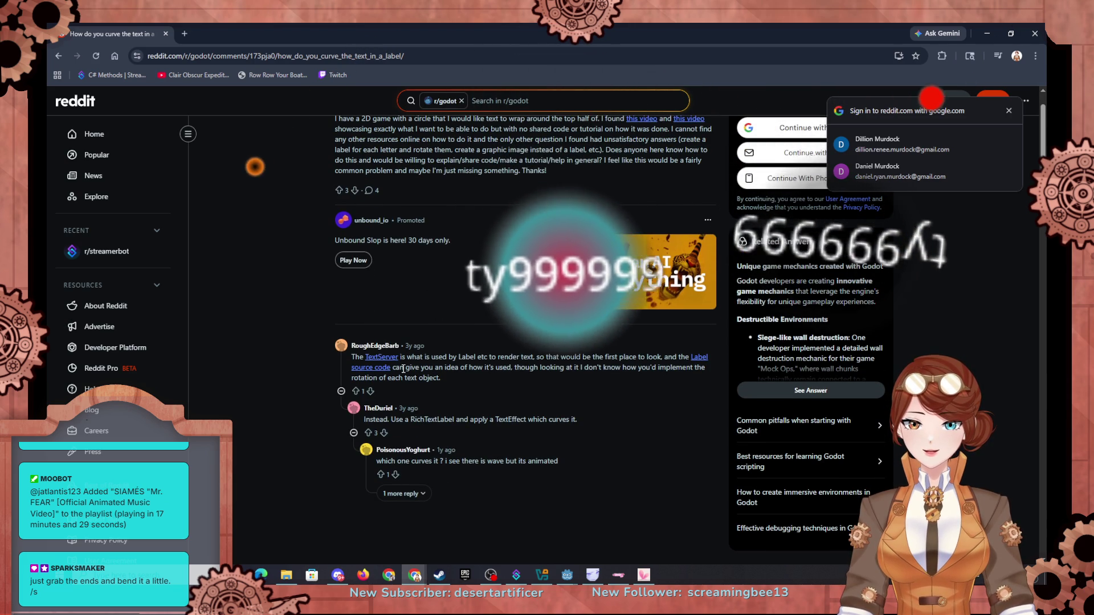
left_click_drag(475, 357, 571, 366)
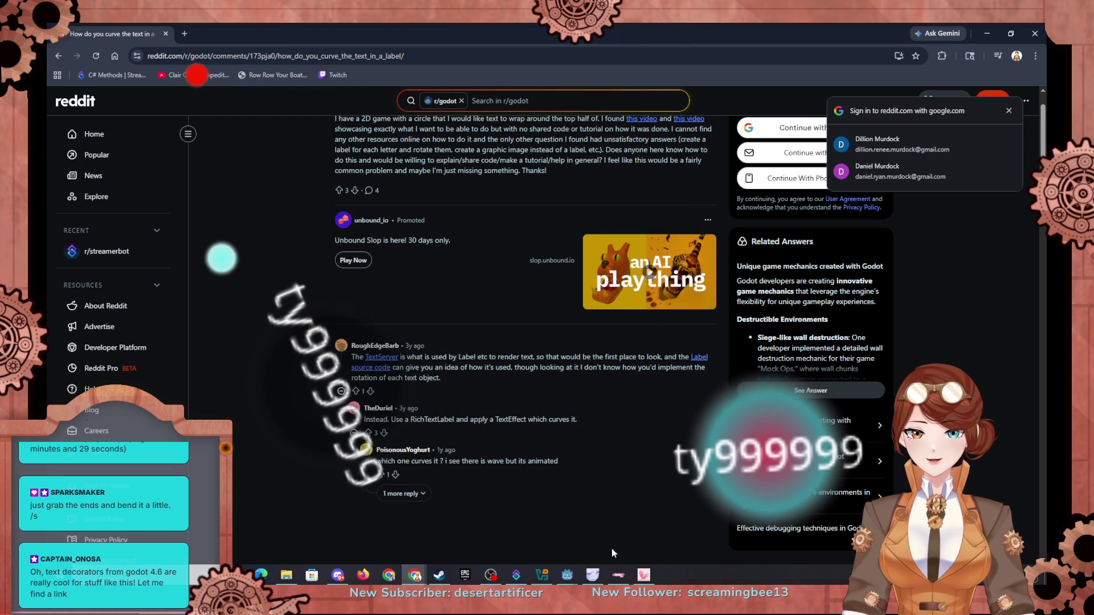
Back in Godot, add a RichTextLabel node, found by searching 'rich', under Sprite2D
mouse_move(567, 577)
left_click(570, 536)
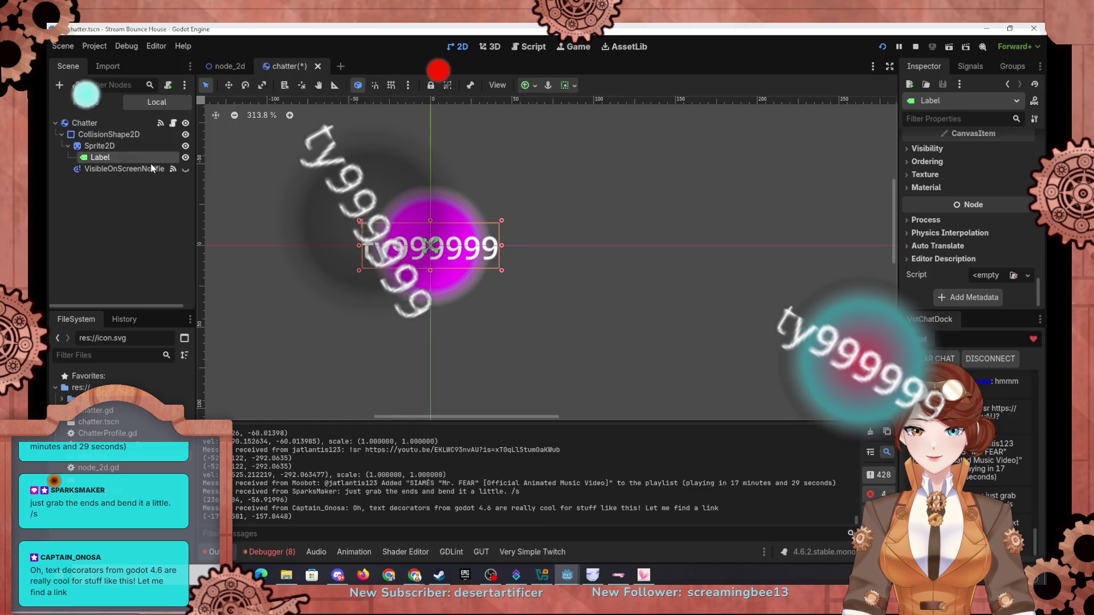
left_click(60, 85)
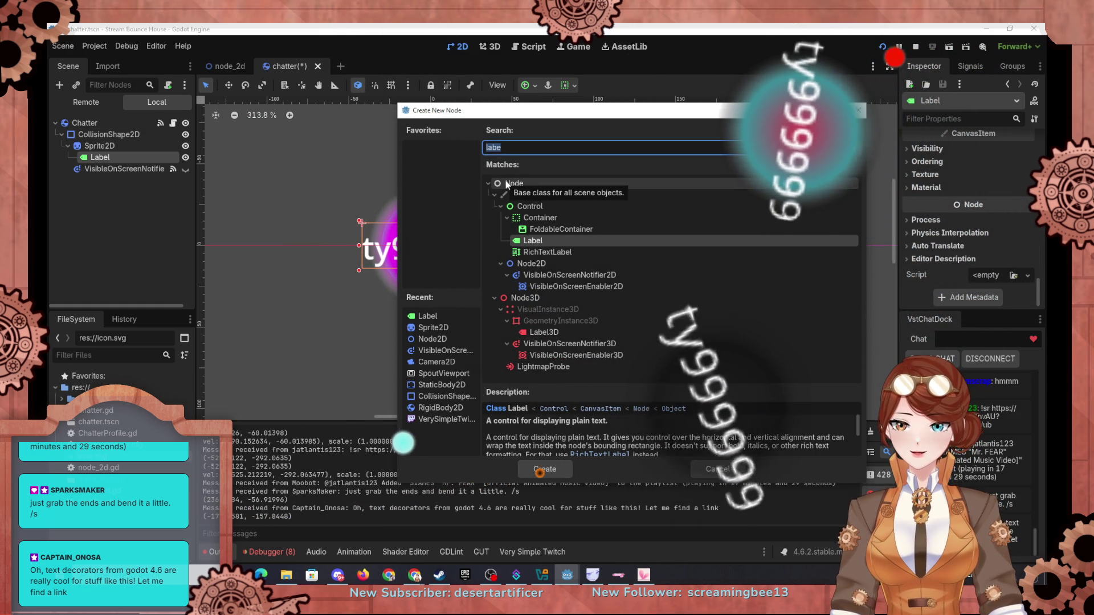
type("rich")
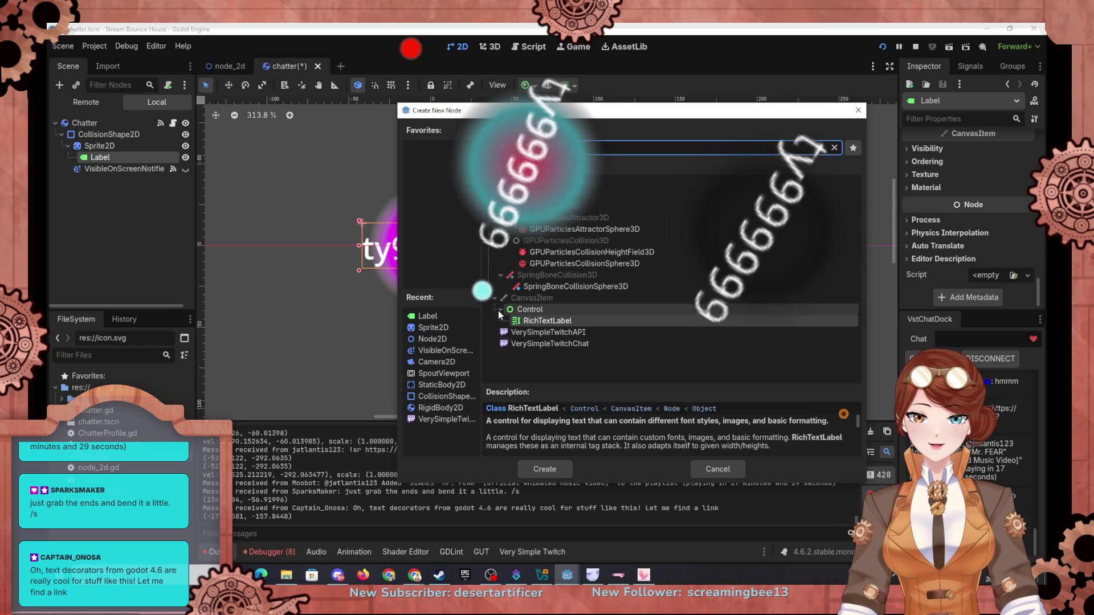
left_click(543, 476)
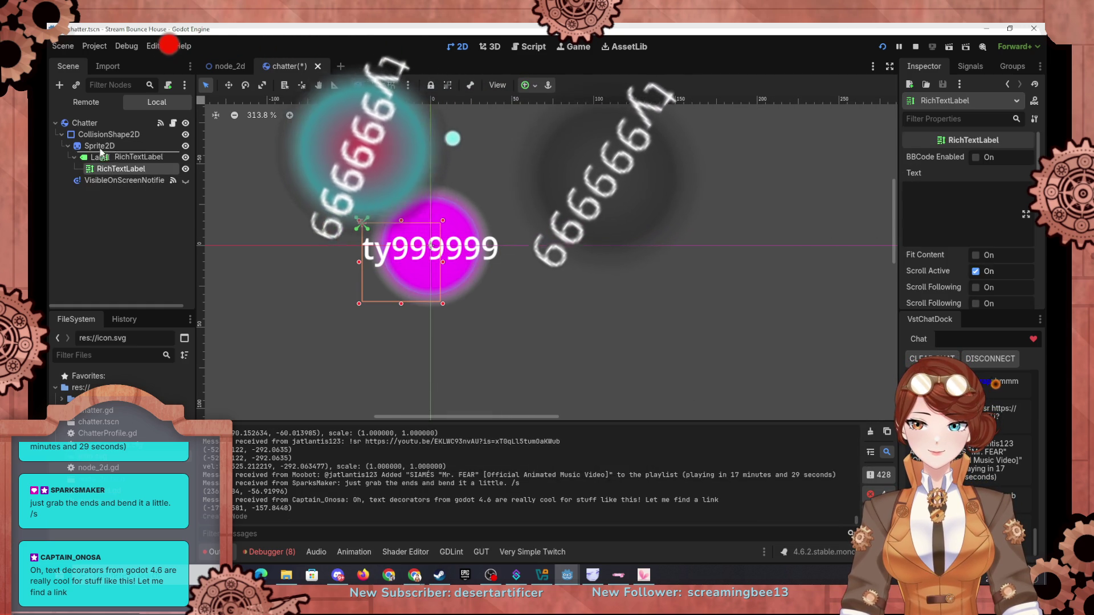
left_click_drag(100, 150, 100, 149)
Delete the old Label and turn off Scroll Active on the RichTextLabel
left_click(101, 157)
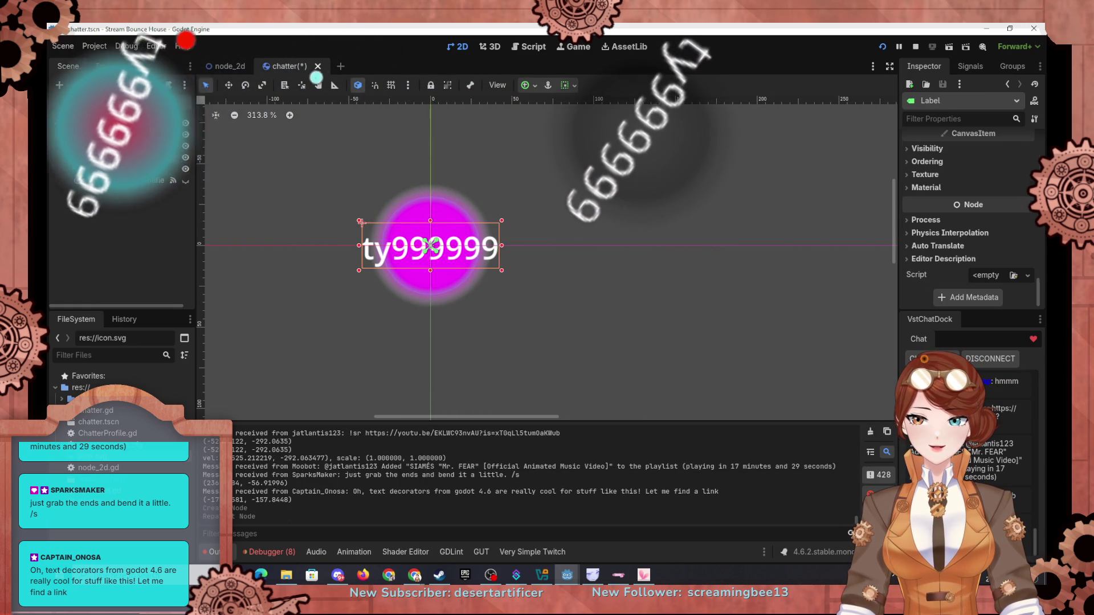
left_click(489, 312)
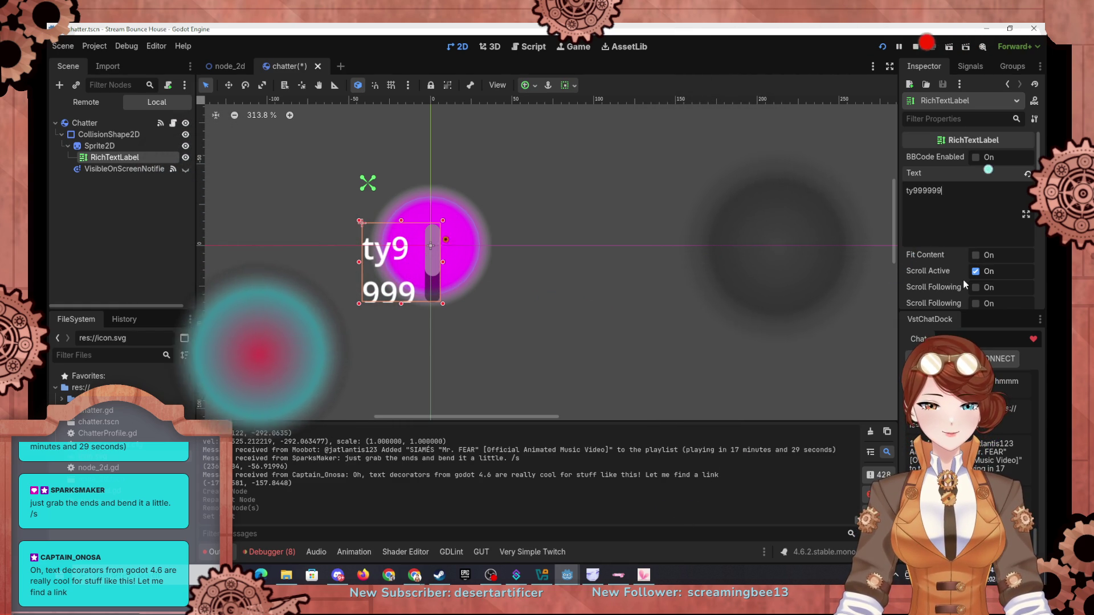
left_click(946, 272)
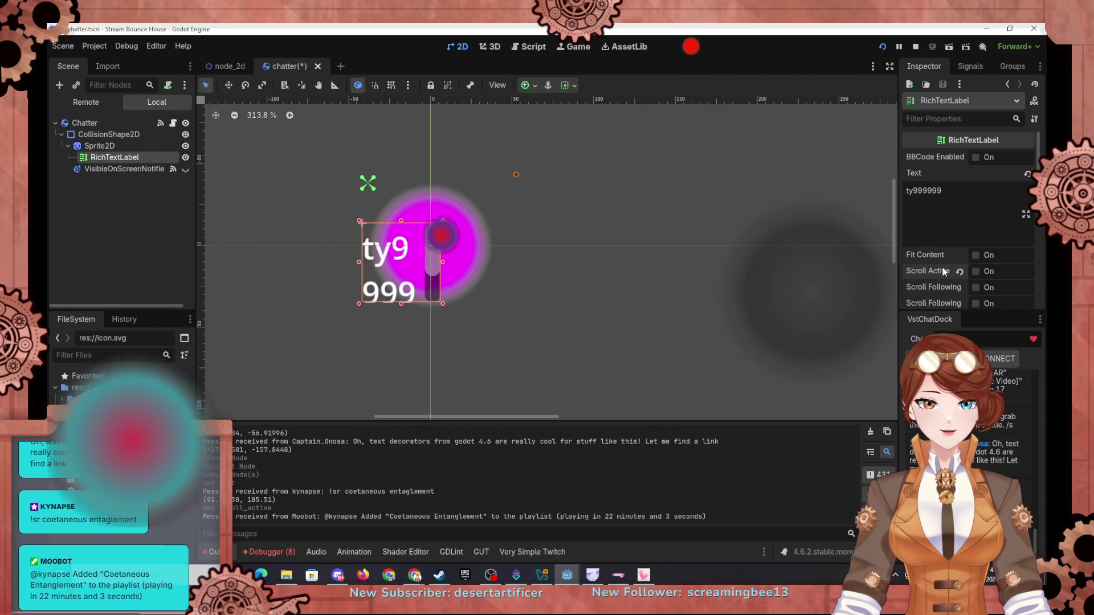
Set the label's Horizontal and Vertical Alignment to Center and turn on Fit Content
scroll(956, 222, "down", 1)
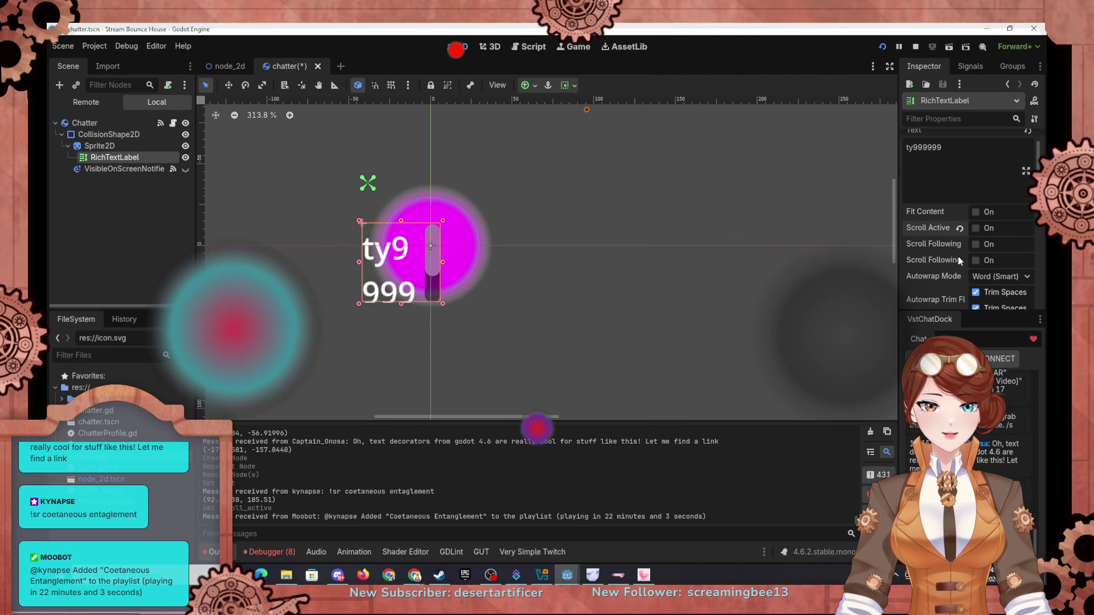
scroll(956, 262, "down", 3)
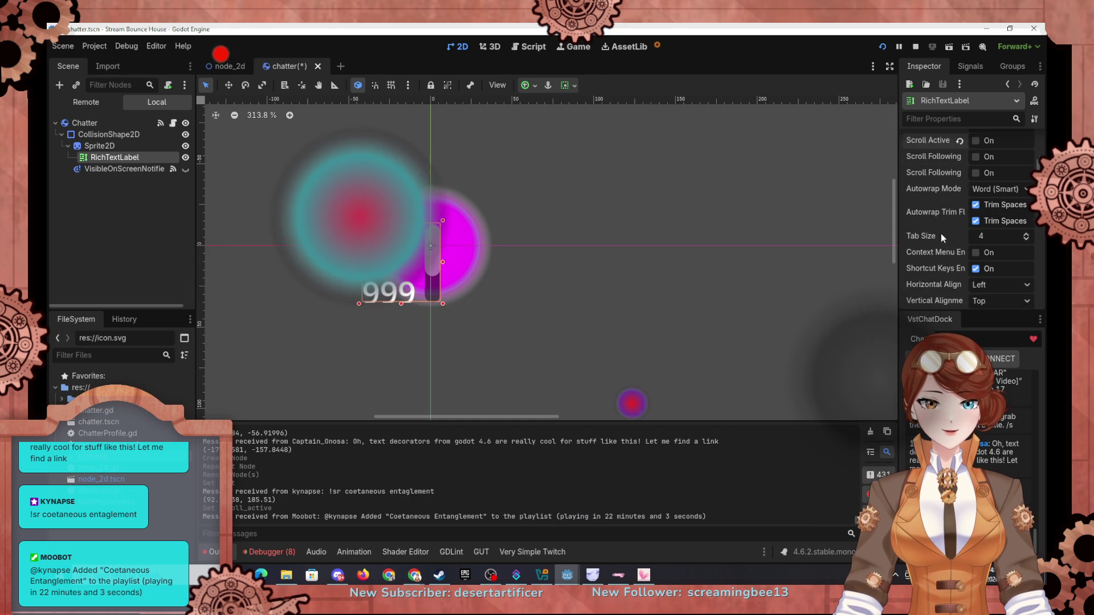
scroll(942, 233, "down", 3)
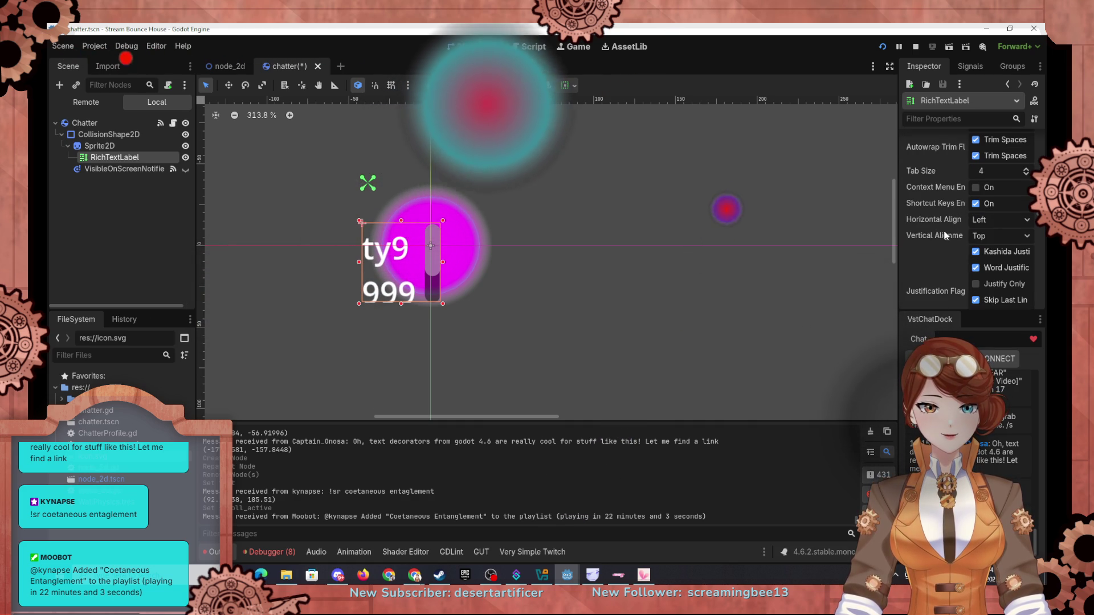
left_click(996, 222)
left_click(997, 250)
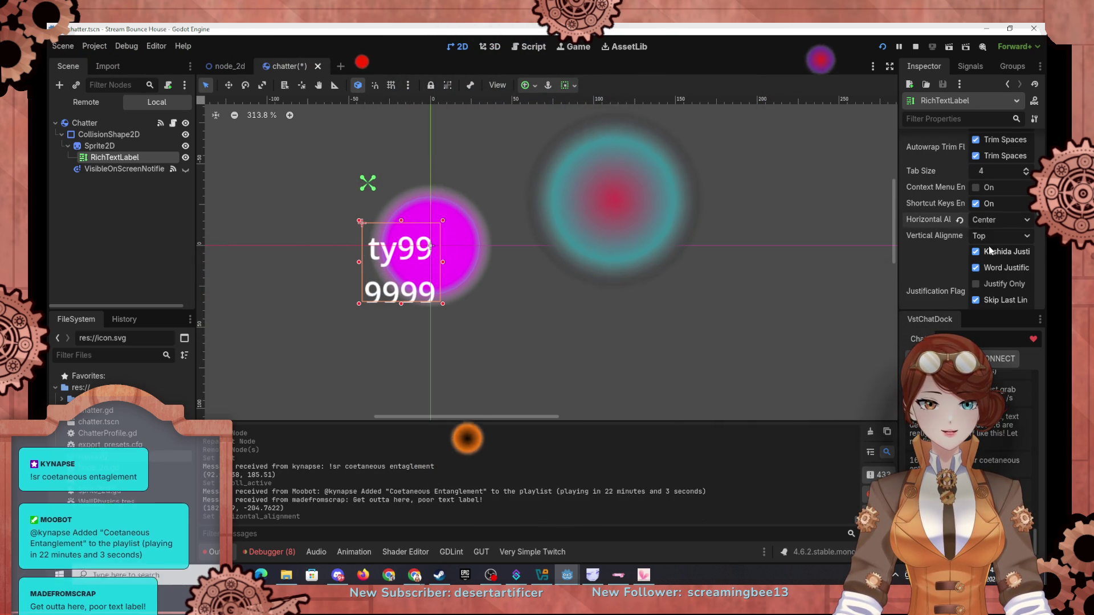
left_click(992, 232)
left_click(987, 266)
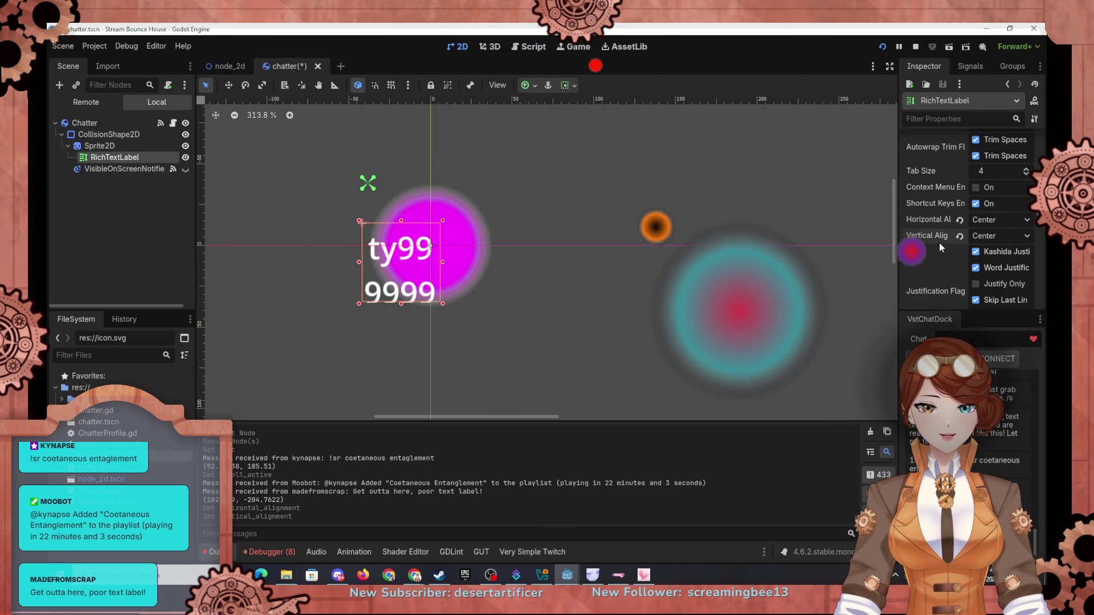
scroll(940, 241, "down", 6)
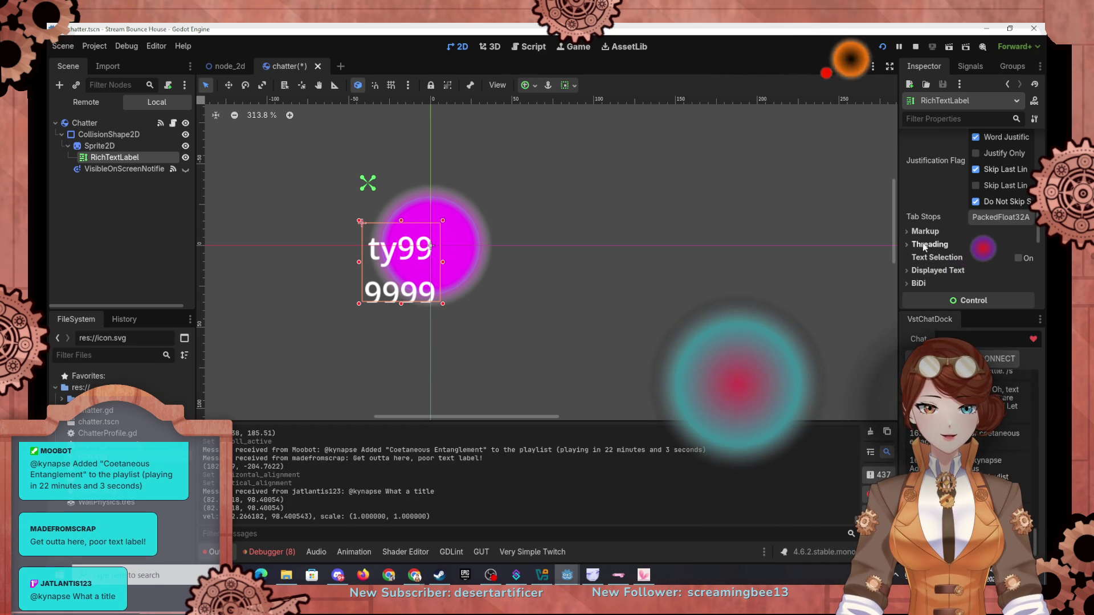
scroll(941, 233, "up", 10)
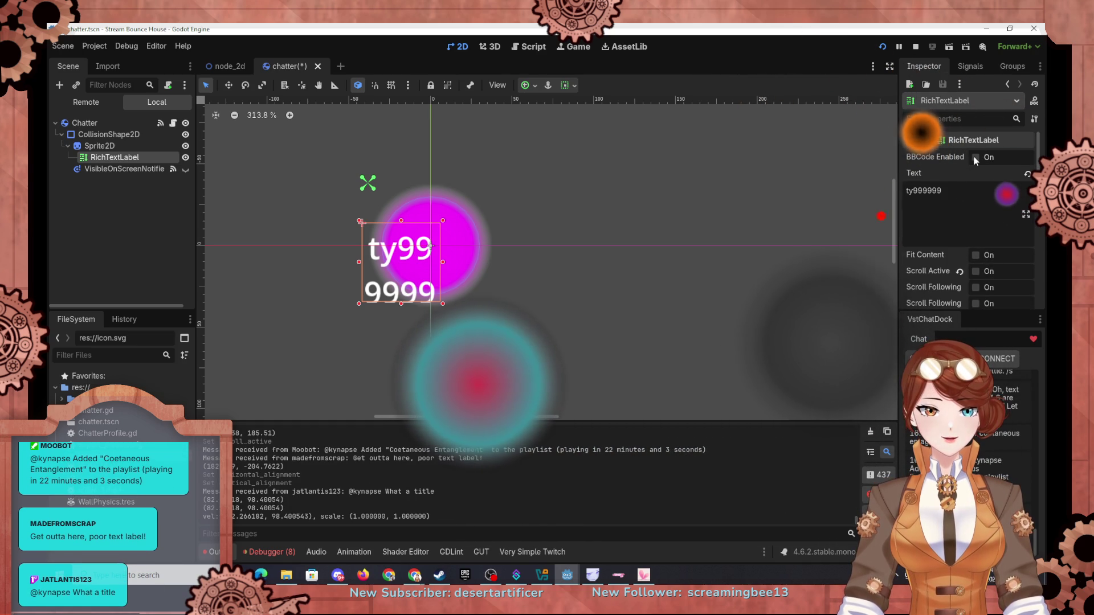
left_click(973, 255)
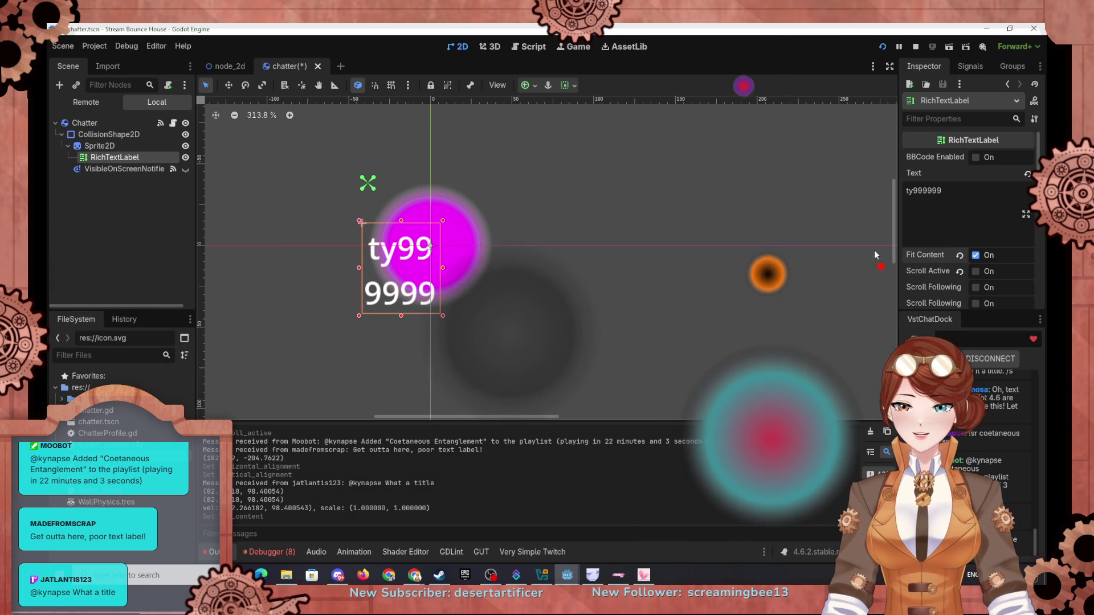
Anchor the RichTextLabel with the Center preset on the magenta sprite
scroll(902, 280, "down", 3)
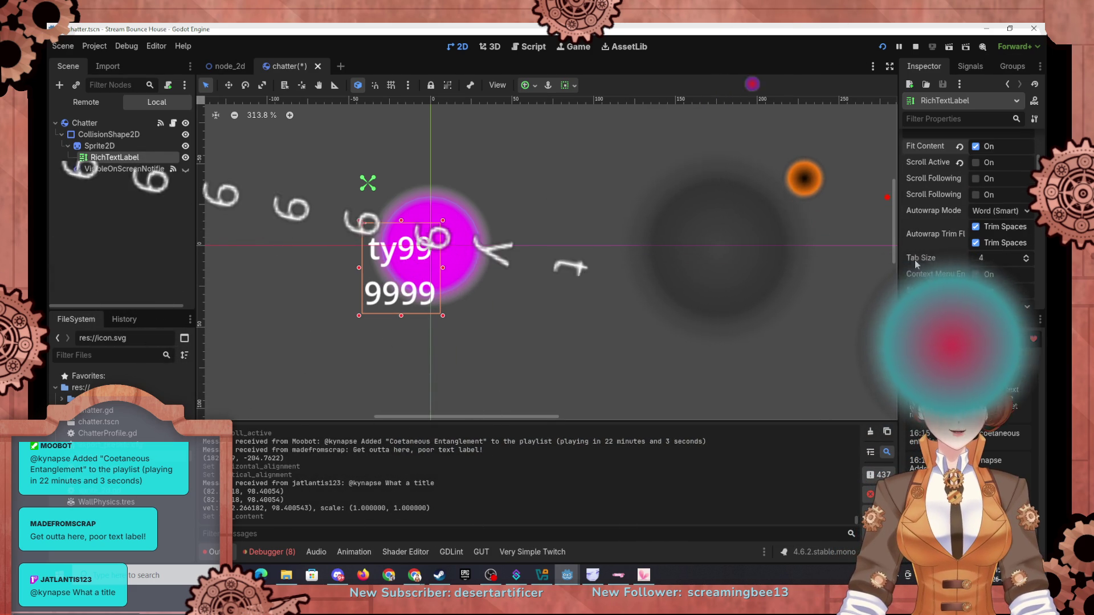
scroll(918, 256, "down", 5)
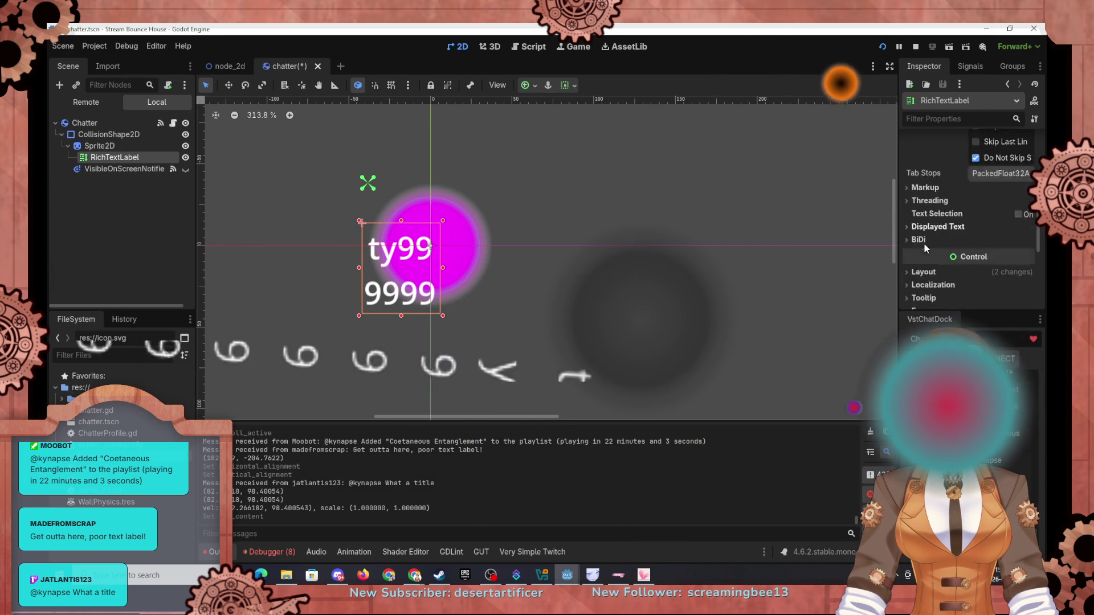
left_click(912, 184)
scroll(931, 210, "down", 1)
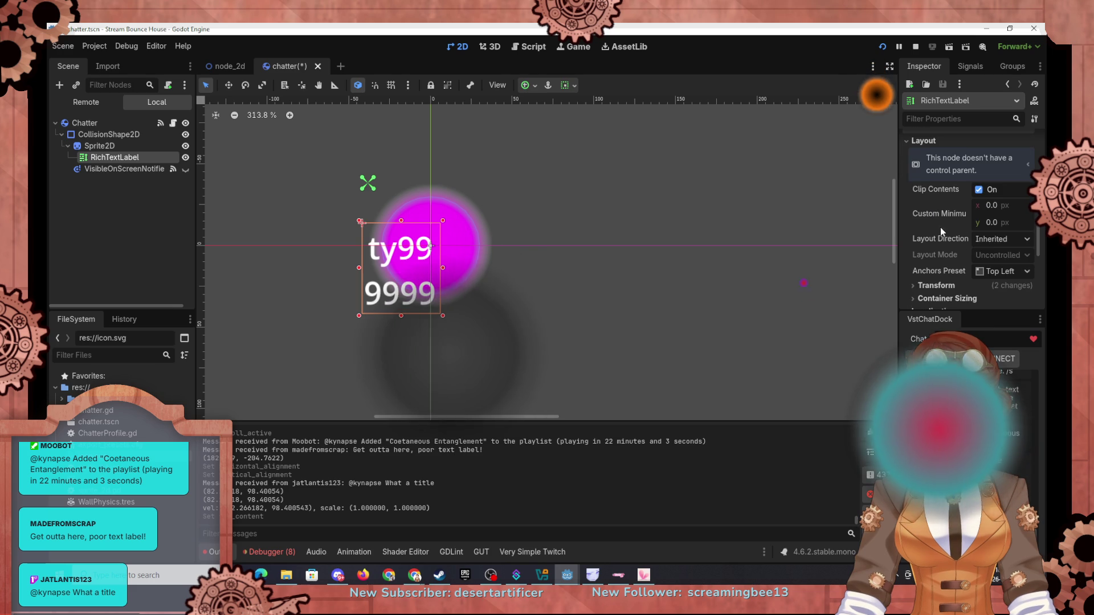
left_click(995, 271)
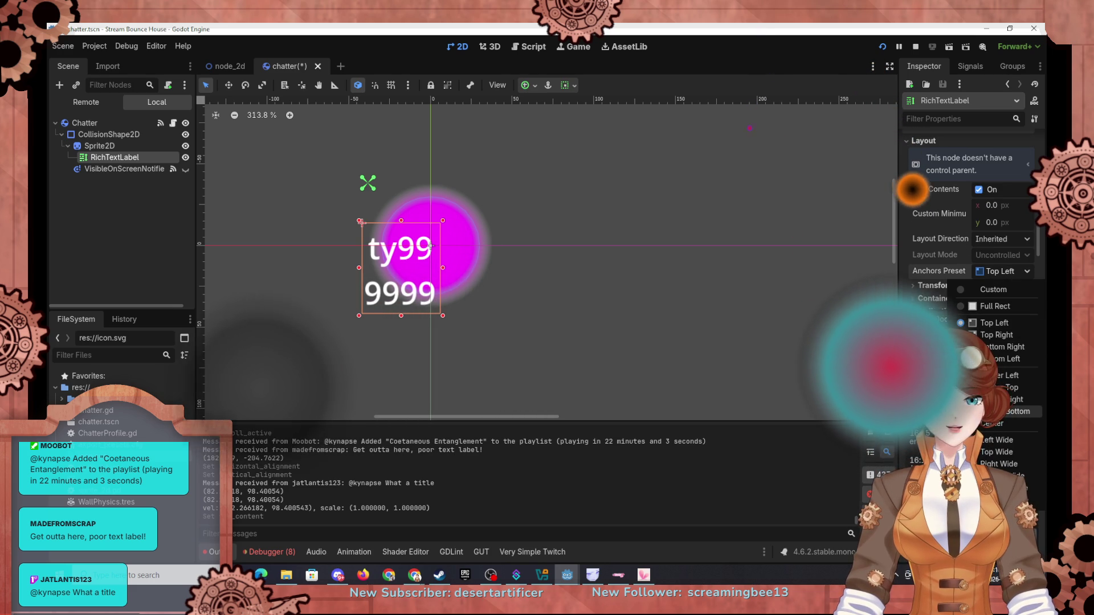
left_click(975, 425)
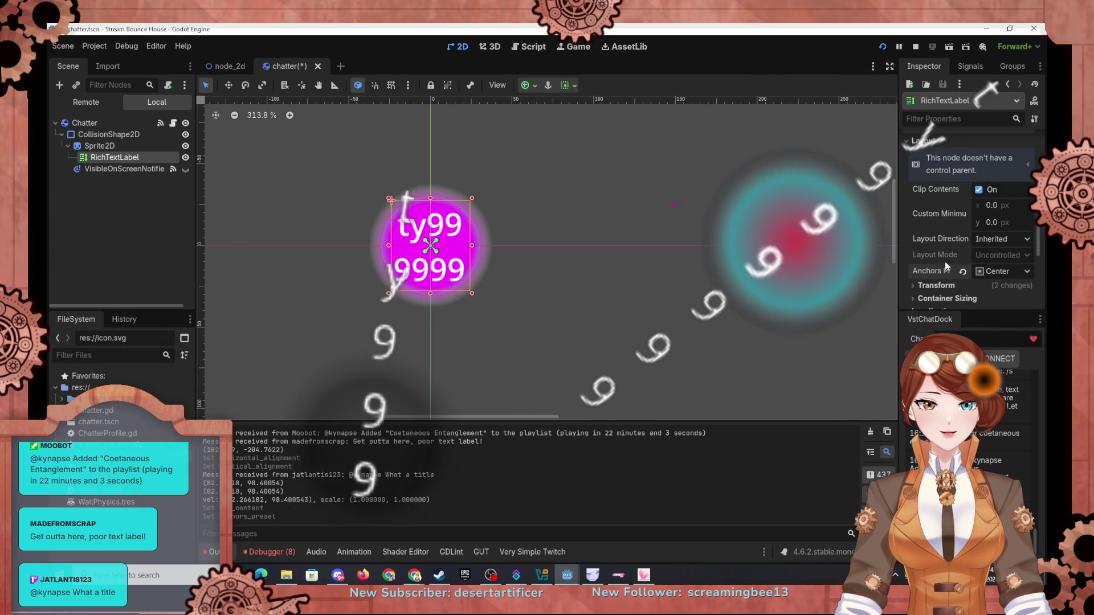
scroll(945, 262, "up", 3)
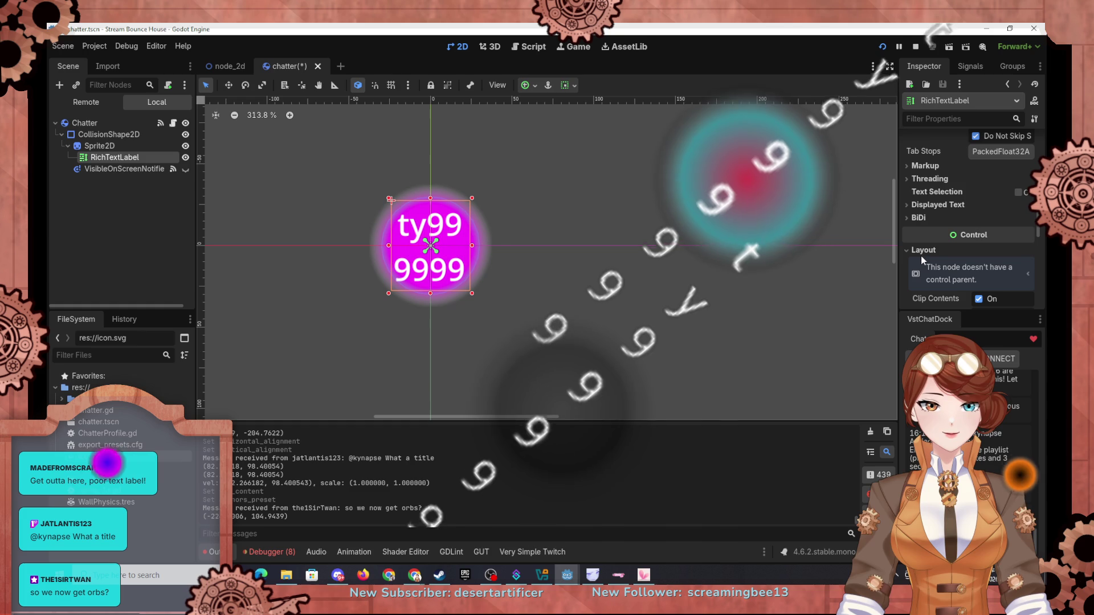
left_click(907, 207)
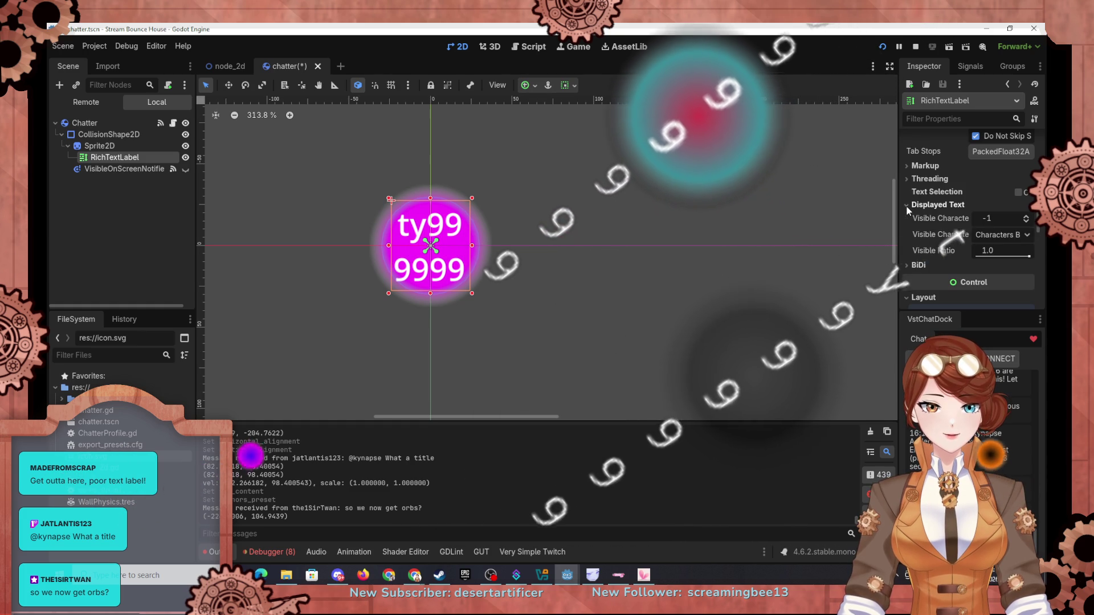
left_click(908, 266)
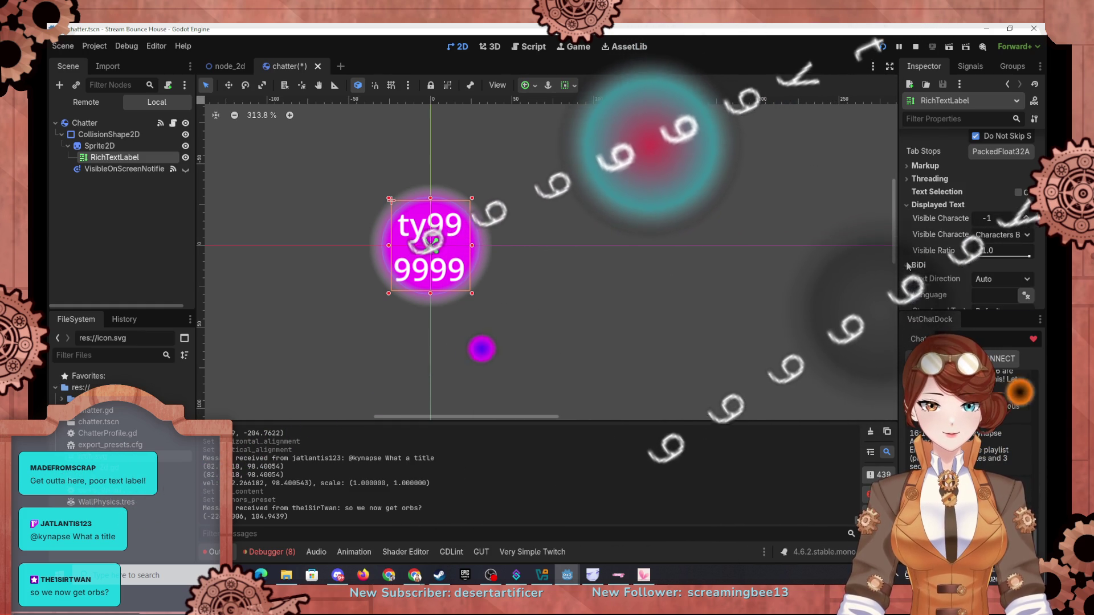
scroll(912, 260, "down", 2)
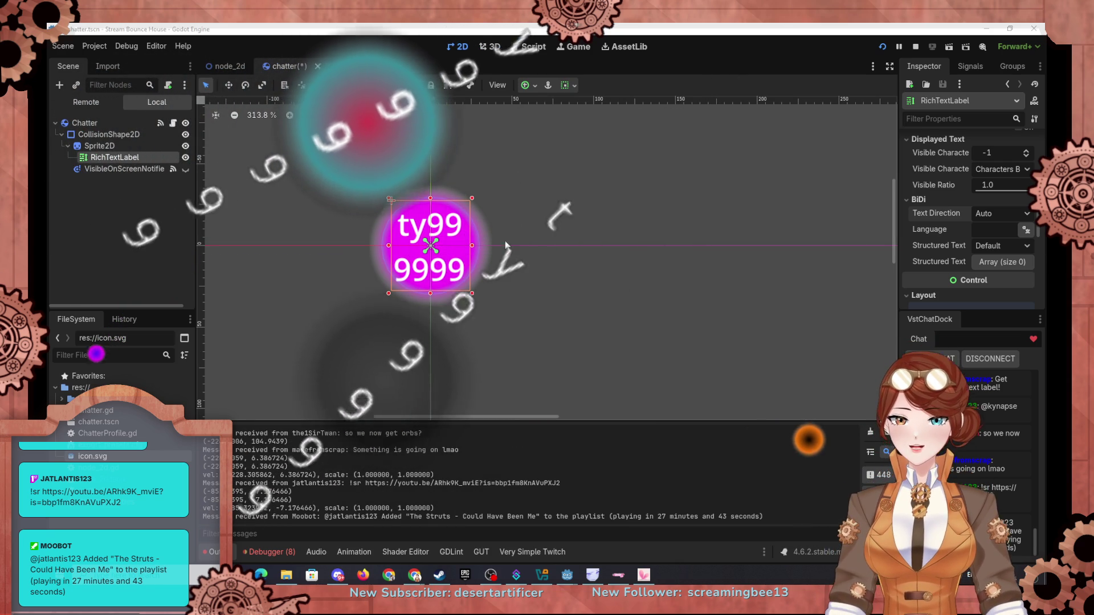
scroll(943, 204, "up", 1)
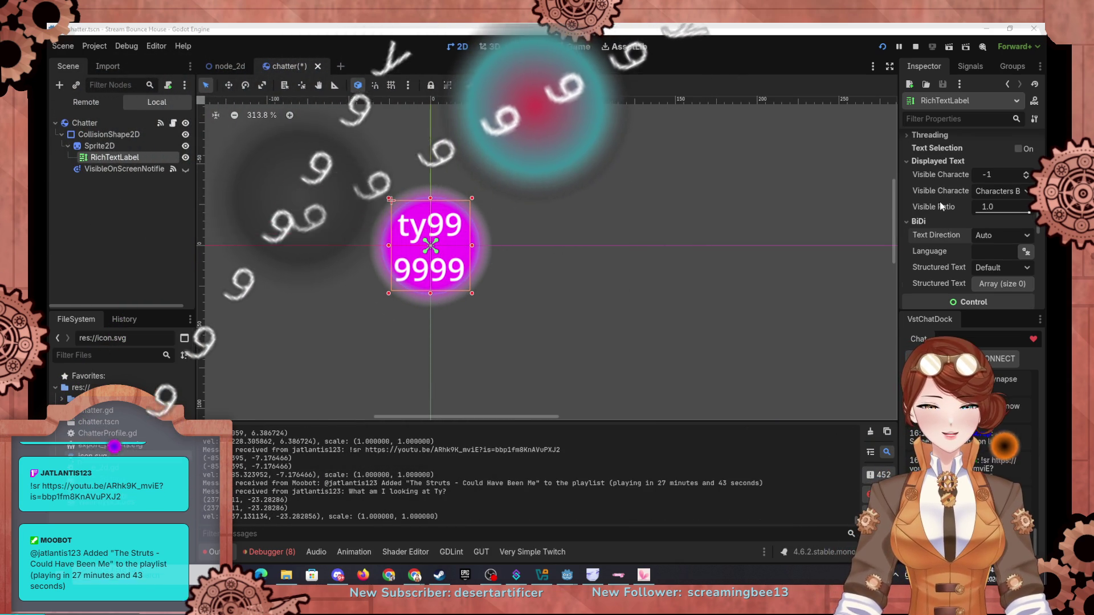
scroll(926, 193, "up", 2)
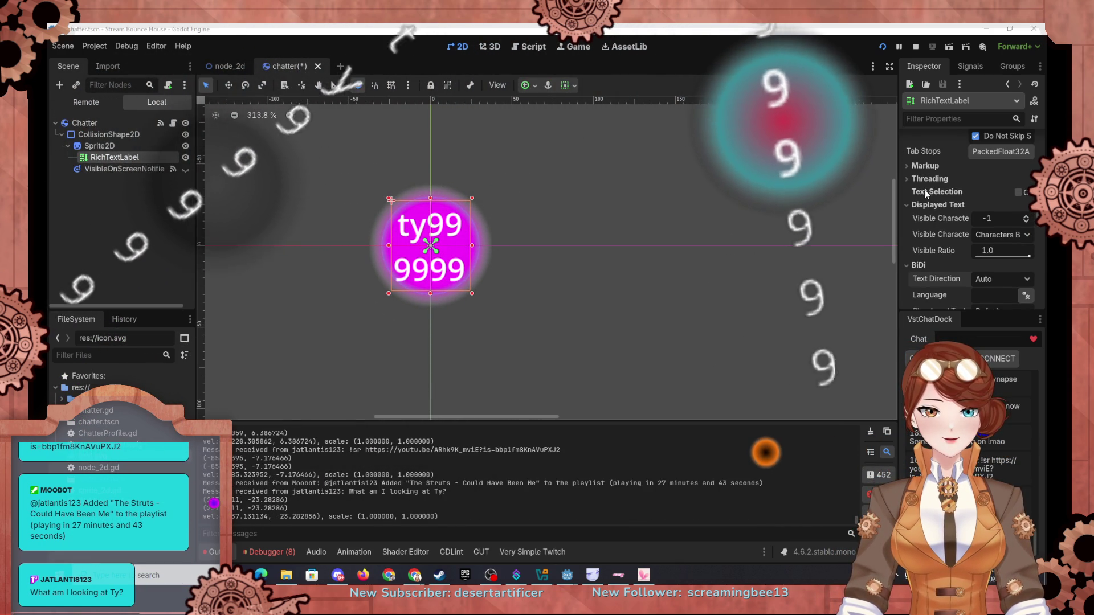
scroll(926, 193, "up", 2)
left_click(924, 209)
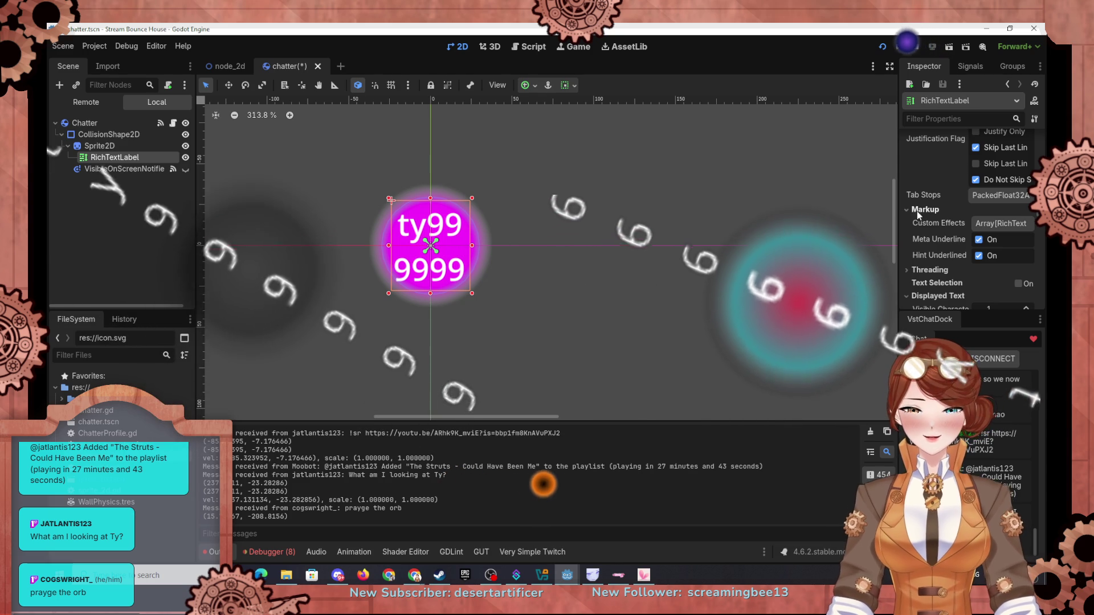
scroll(981, 215, "up", 2)
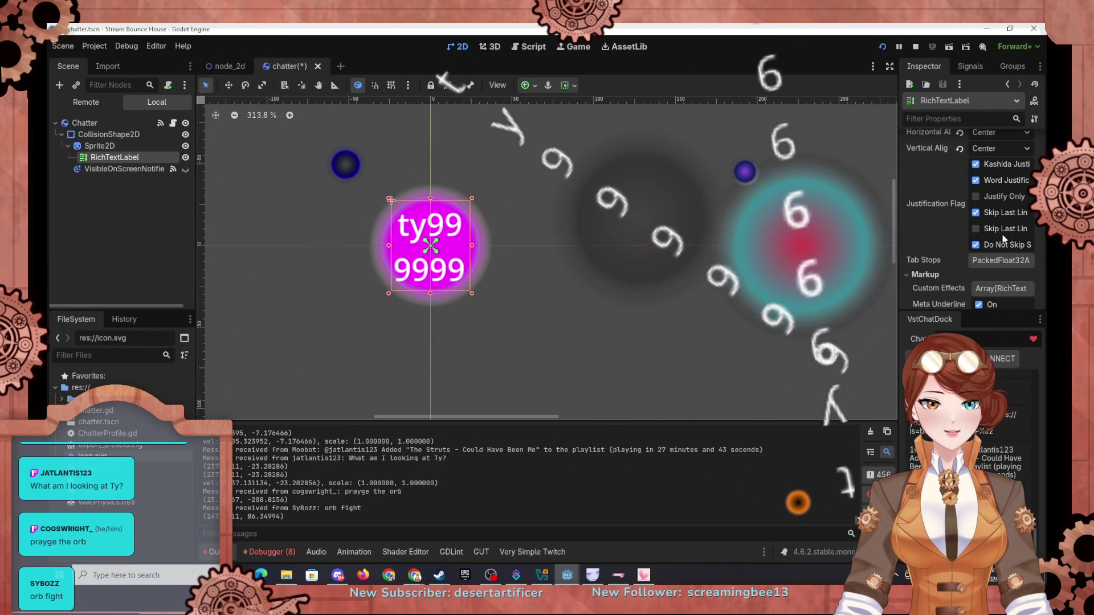
scroll(928, 193, "up", 3)
scroll(948, 222, "up", 1)
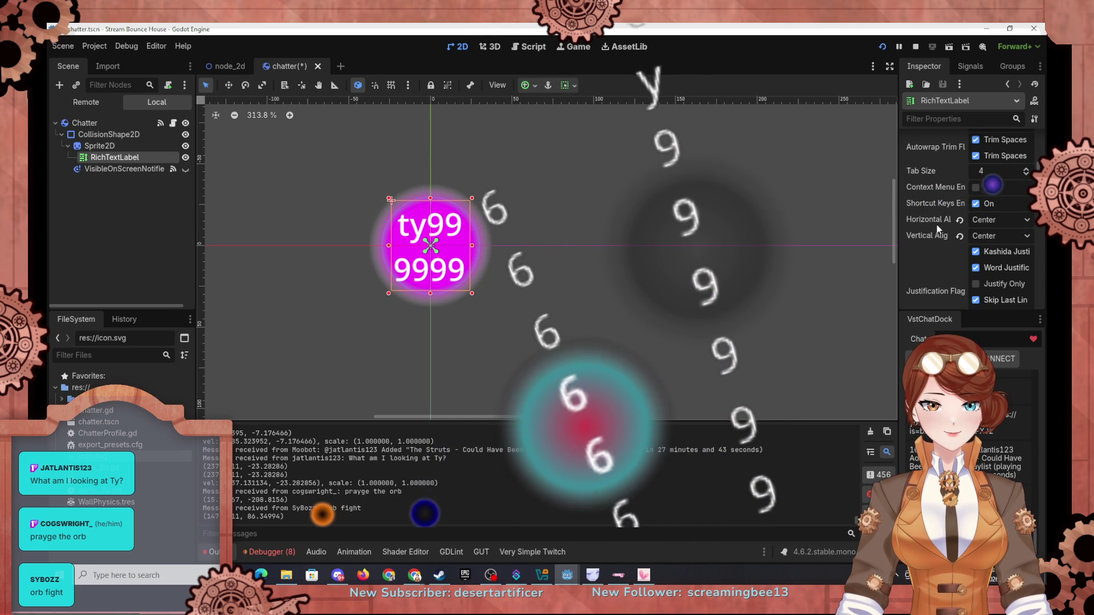
scroll(940, 236, "up", 4)
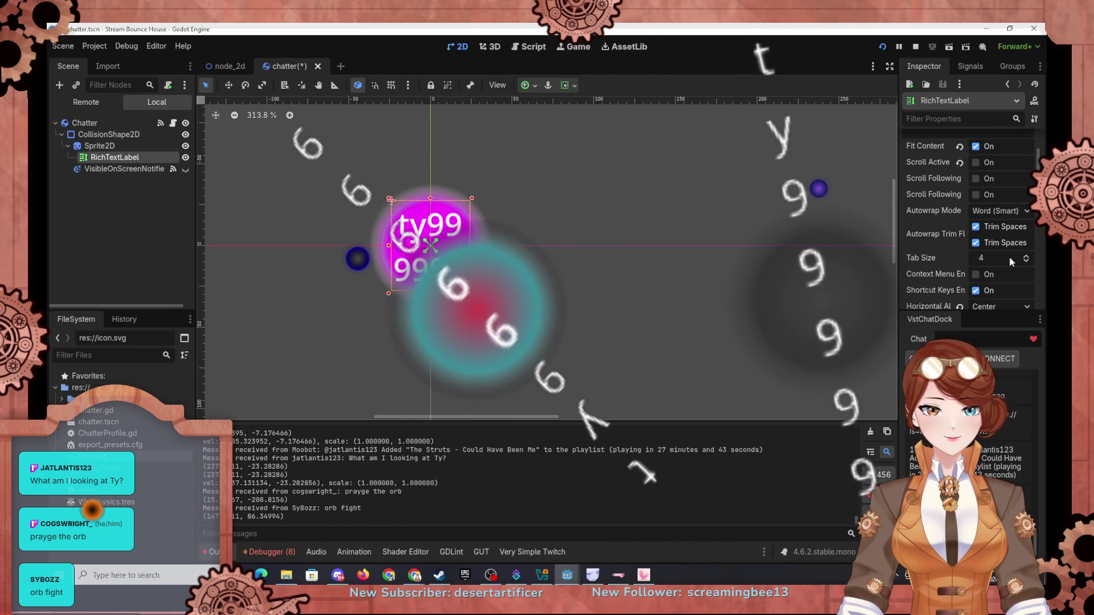
Lower the label's Tab Size to 2 and set Autowrap Mode to Word
left_click(1027, 261)
left_click(1029, 263)
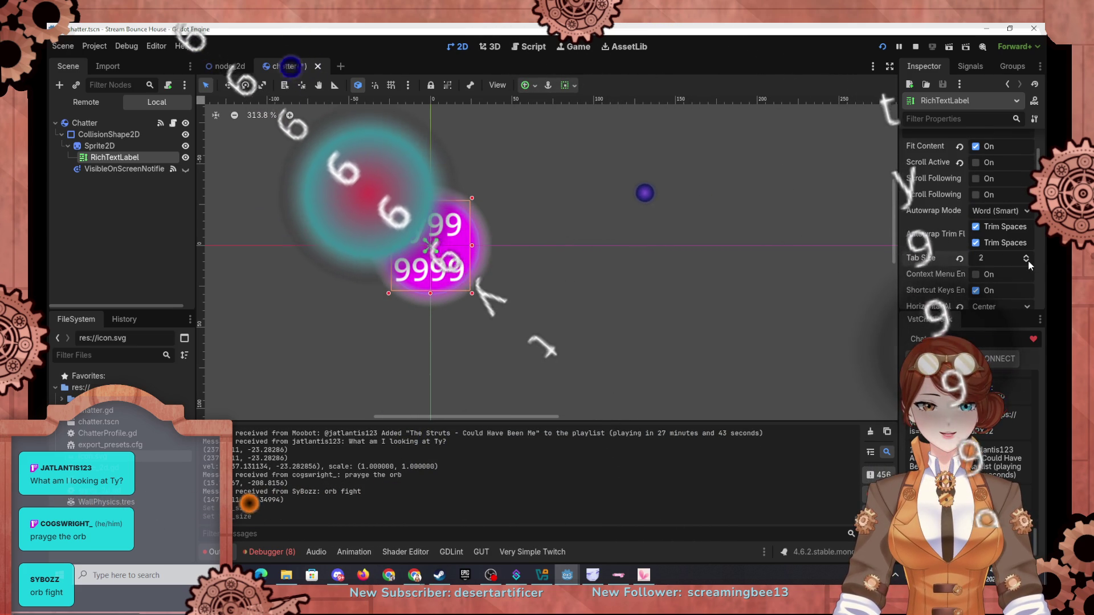
scroll(947, 258, "up", 3)
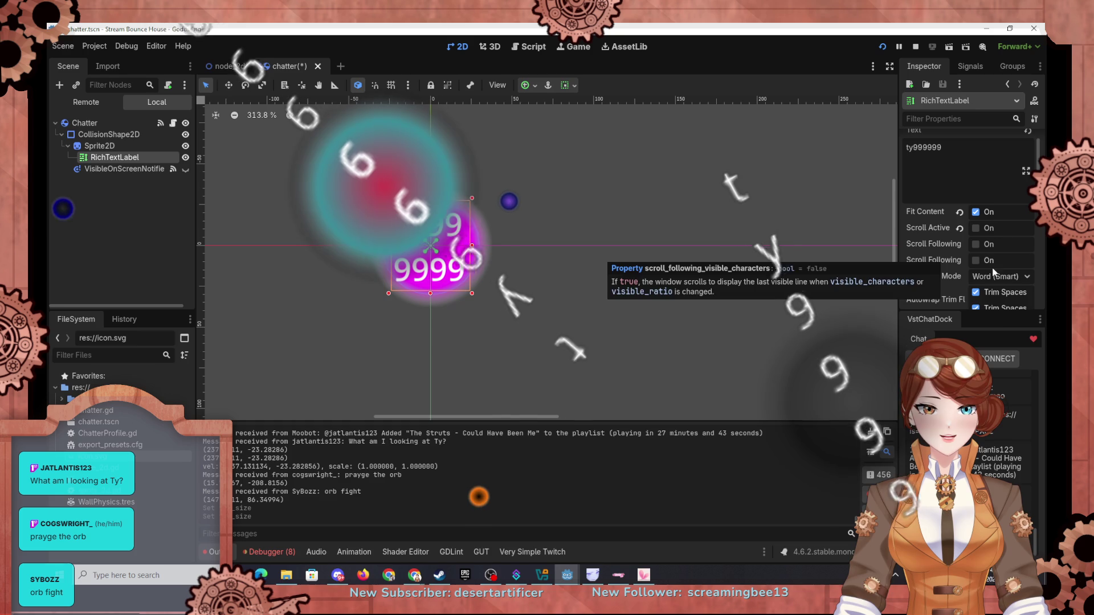
left_click(1014, 277)
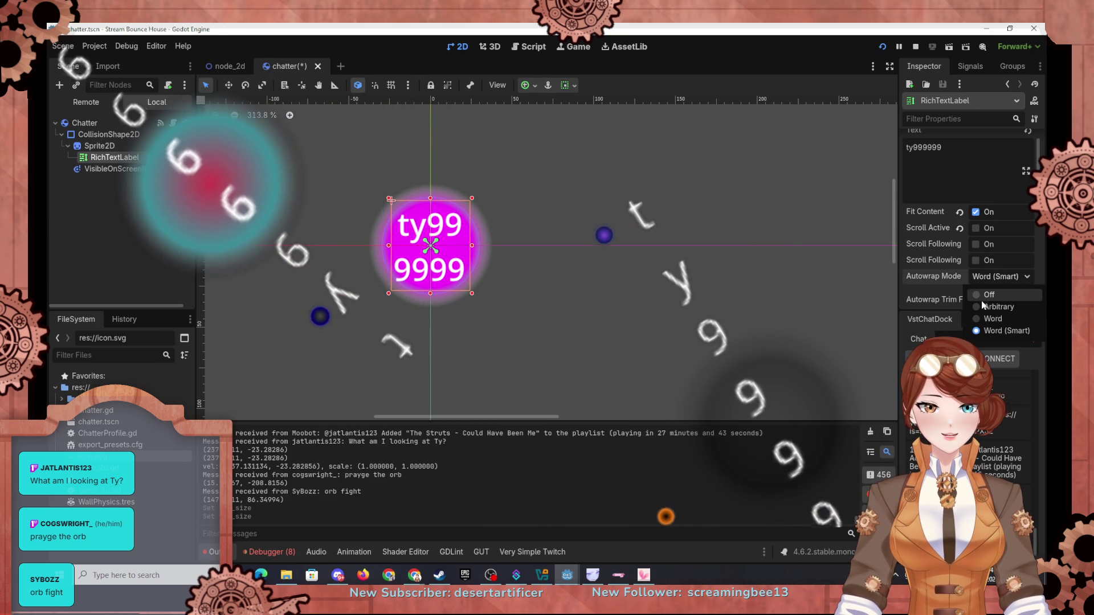
left_click(979, 319)
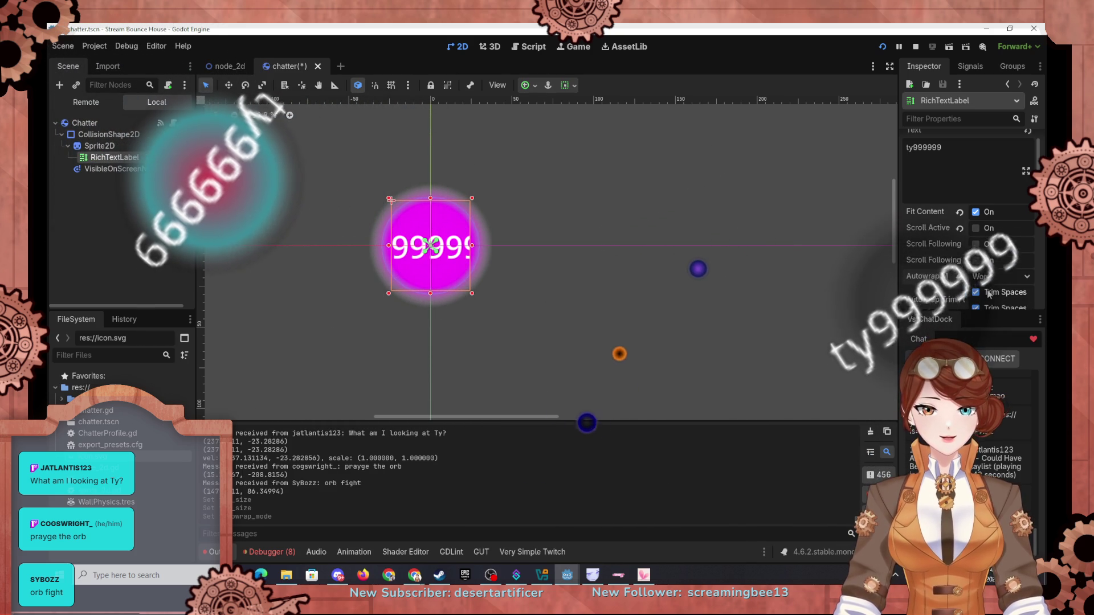
left_click(1029, 276)
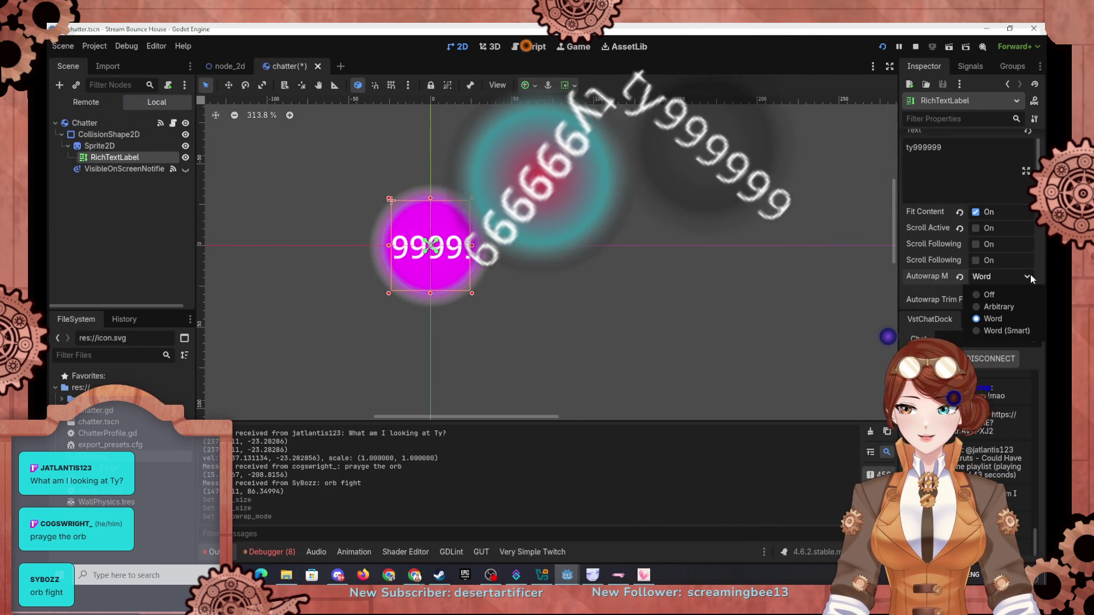
left_click(1031, 274)
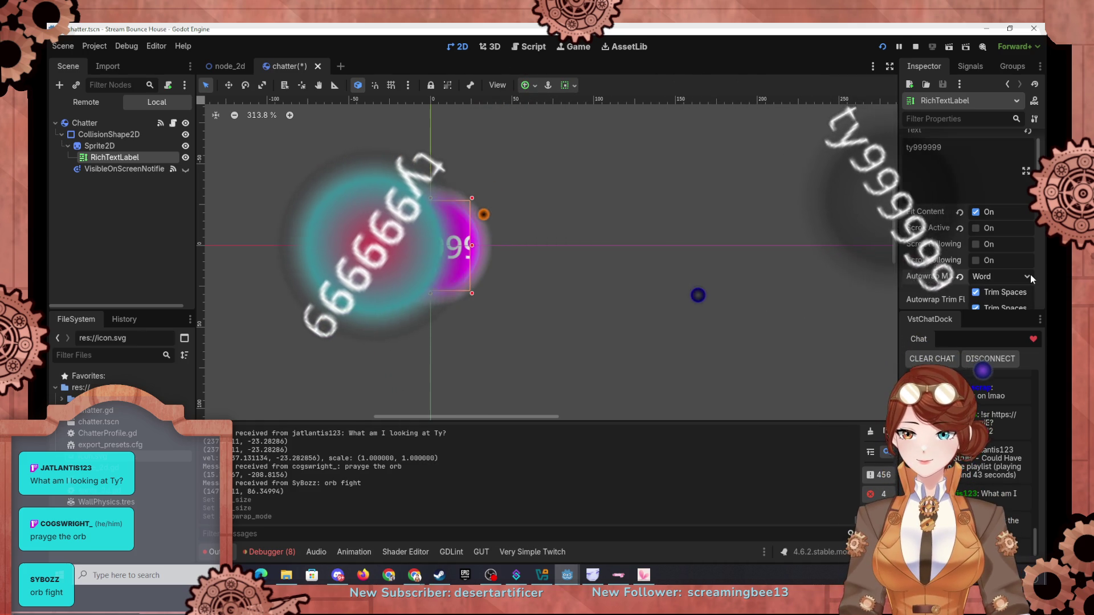
scroll(957, 253, "up", 2)
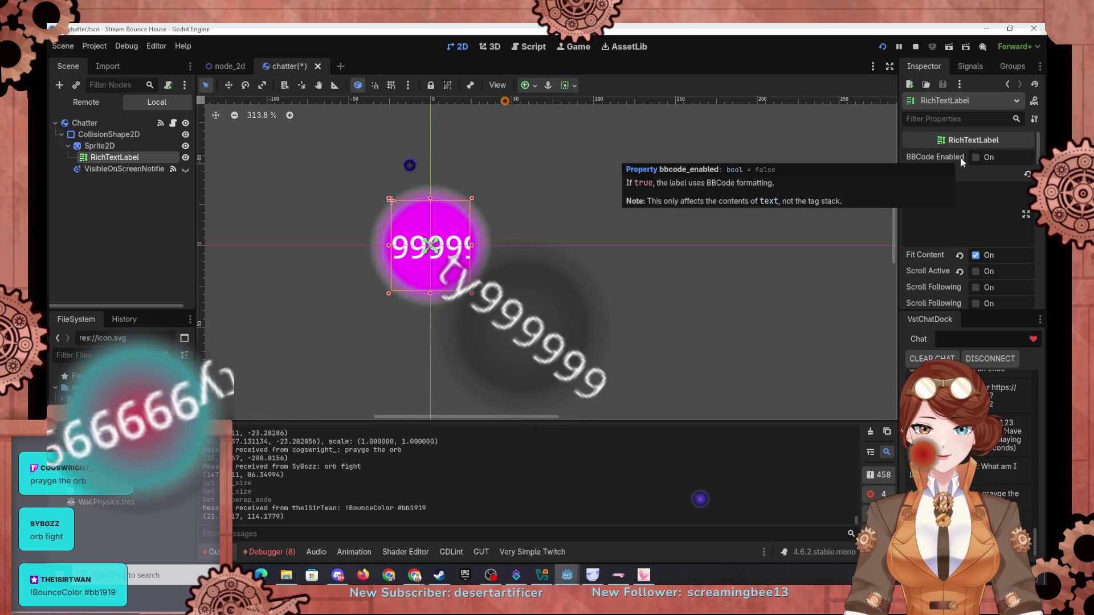
Try enabling BBCode on the label, then switch BBCode Enabled back off
left_click(976, 158)
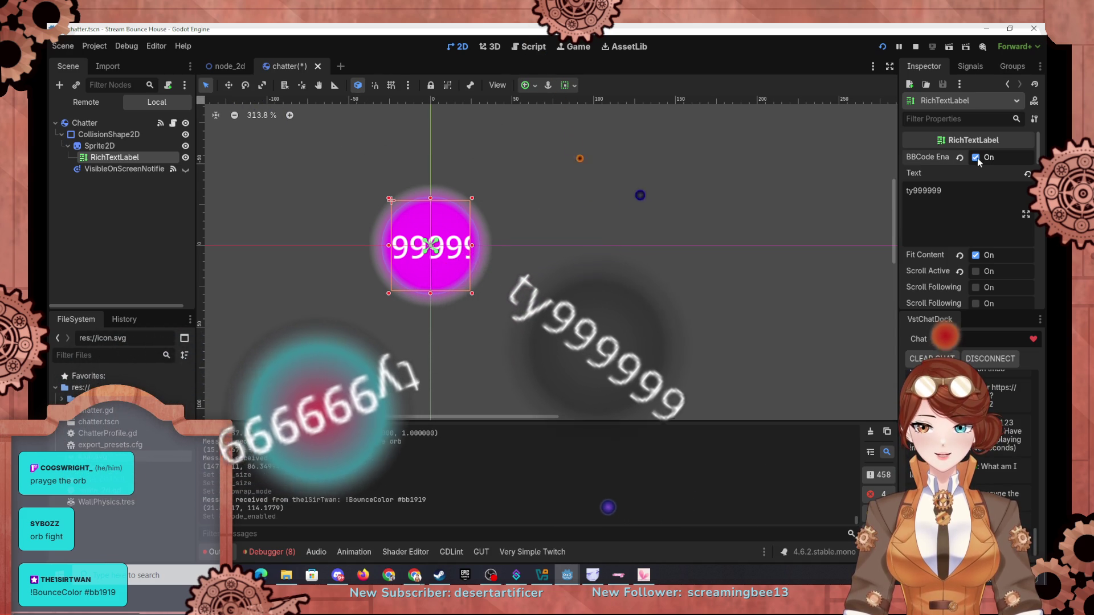
scroll(939, 175, "down", 3)
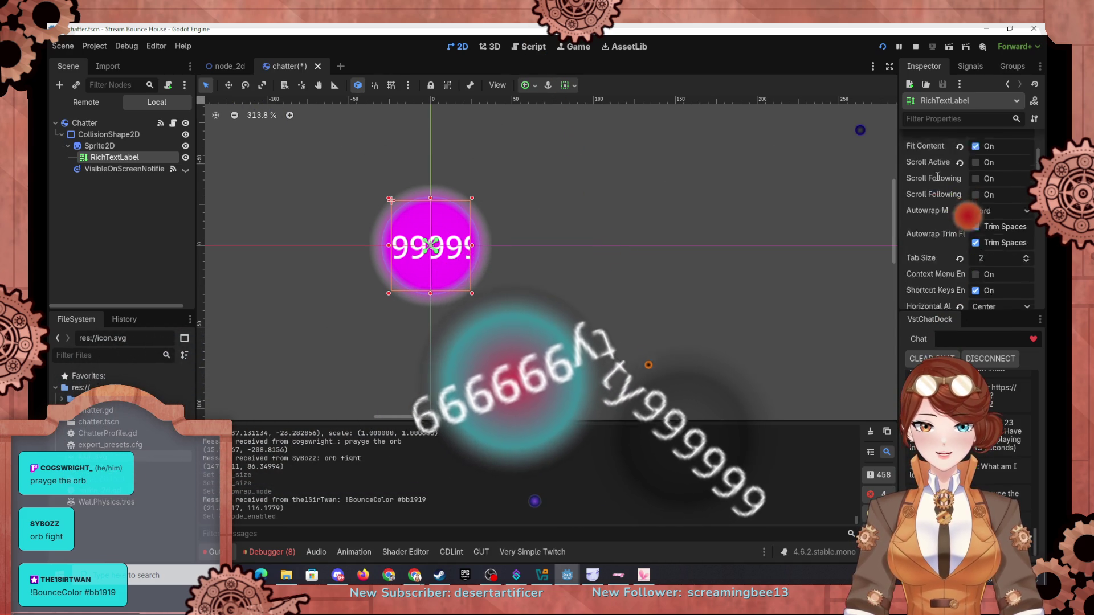
scroll(937, 177, "down", 2)
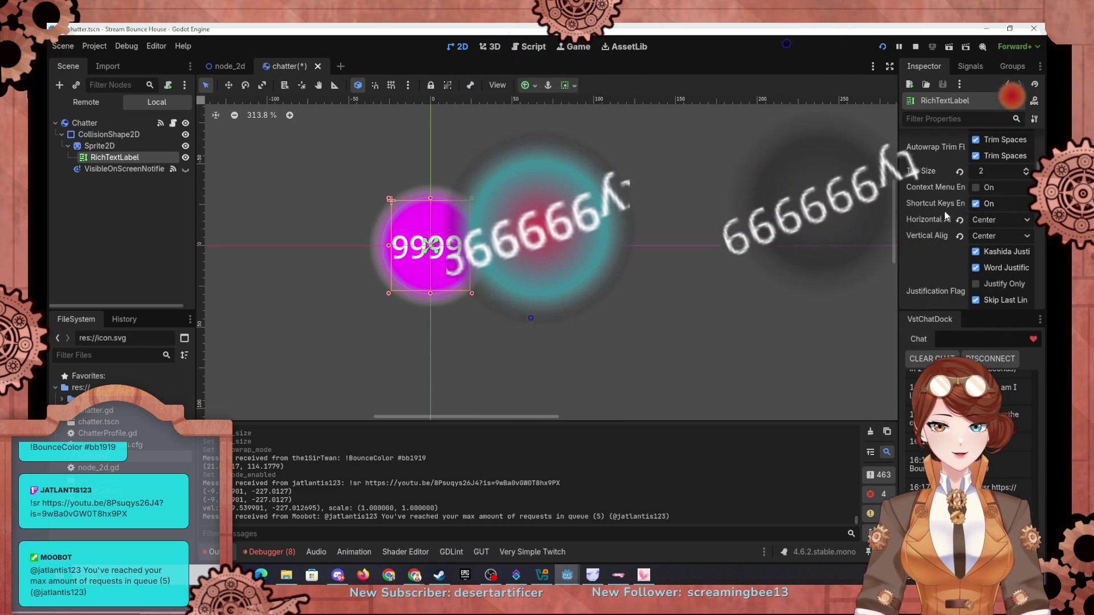
mouse_move(952, 210)
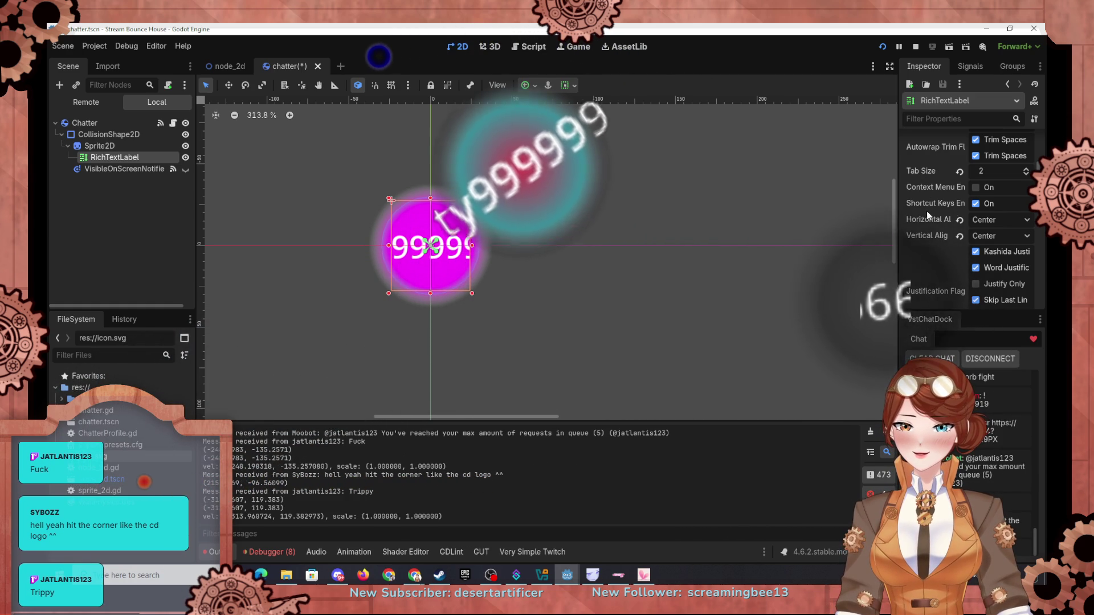
scroll(927, 211, "up", 5)
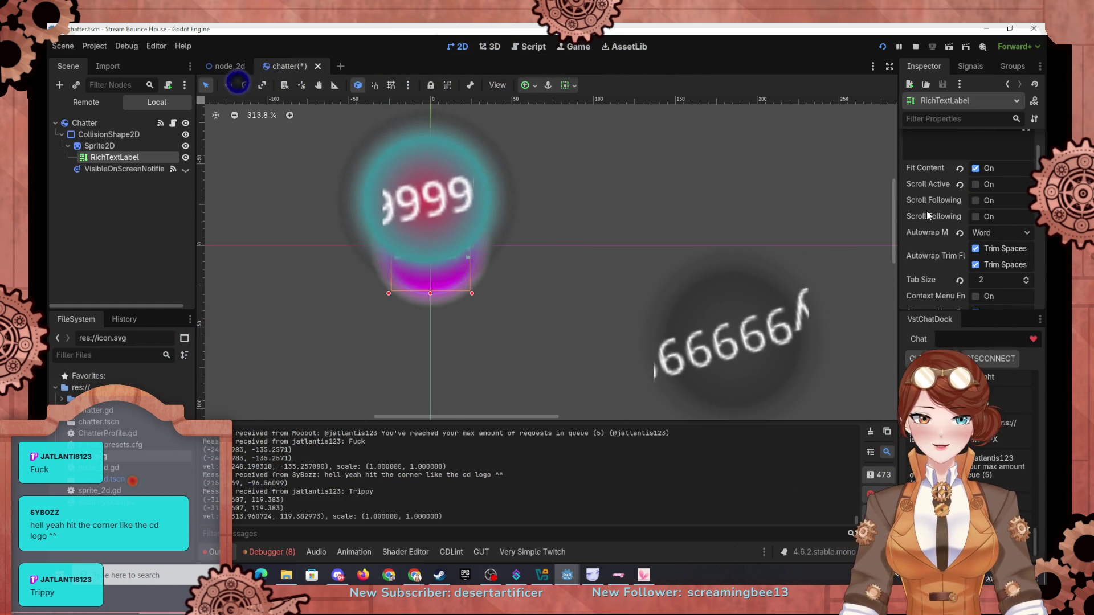
left_click(976, 157)
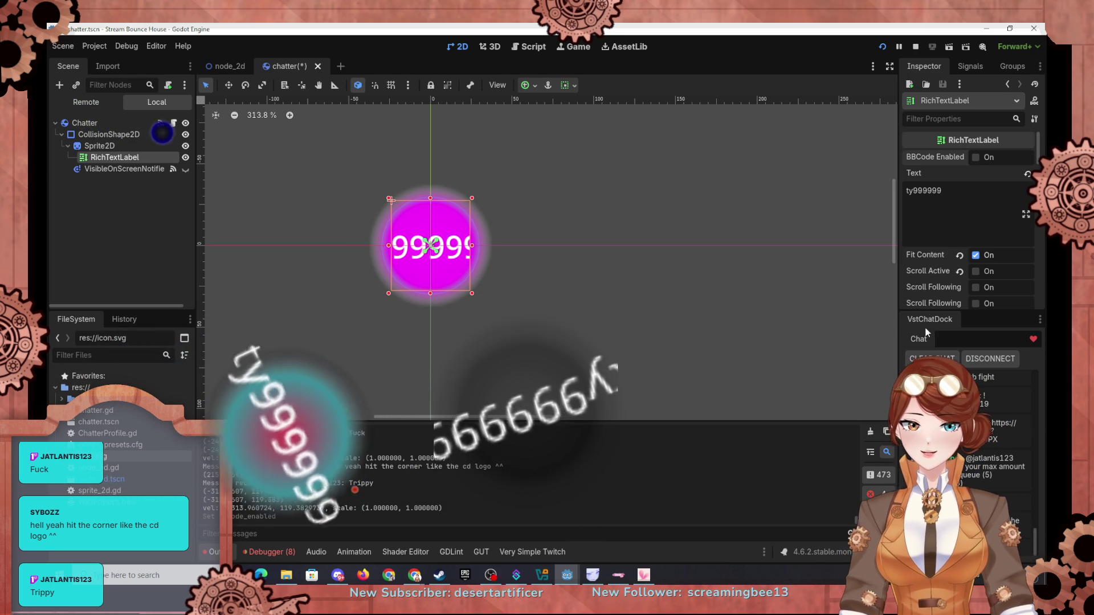
Toggle Fit Content and Trim Spaces off and back on, leaving both enabled
scroll(931, 280, "down", 2)
left_click(976, 190)
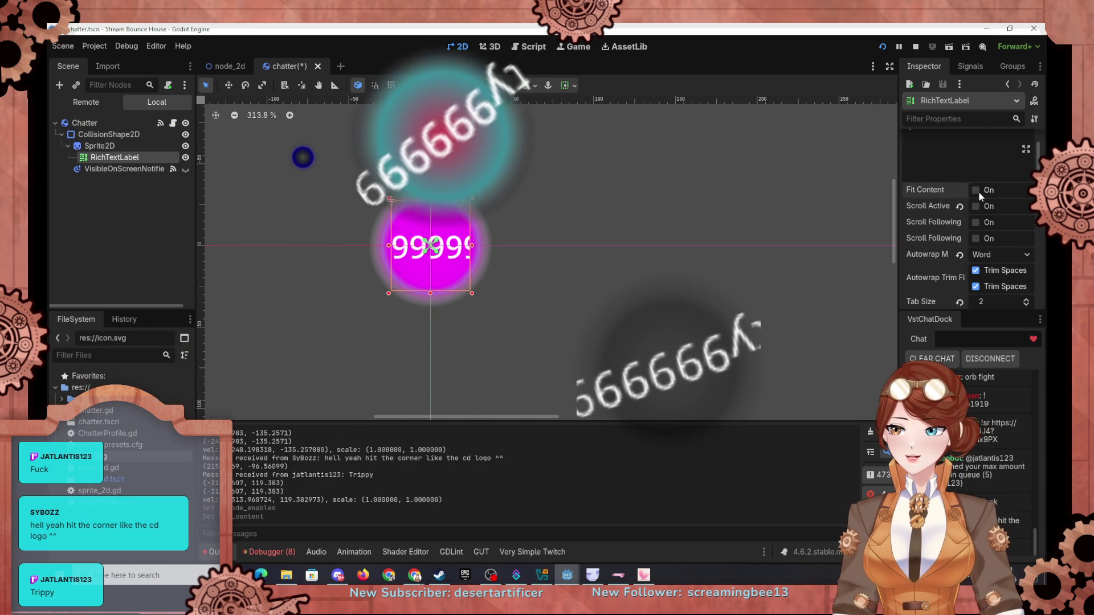
left_click(976, 190)
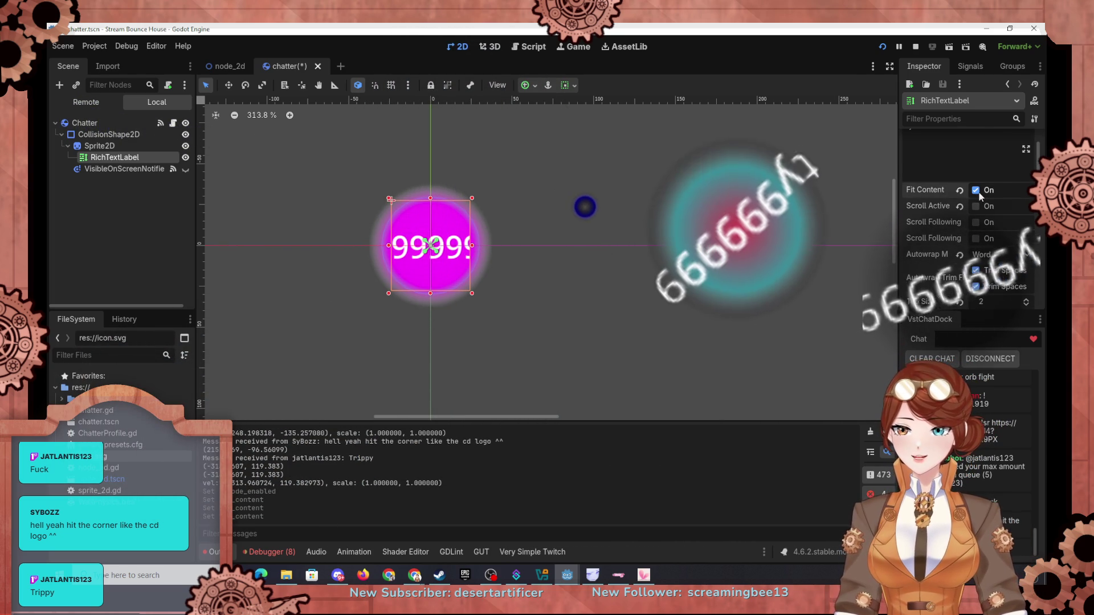
scroll(940, 214, "down", 2)
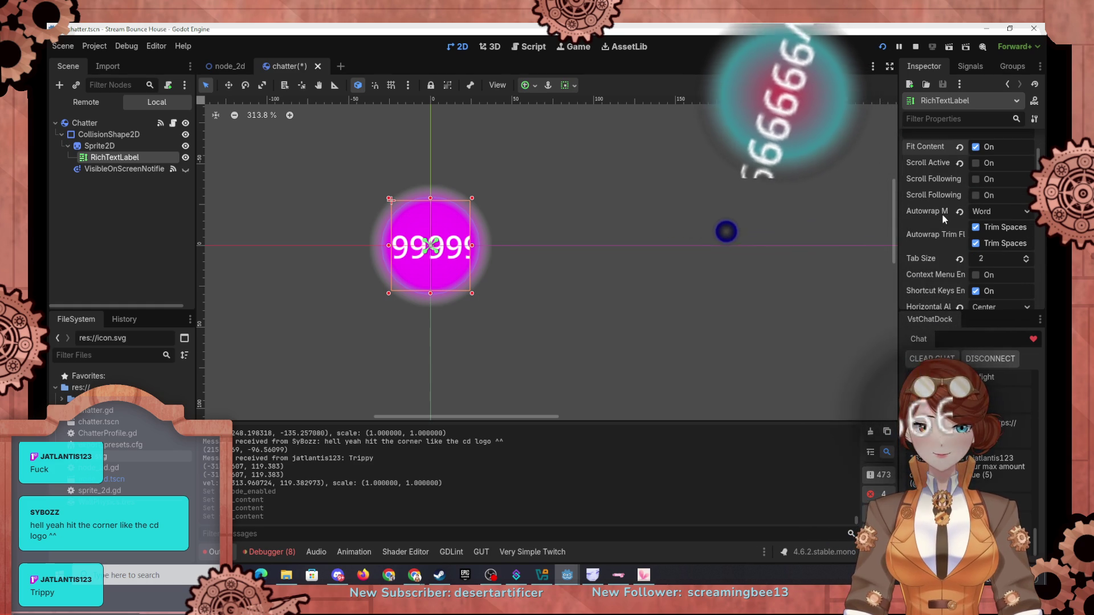
scroll(932, 241, "down", 1)
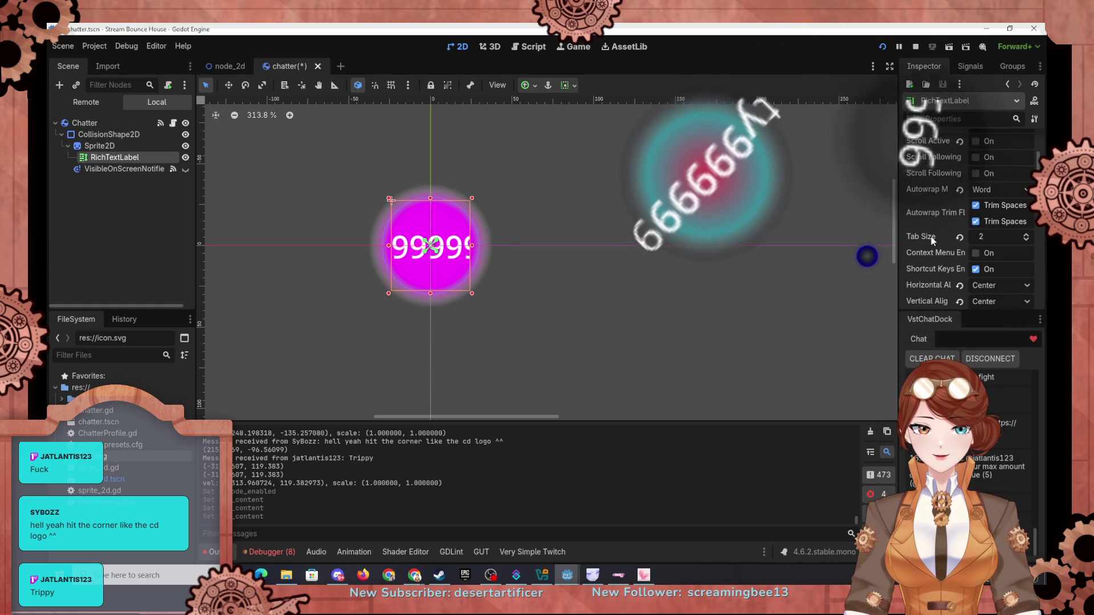
left_click(976, 205)
left_click(976, 206)
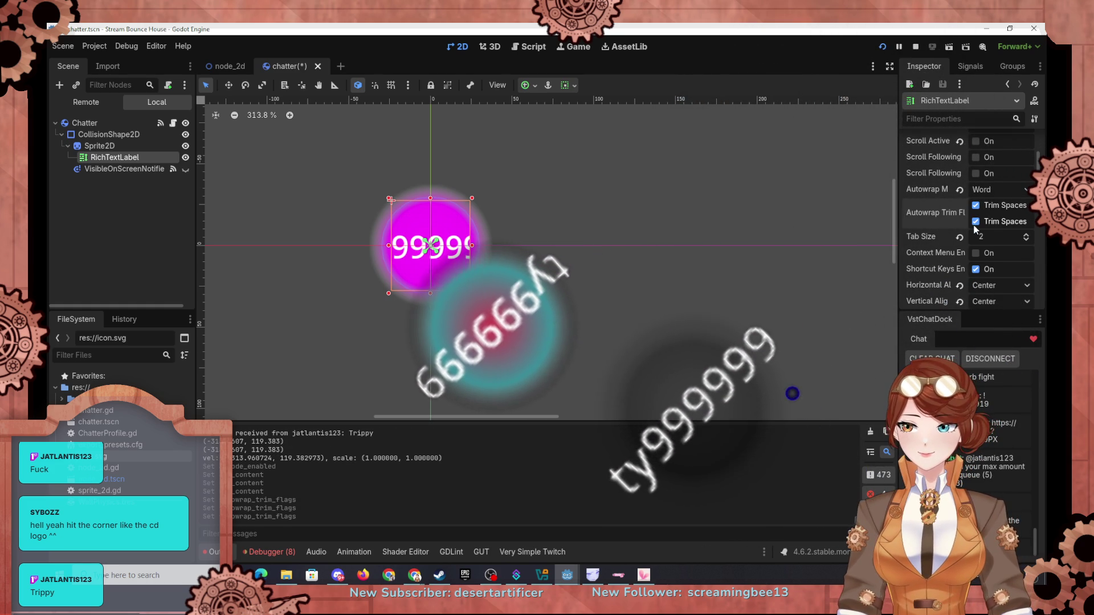
Raise the label's Tab Size from 2 to 4
scroll(923, 272, "down", 1)
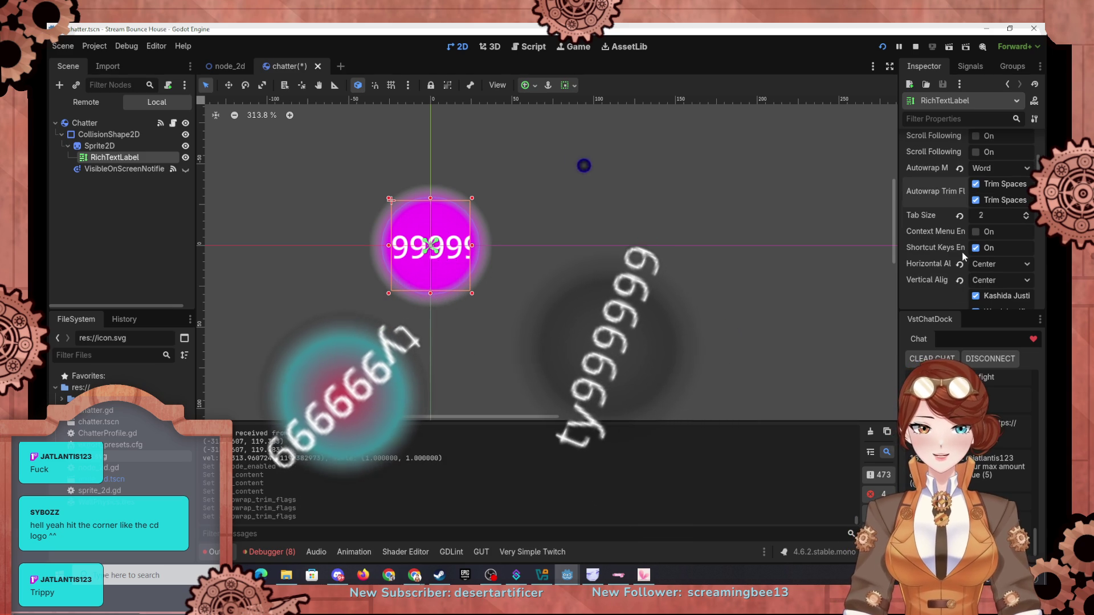
left_click(1025, 213)
left_click(1025, 214)
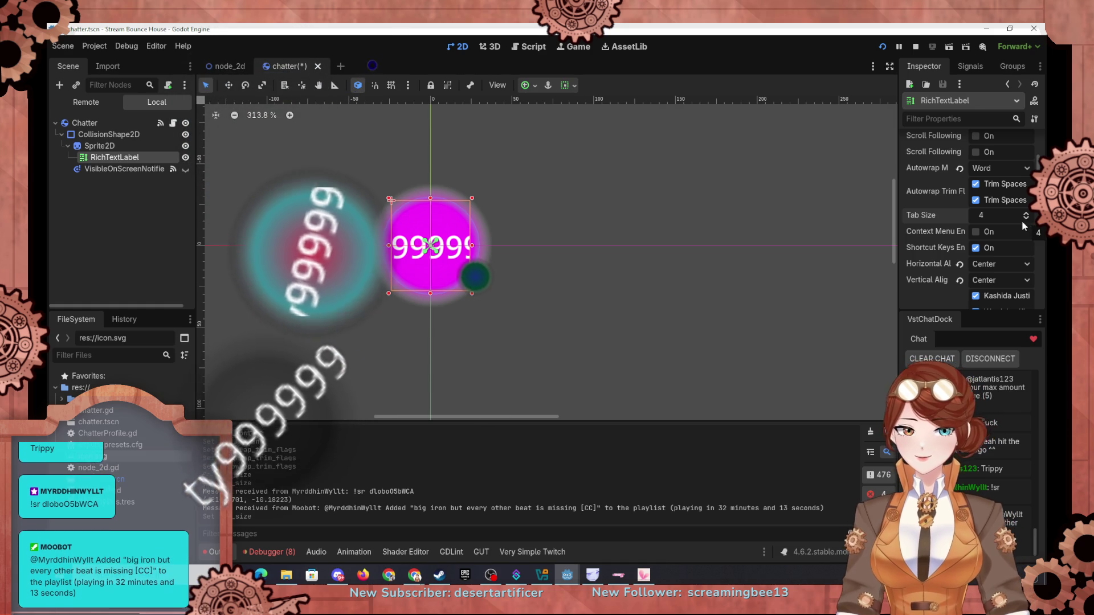
scroll(933, 275, "down", 1)
scroll(949, 259, "down", 3)
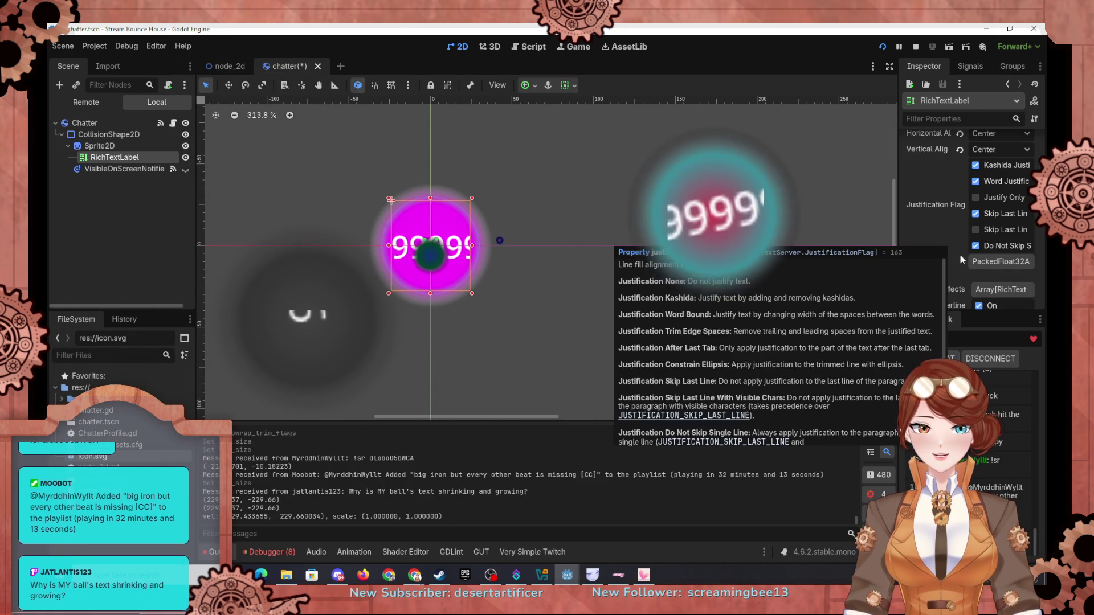
scroll(957, 255, "down", 4)
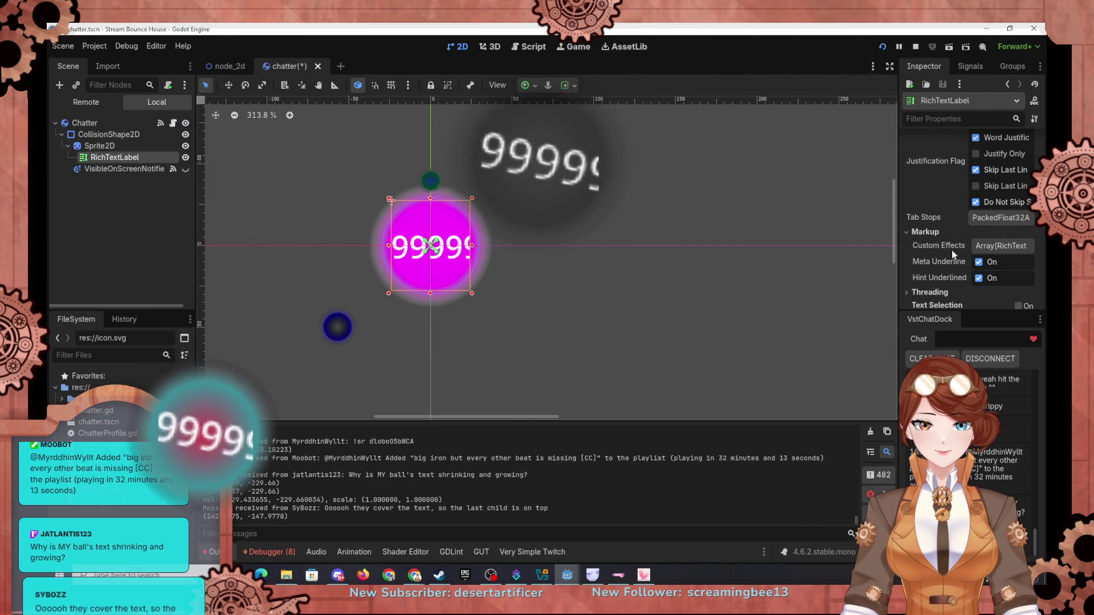
scroll(952, 251, "down", 2)
scroll(935, 245, "down", 4)
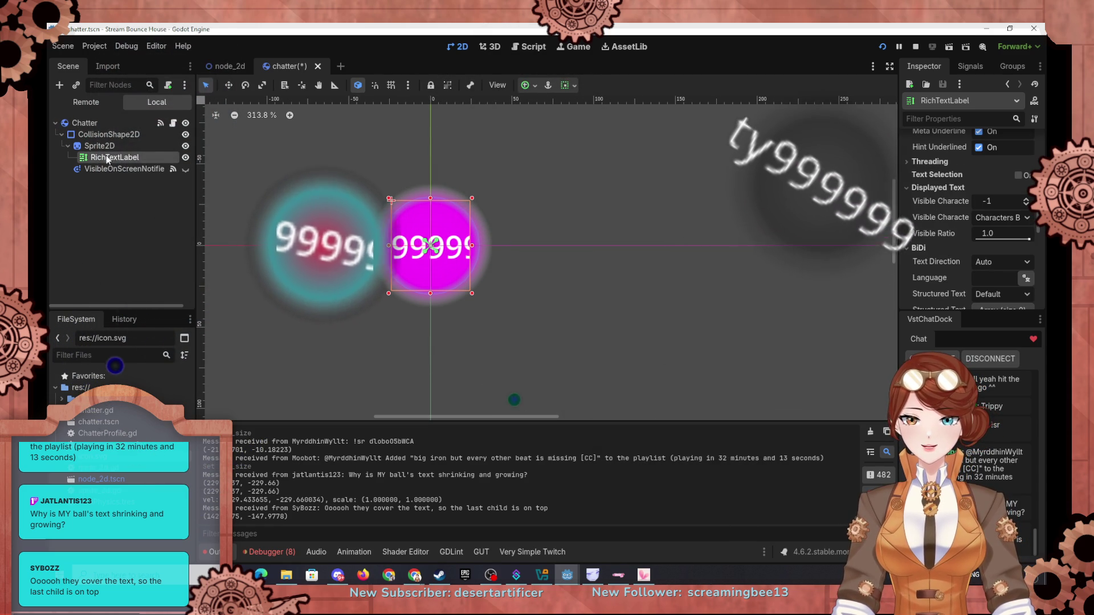
Reparent RichTextLabel from Sprite2D to a direct child of Chatter, after CollisionShape2D
left_click_drag(108, 159, 97, 146)
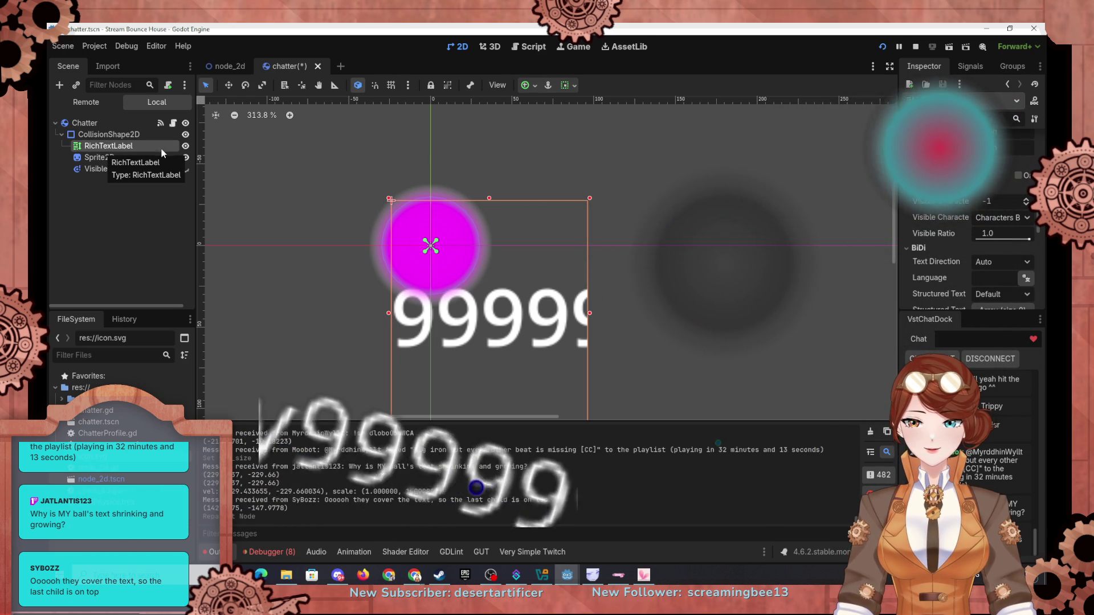
left_click(91, 127)
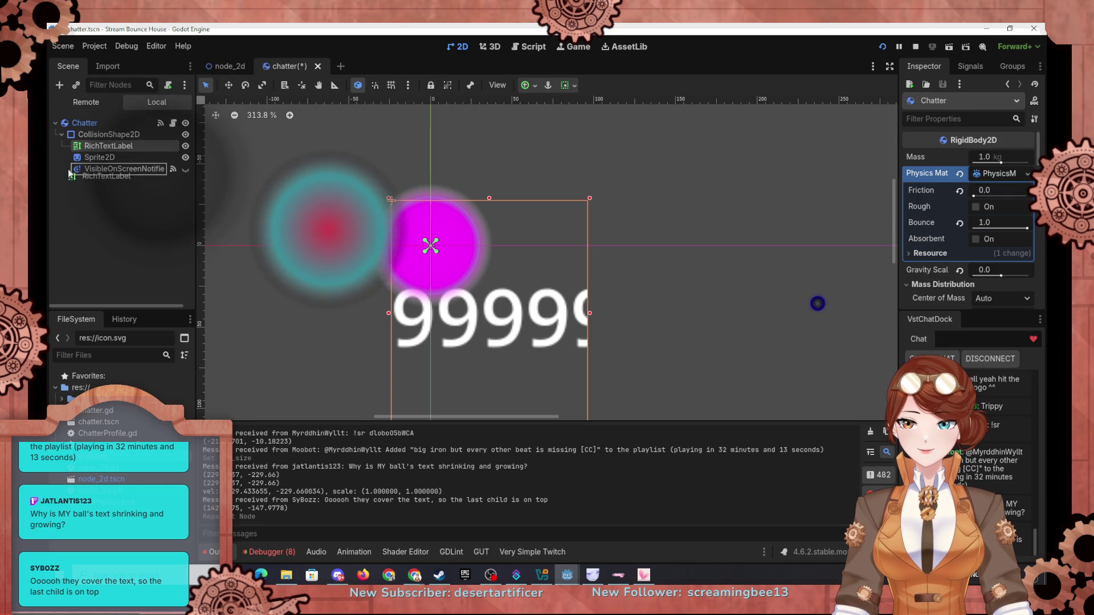
left_click_drag(84, 130, 85, 151)
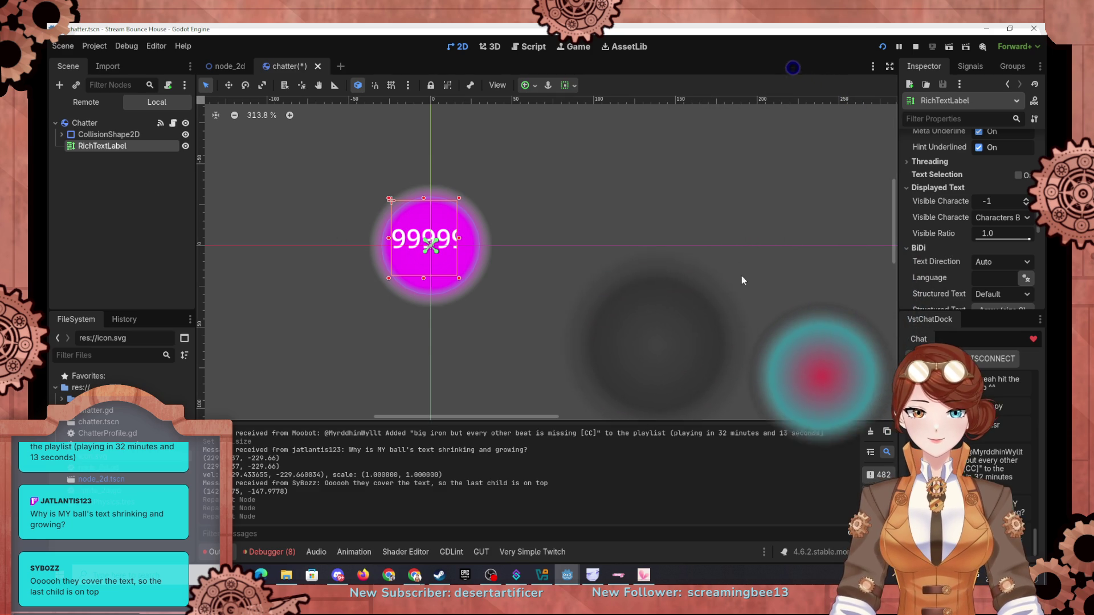
Narrow the name label's box and set its position to 0, 0
scroll(927, 262, "up", 4)
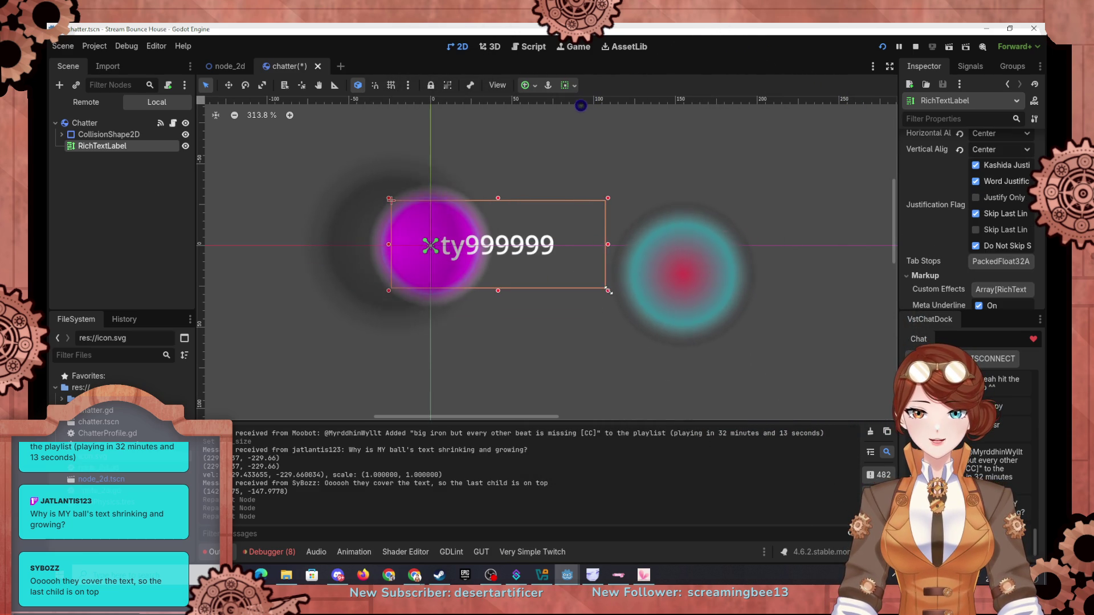
left_click_drag(608, 290, 577, 287)
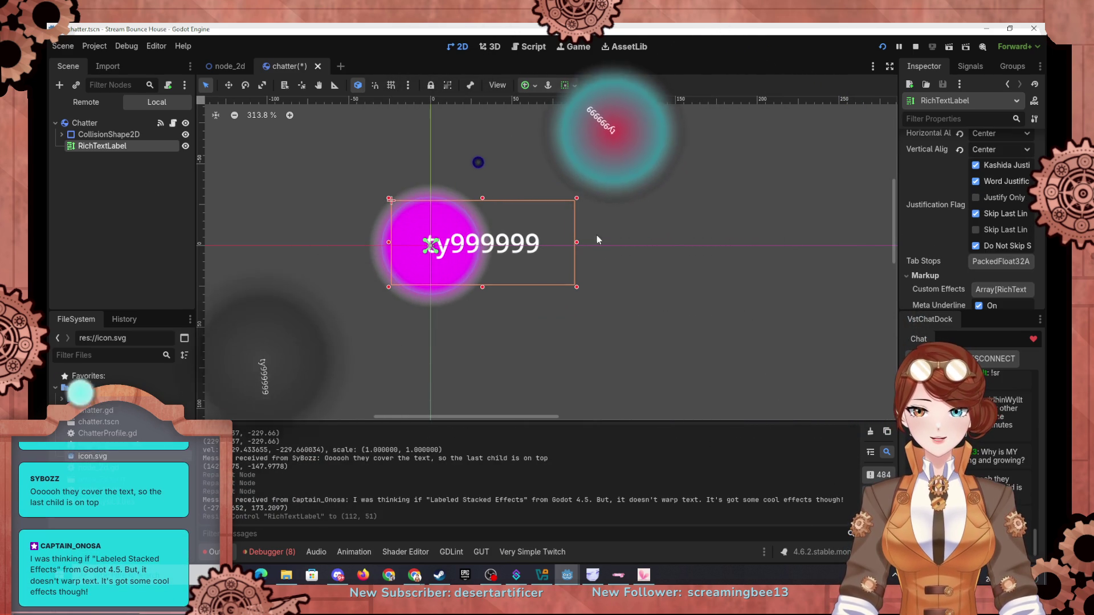
scroll(924, 230, "up", 2)
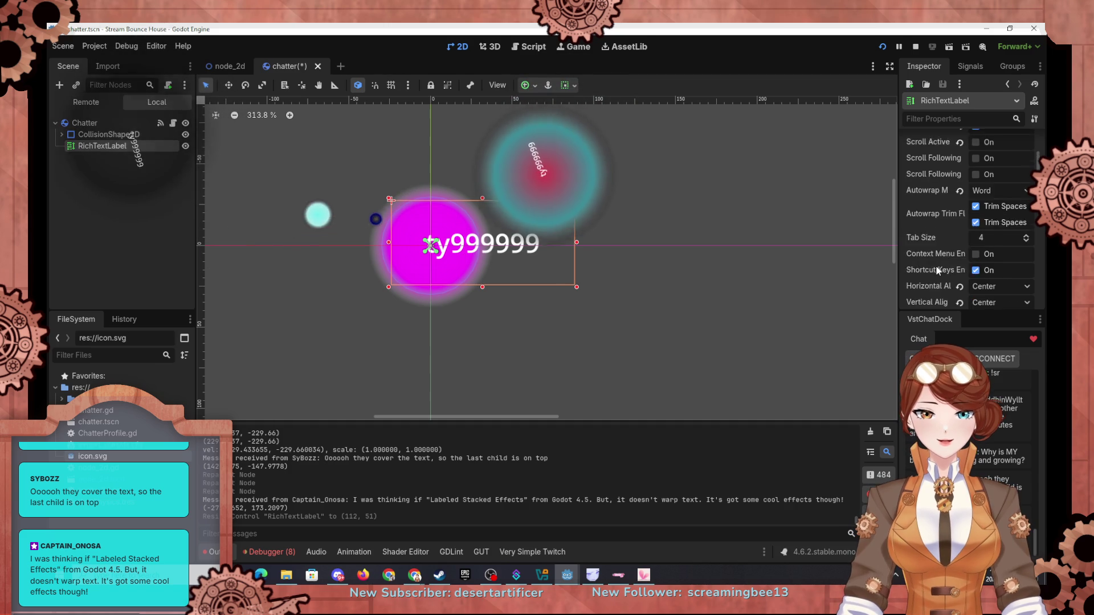
scroll(936, 265, "down", 1)
scroll(936, 265, "down", 10)
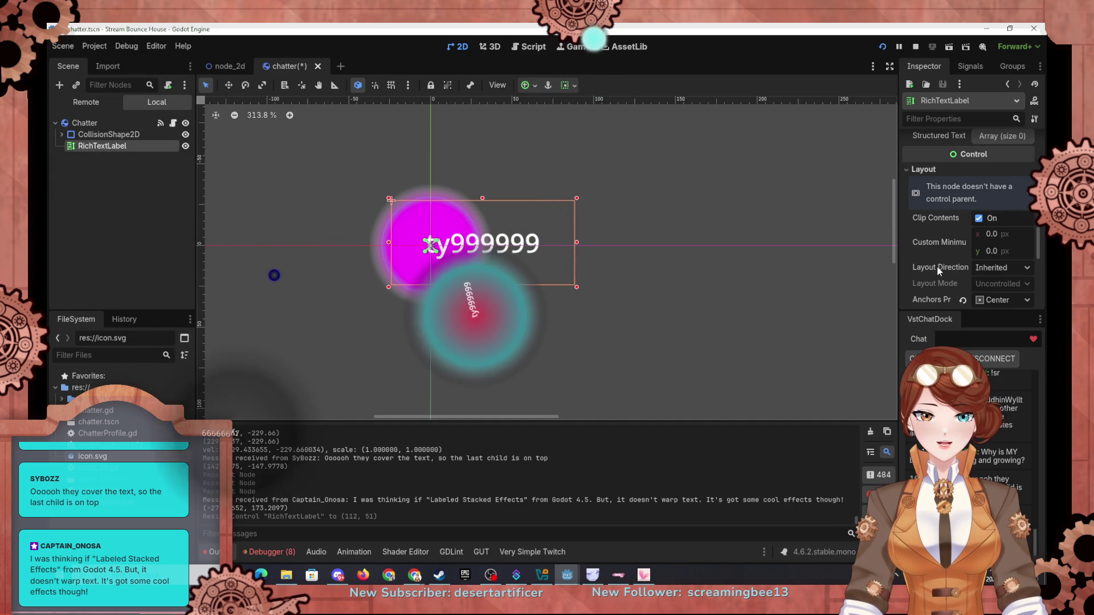
scroll(957, 244, "down", 1)
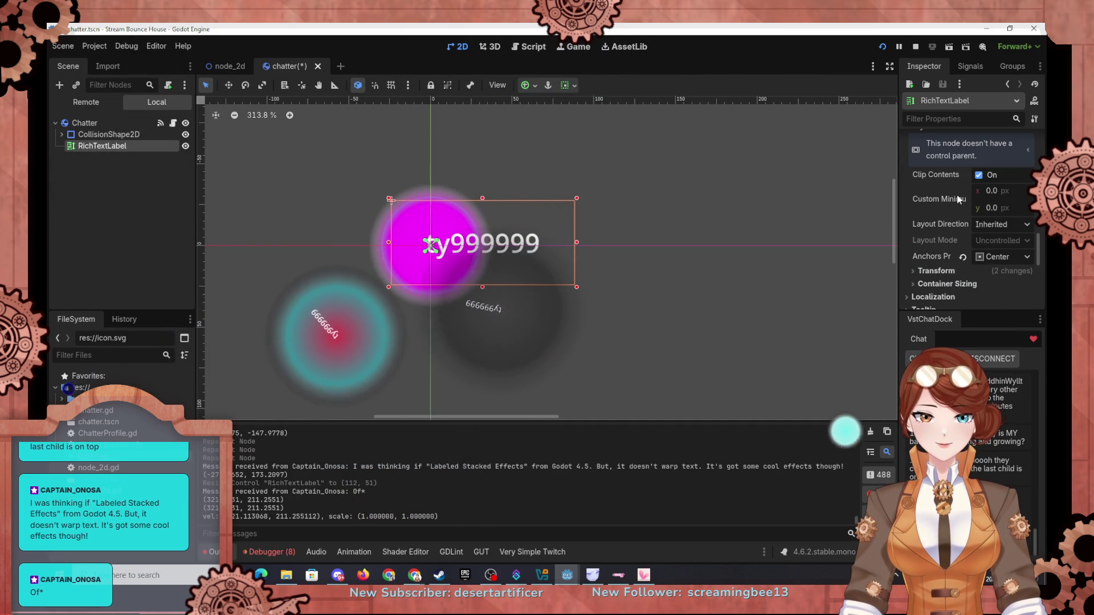
scroll(949, 263, "down", 2)
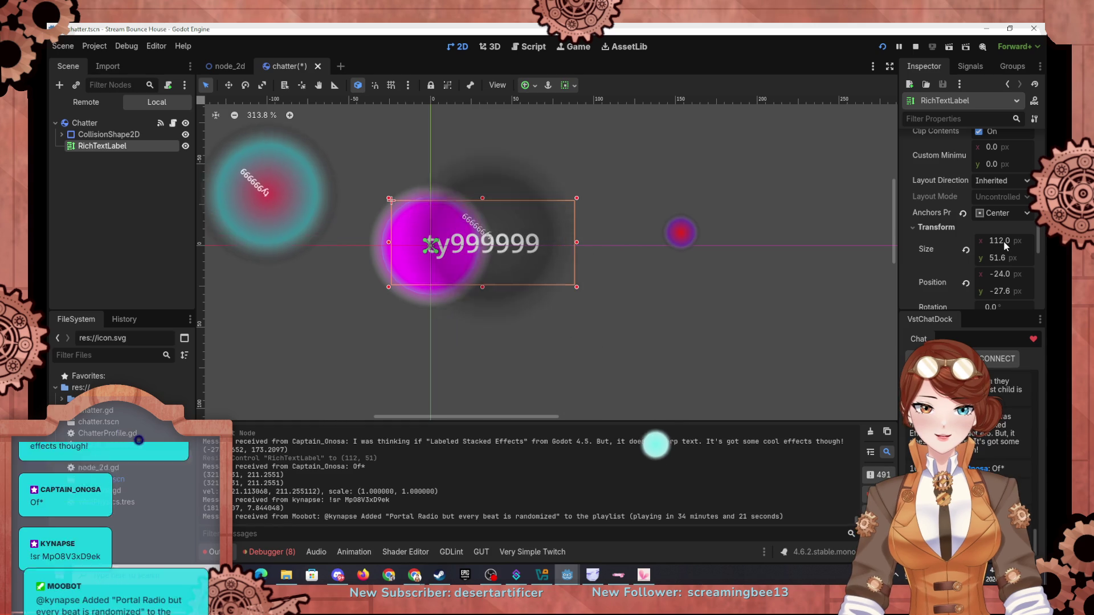
left_click_drag(999, 276, 1012, 276)
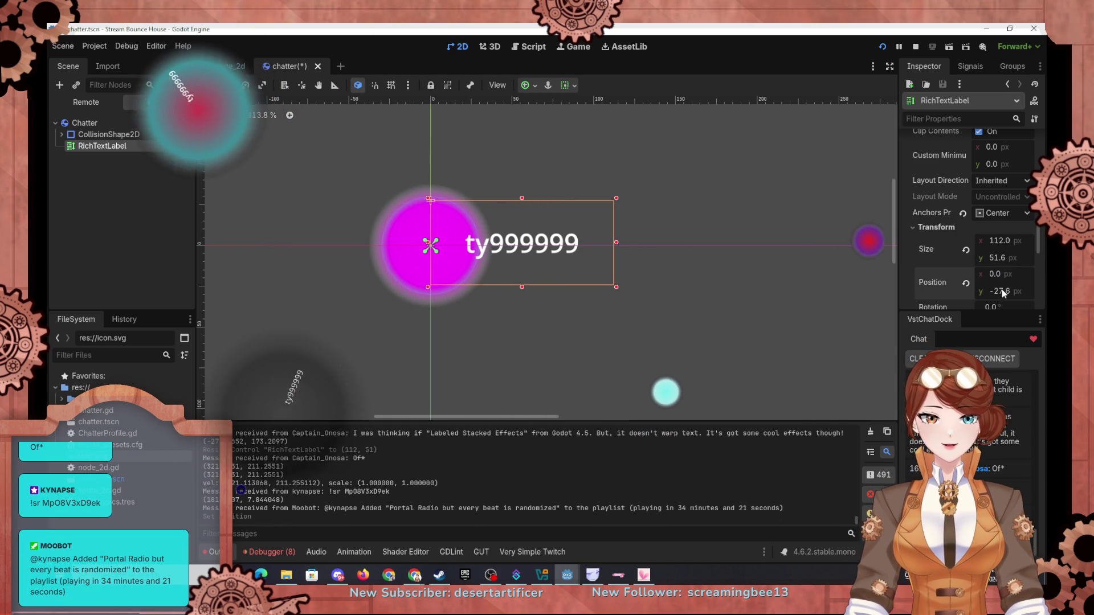
type("0")
key("Return")
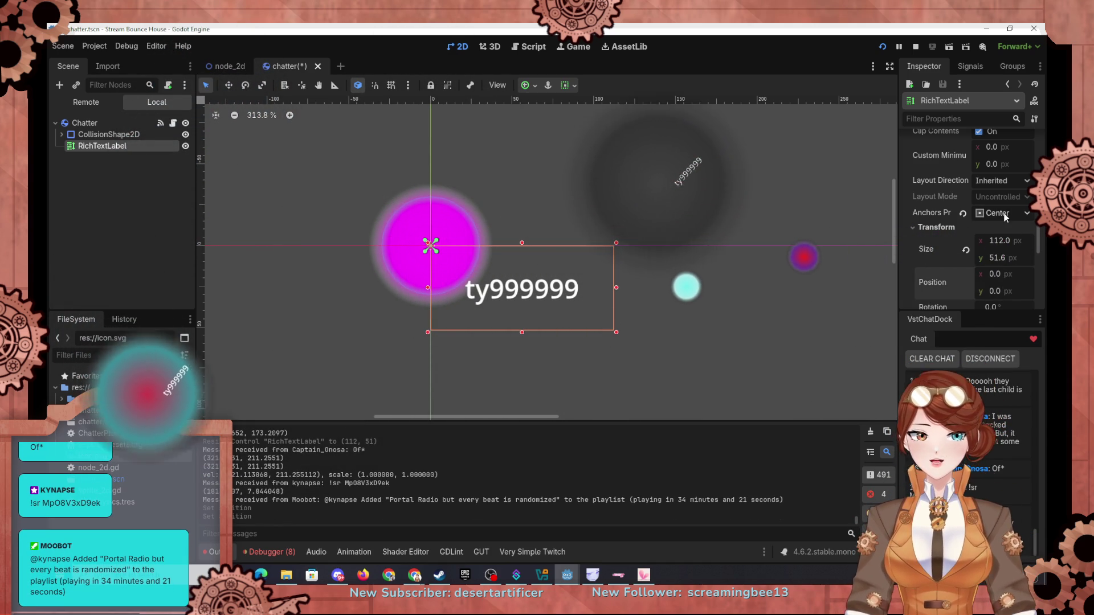
Switch anchors to Top Left, back to Center, and move the label under CollisionShape2D
left_click(1005, 217)
left_click(997, 264)
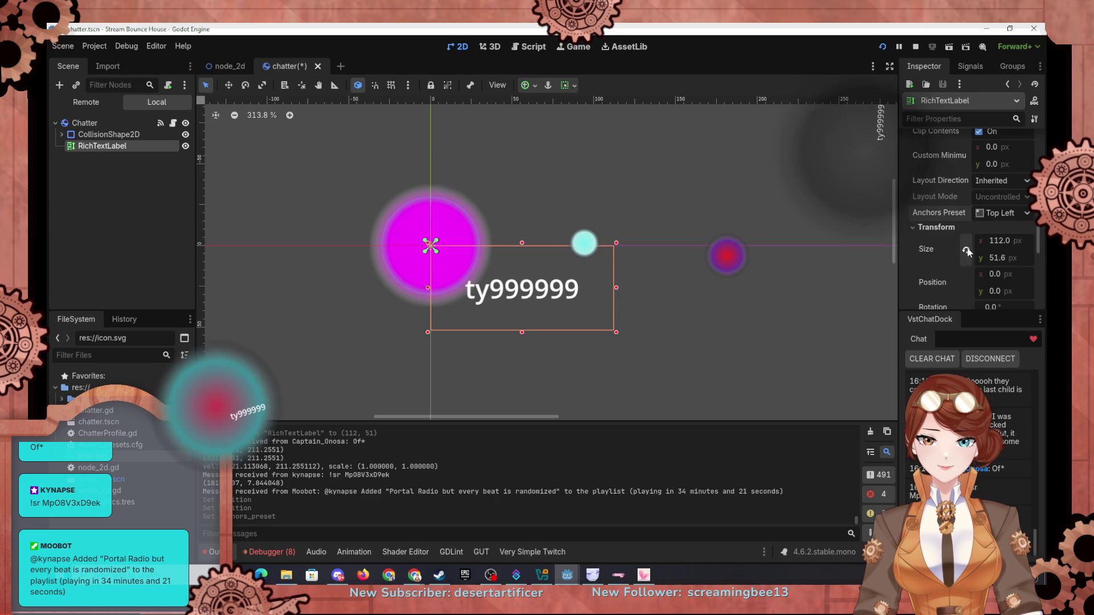
left_click(976, 368)
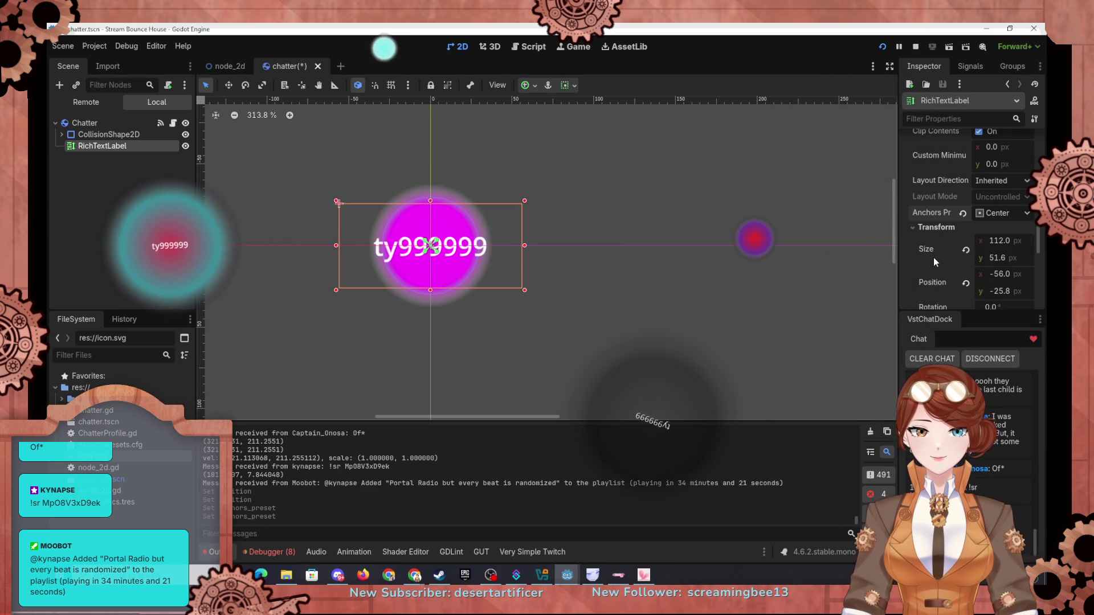
scroll(935, 260, "down", 1)
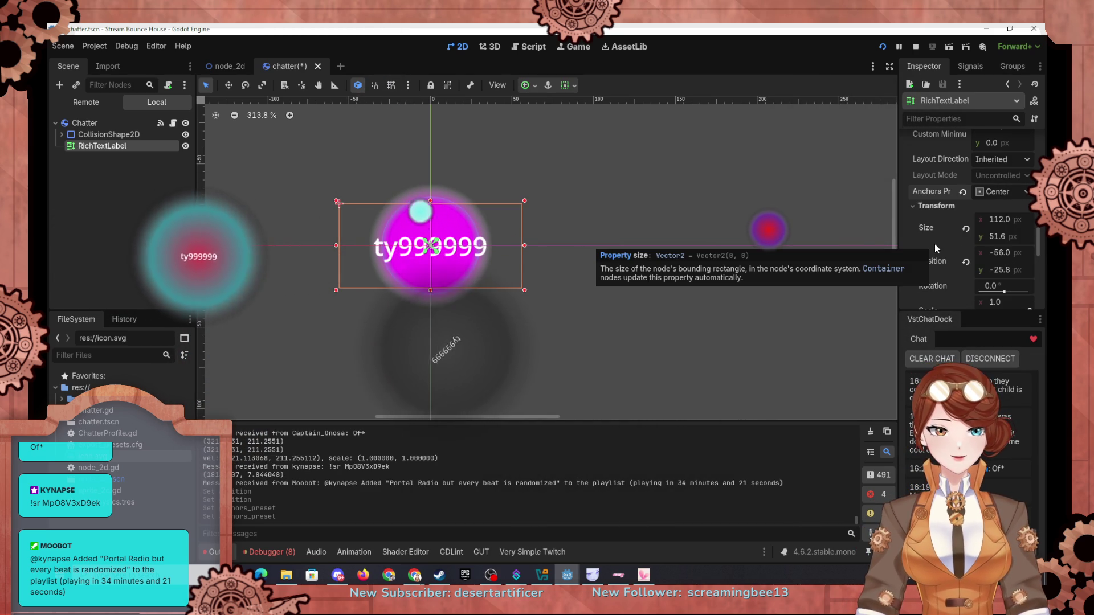
mouse_move(84, 142)
left_mouse_down()
mouse_move(60, 135)
mouse_move(95, 144)
left_mouse_up()
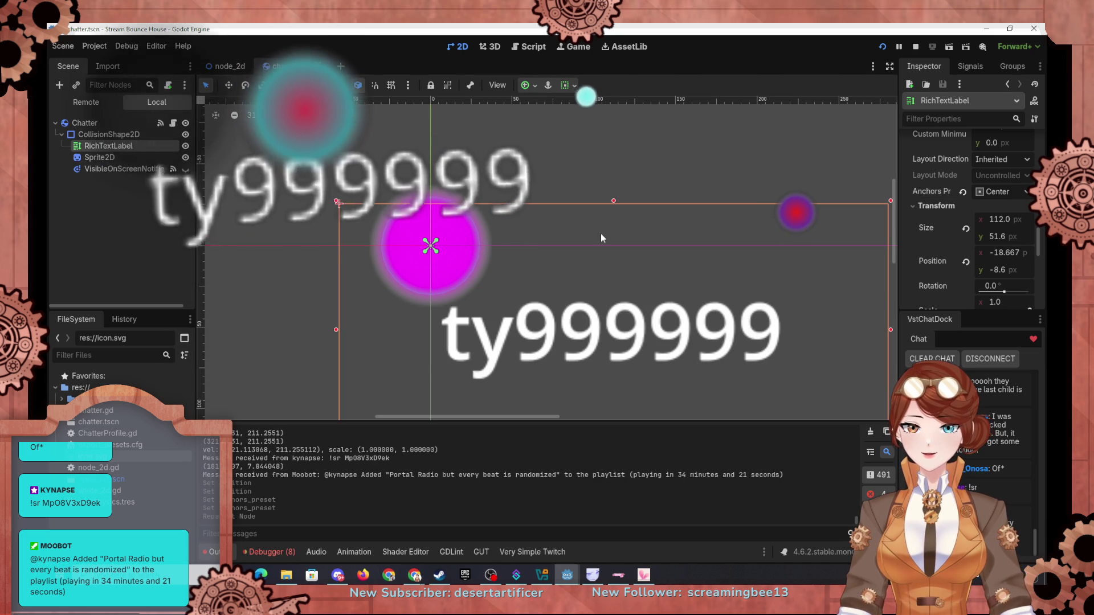
Set the label's position to 0, 0 and try Bottom Right before returning anchors to Center
left_click(1004, 254)
type("0")
left_click(999, 270)
type("0")
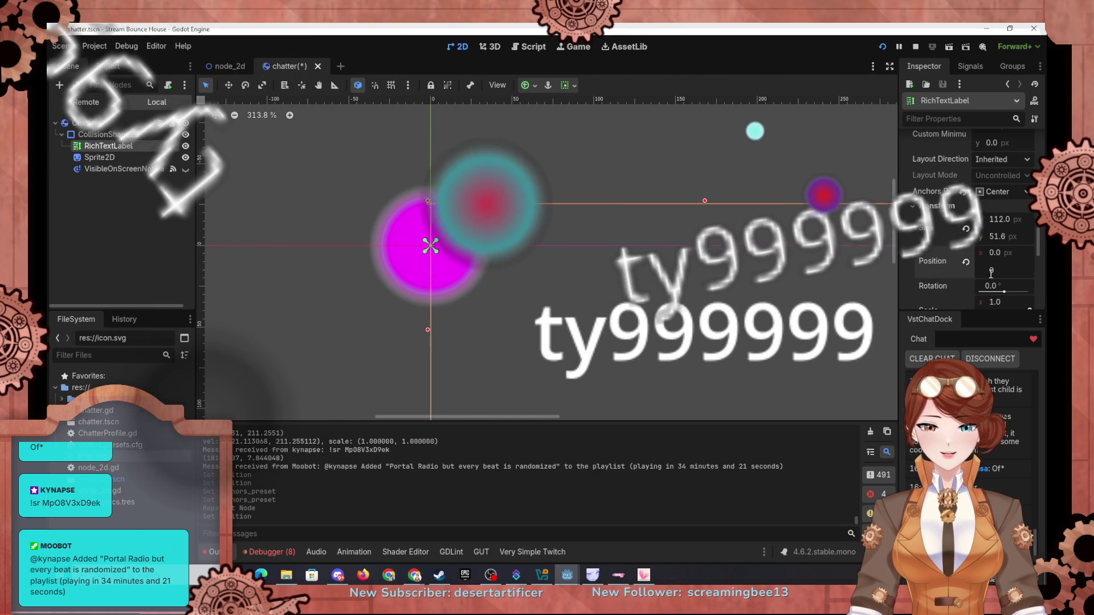
left_click(997, 192)
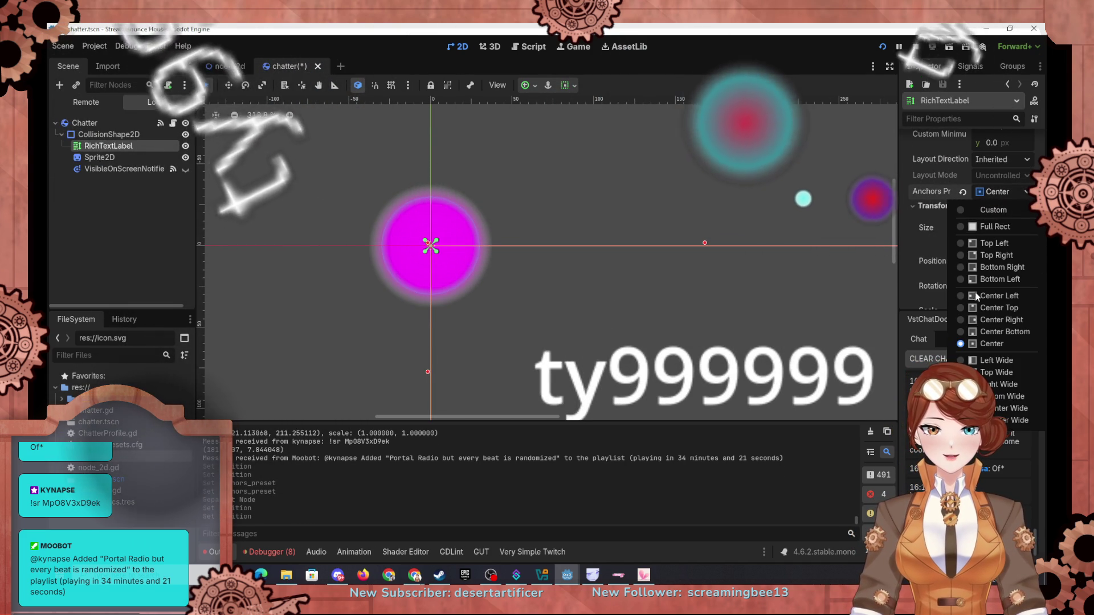
left_click(975, 266)
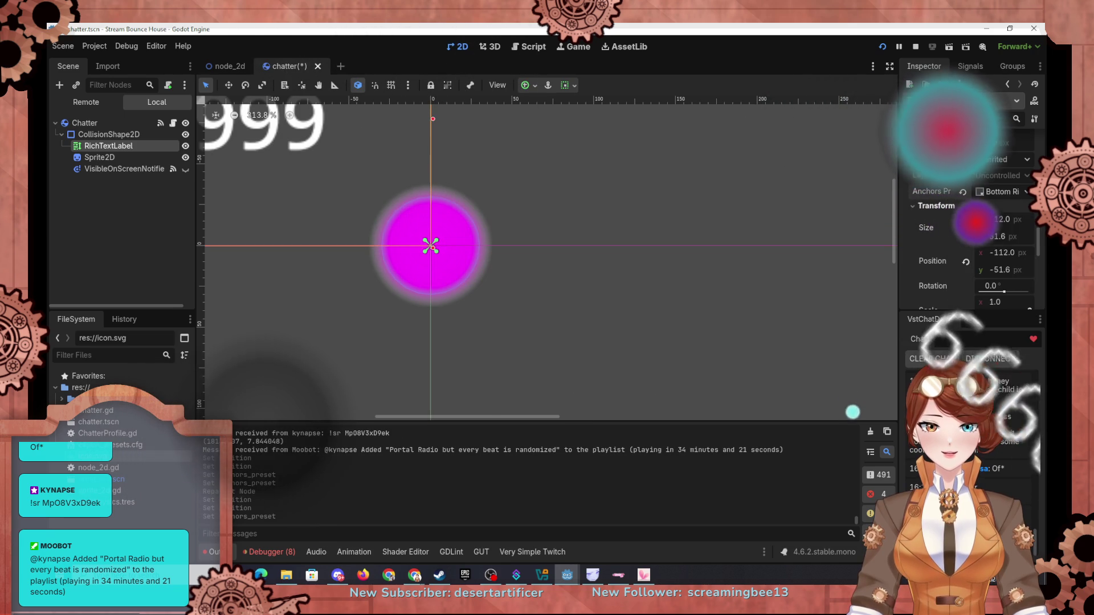
left_click(979, 344)
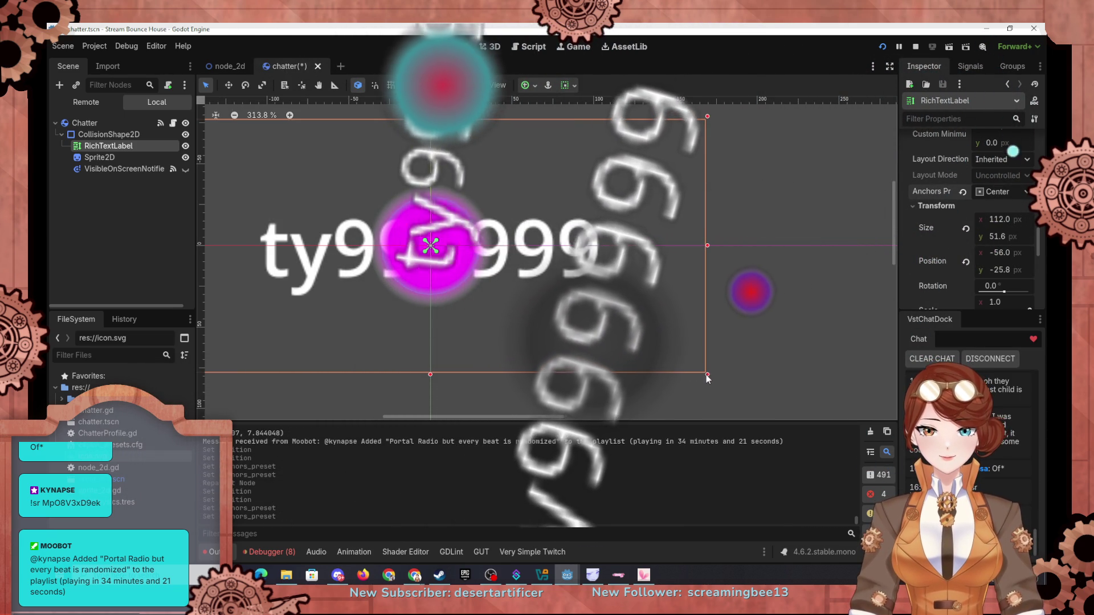
Shrink the label's box to roughly 64 × 30 px and reset its position to 0, 0
mouse_move(708, 375)
left_mouse_down()
mouse_move(446, 261)
mouse_move(501, 182)
left_mouse_up()
left_click(1003, 253)
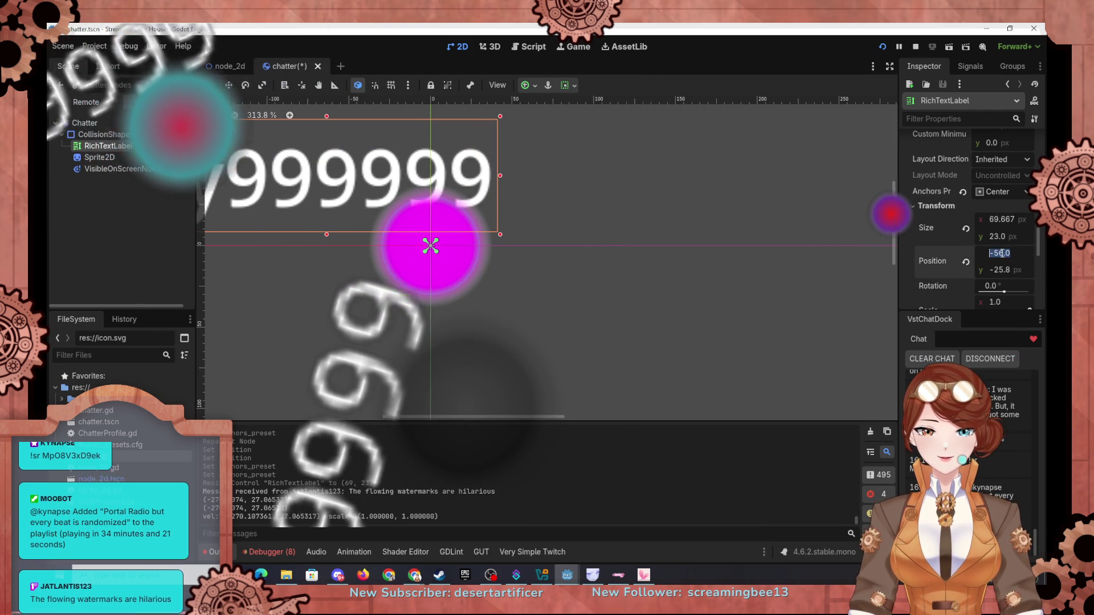
type("0")
key("Return")
left_click(1003, 269)
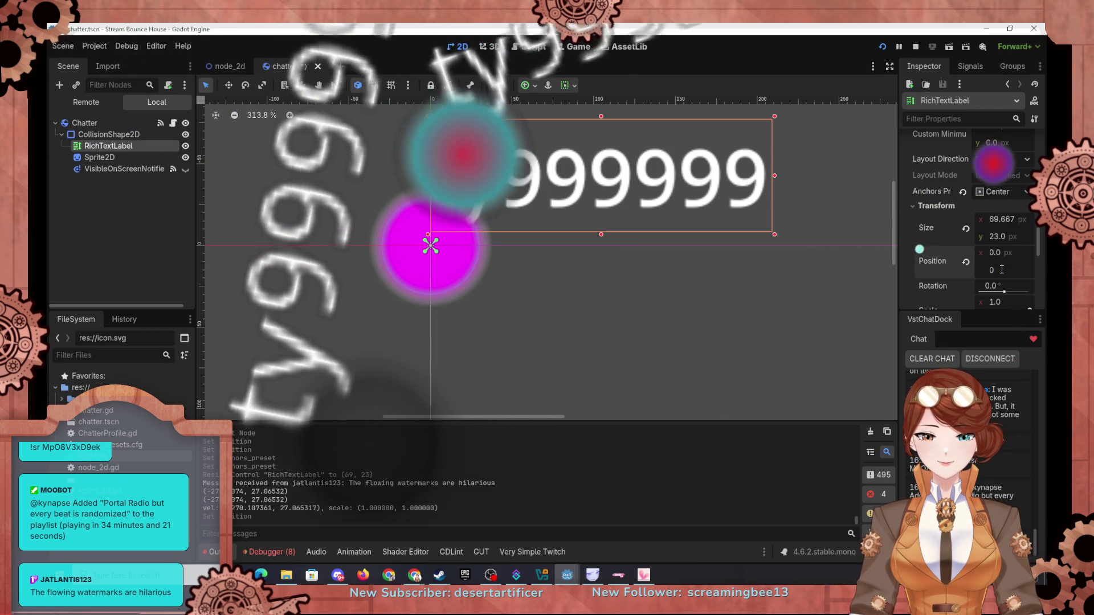
type("0")
key("Return")
Try the Full Rect anchor preset, undo it, and re-centre the label with Center
left_click(998, 193)
left_click(994, 226)
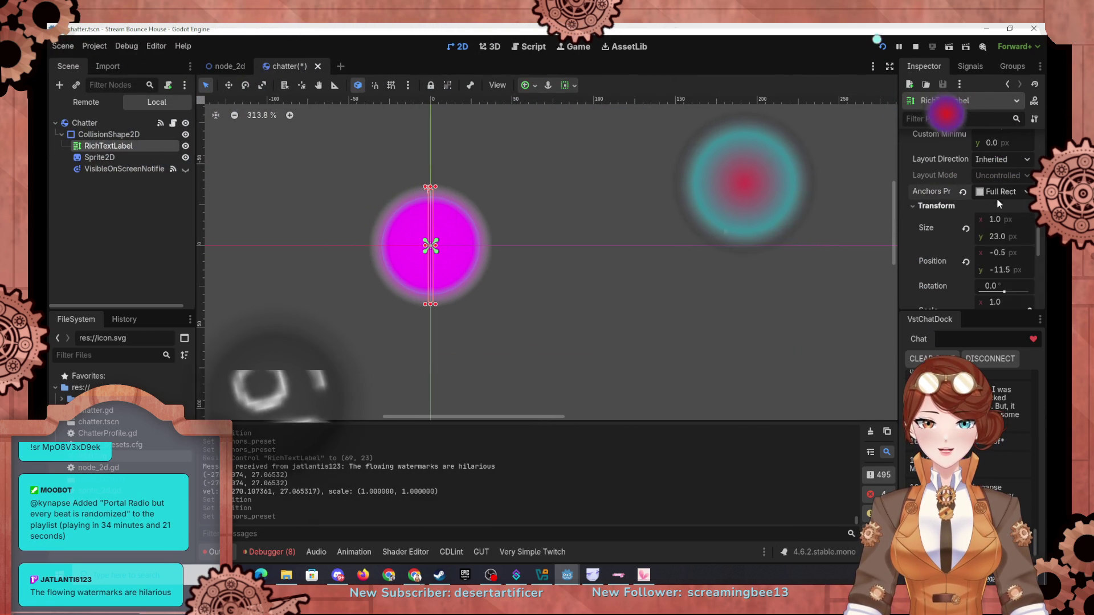
left_click(999, 192)
left_click(976, 342)
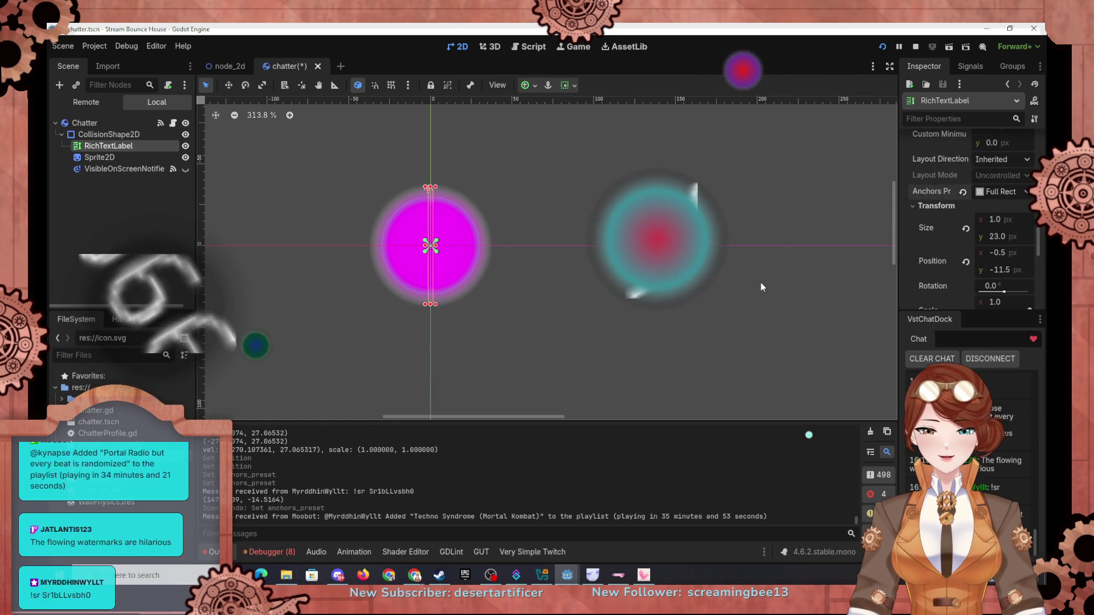
key("ctrl+z")
key("ctrl+z")
left_click(1009, 192)
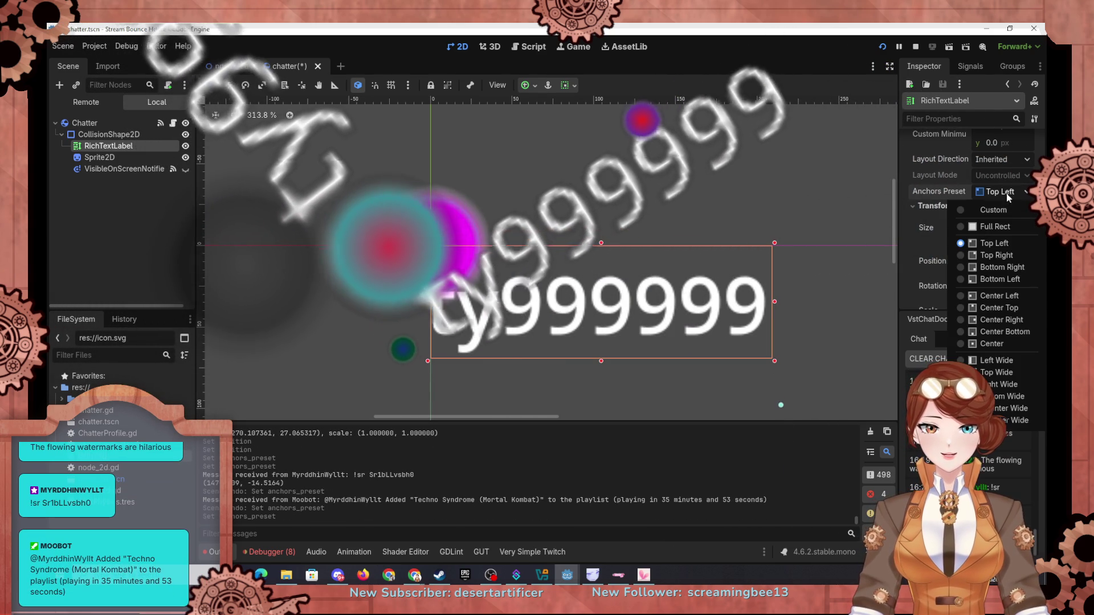
left_click(992, 343)
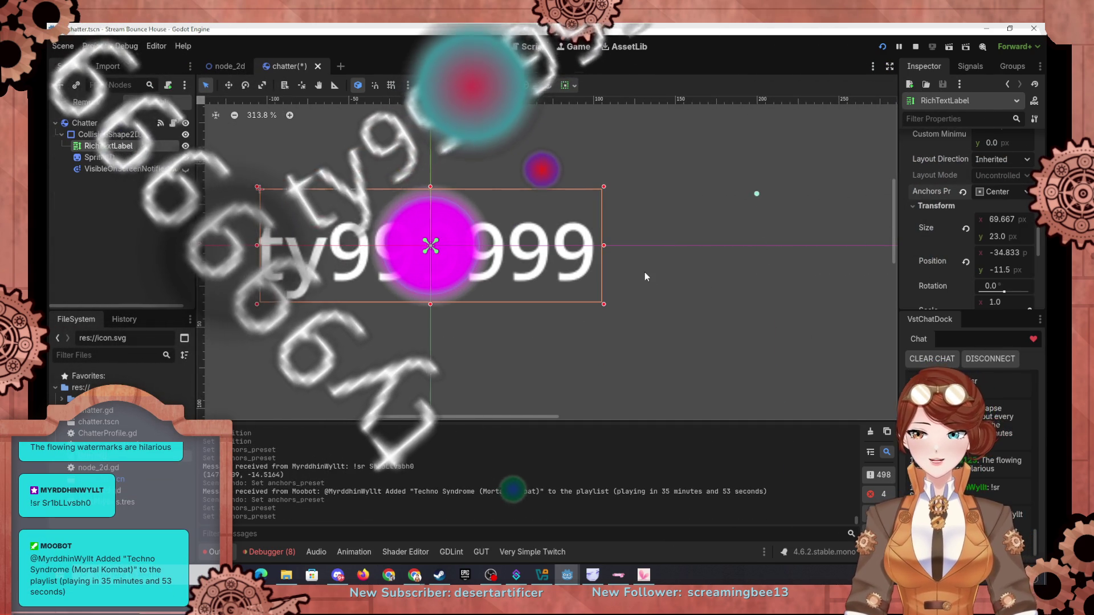
Set the RichTextLabel's Transform Scale to 0.5 on both axes
scroll(931, 199, "up", 5)
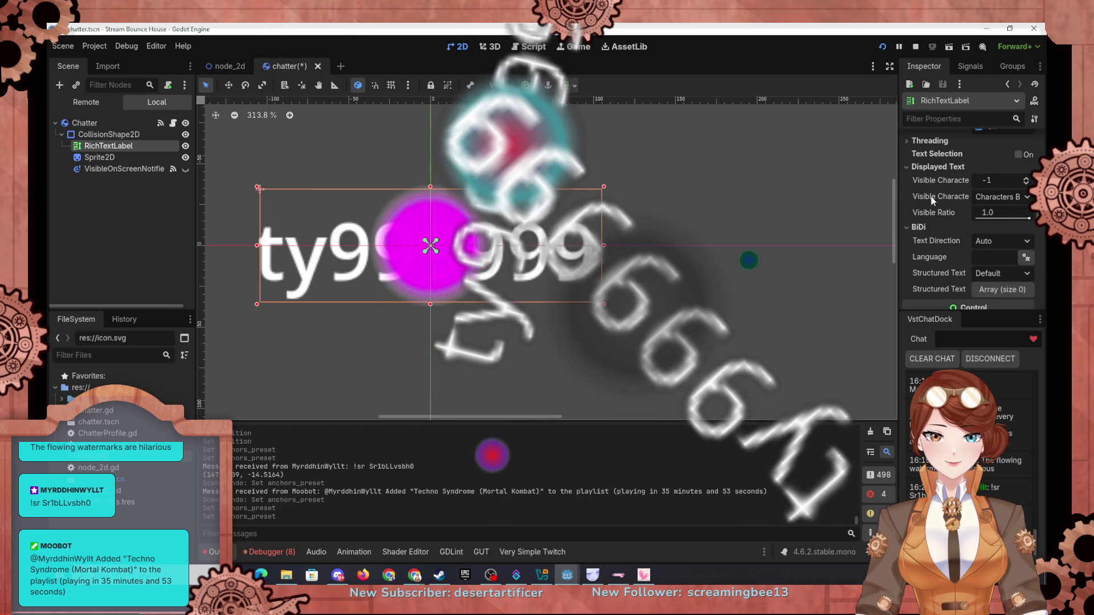
scroll(931, 196, "up", 5)
scroll(932, 194, "down", 10)
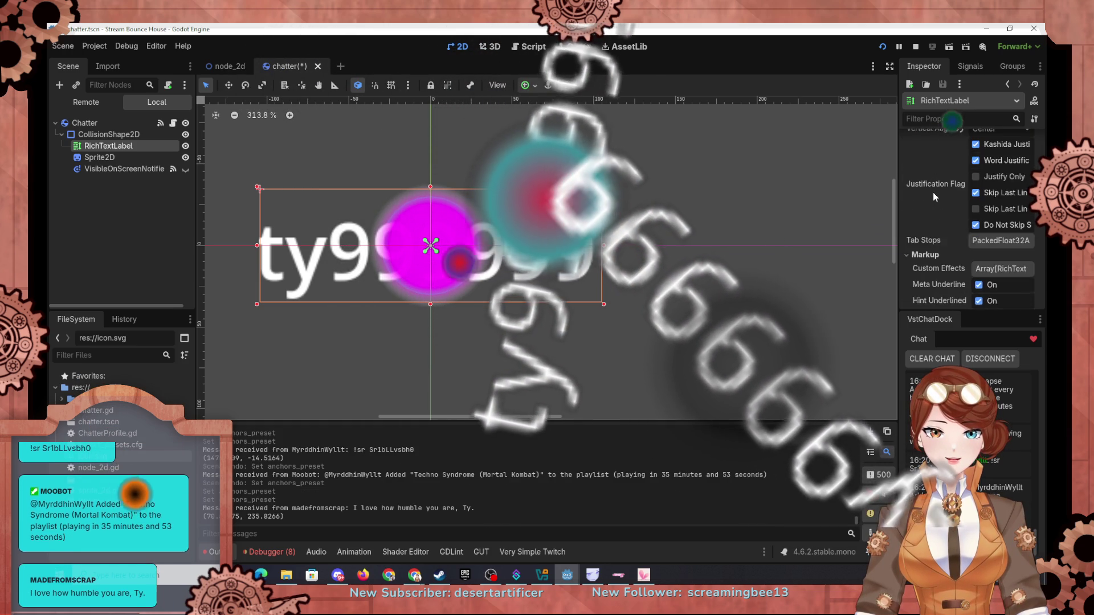
scroll(935, 192, "down", 3)
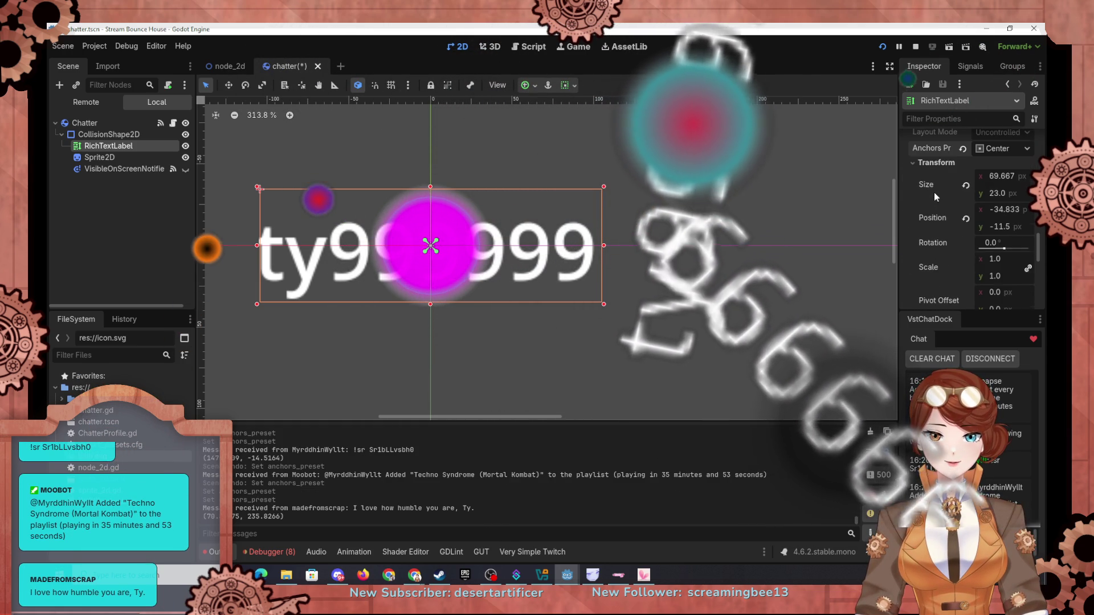
left_click(996, 237)
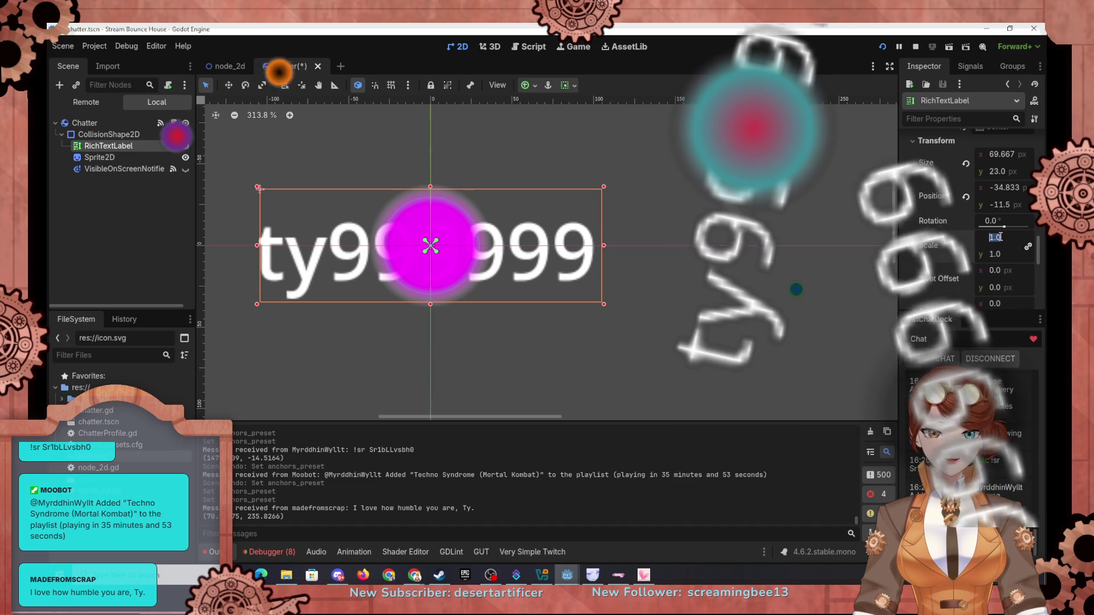
type("0.5")
key("Return")
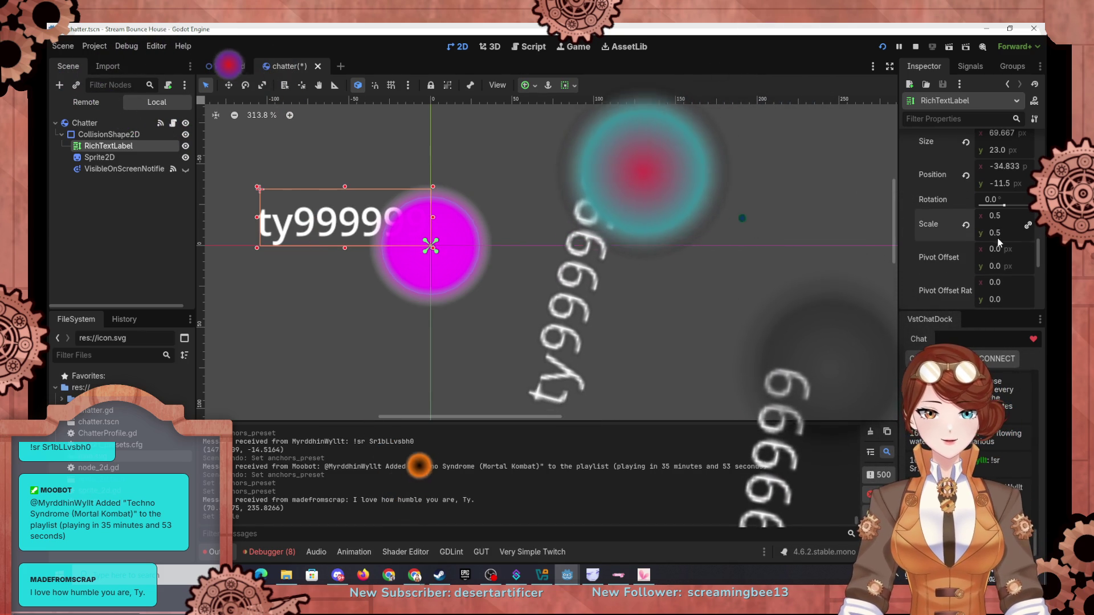
scroll(966, 256, "down", 1)
Set the label's horizontal container sizing to Shrink Center with Expand
left_click(933, 270)
scroll(934, 268, "down", 1)
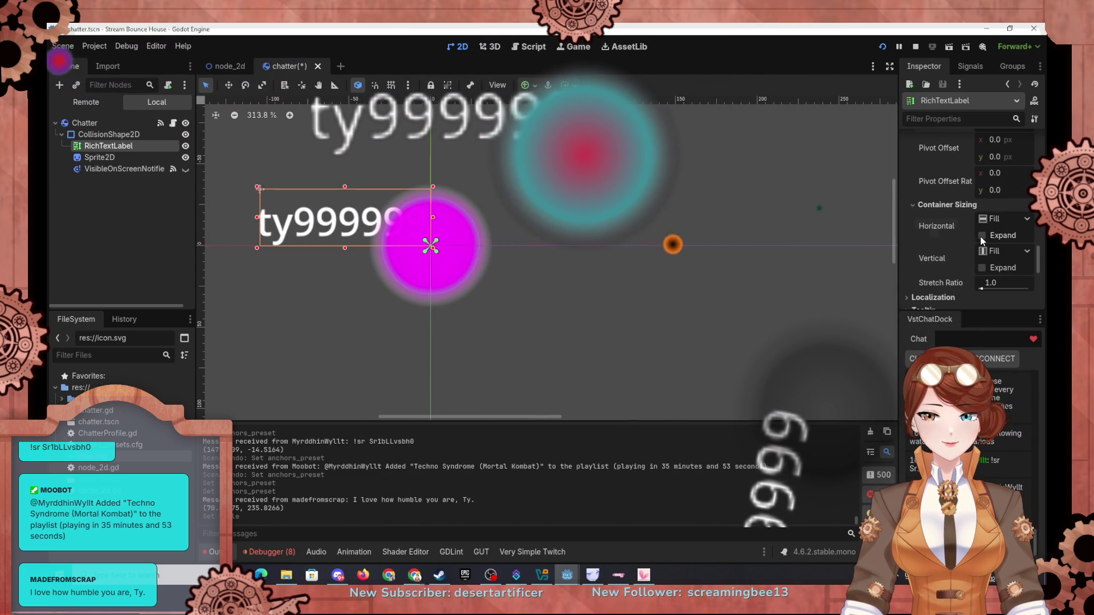
left_click(981, 236)
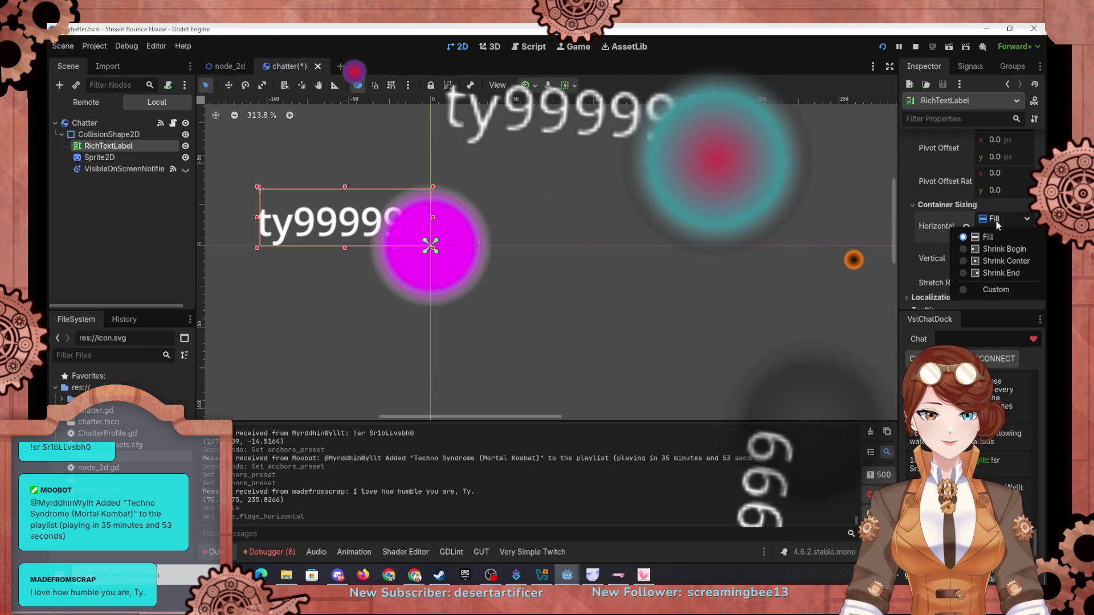
left_click(984, 262)
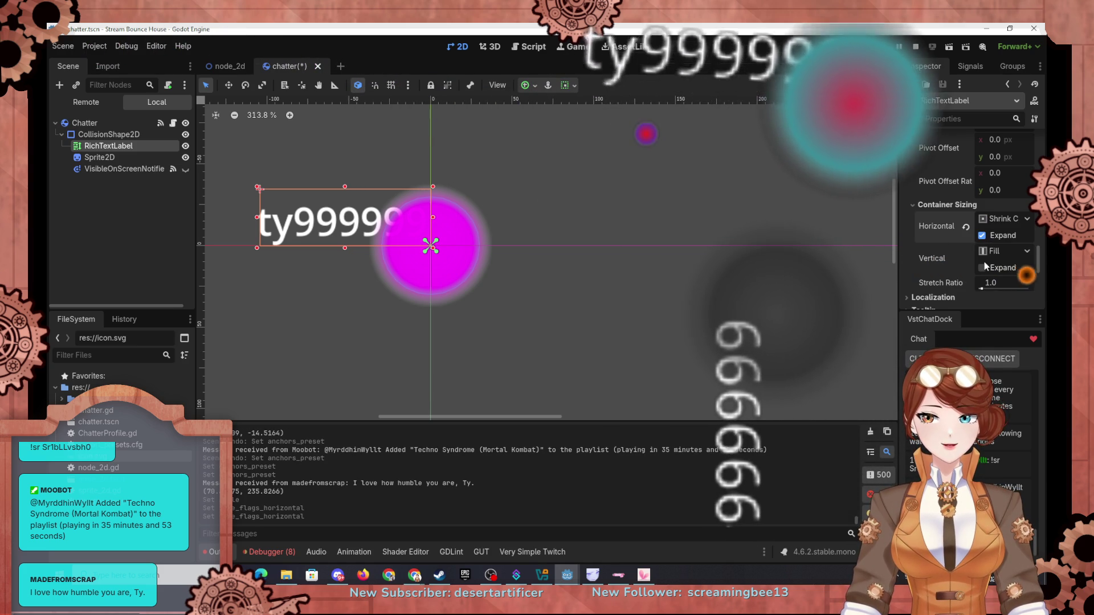
Set vertical sizing to Shrink Center with Expand, then change it back to Fill
left_click(992, 251)
left_click(988, 294)
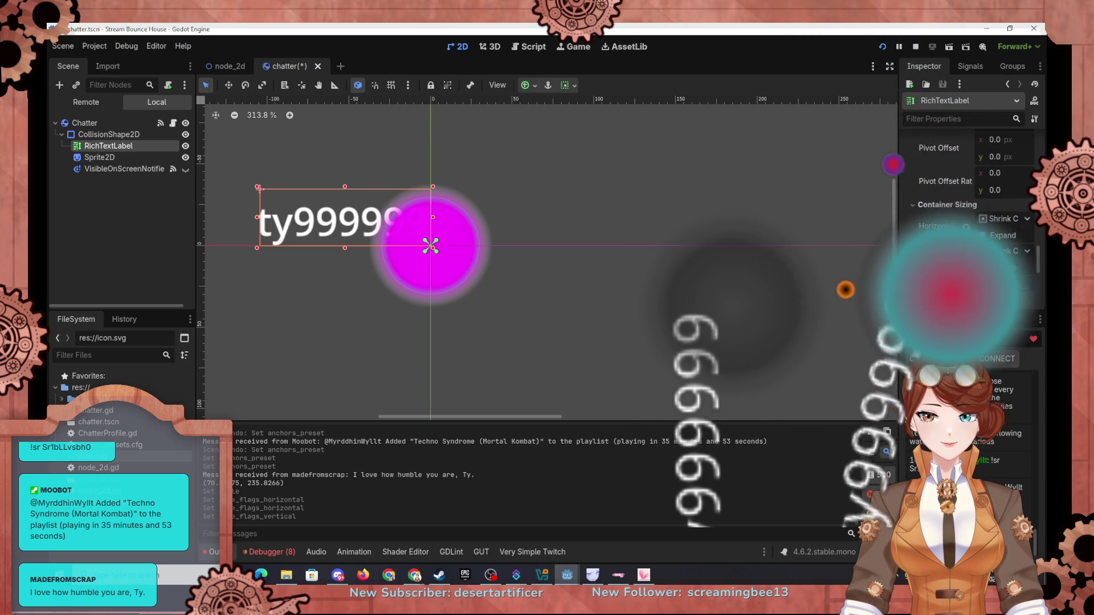
left_click(981, 269)
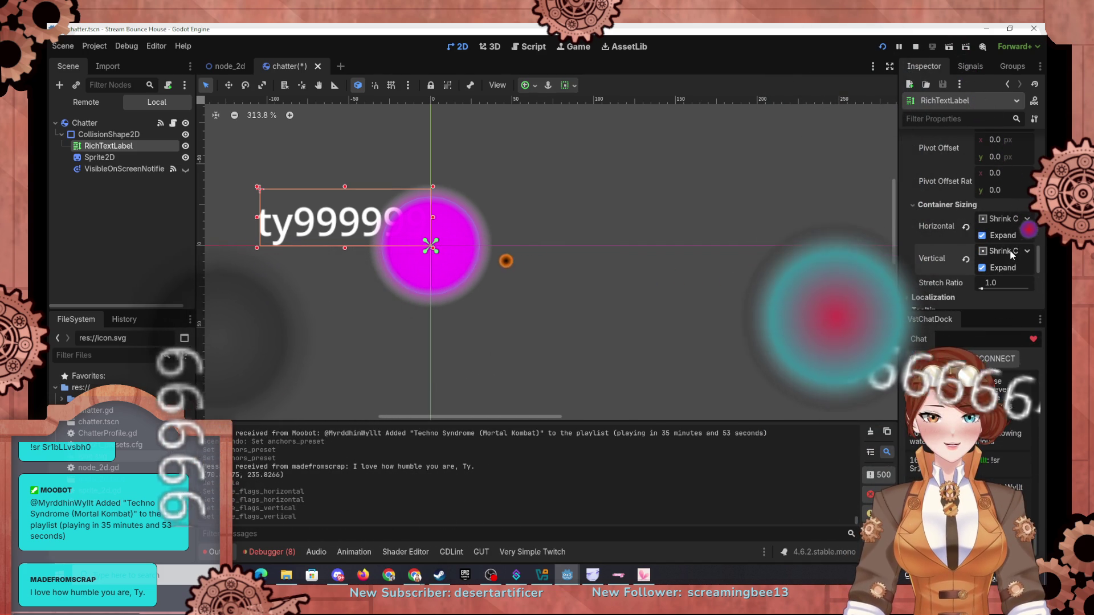
mouse_move(930, 258)
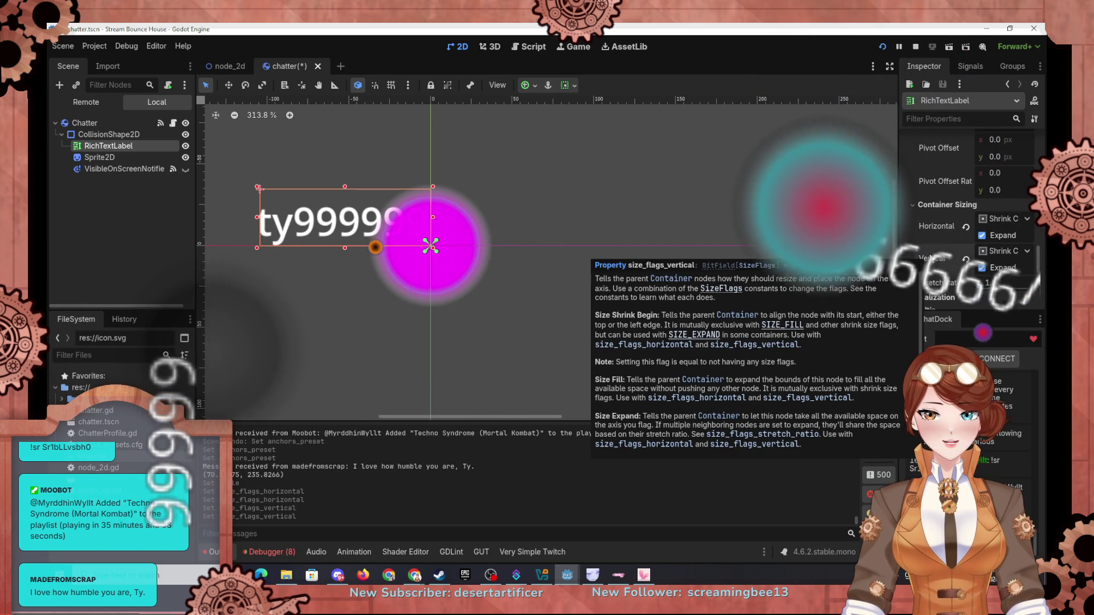
left_click(990, 251)
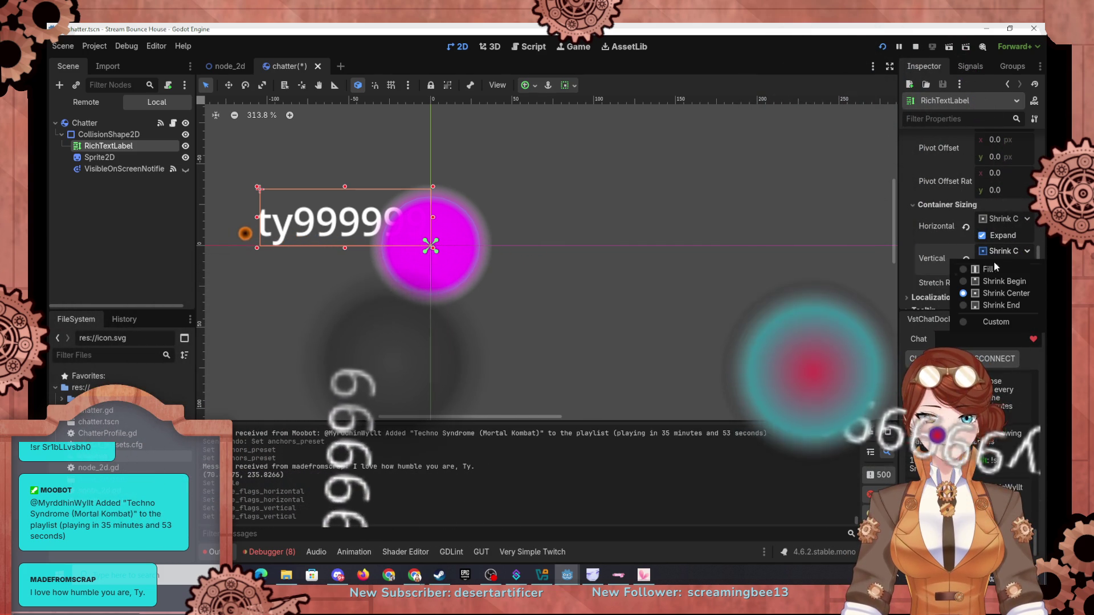
left_click(999, 266)
Return the label's horizontal container sizing to Fill
left_click(995, 220)
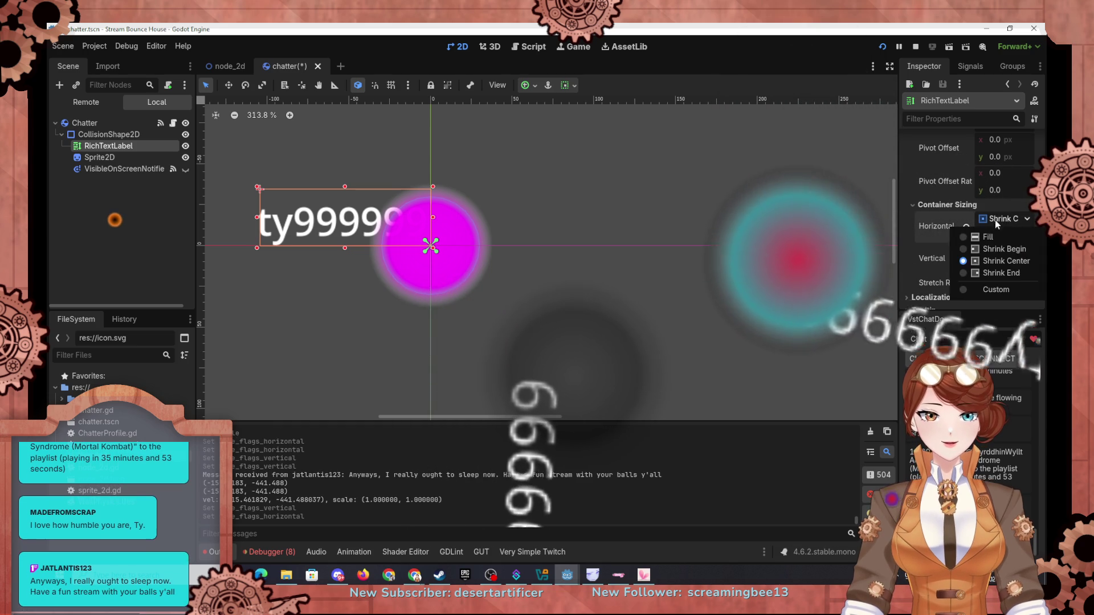
left_click(986, 231)
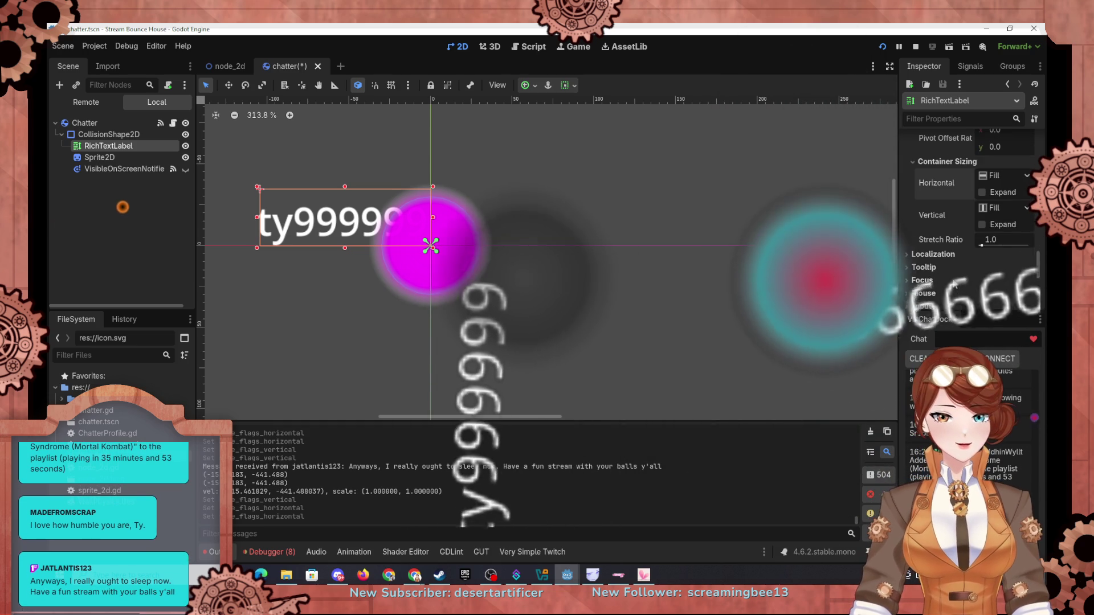
scroll(922, 257, "down", 3)
scroll(922, 257, "up", 5)
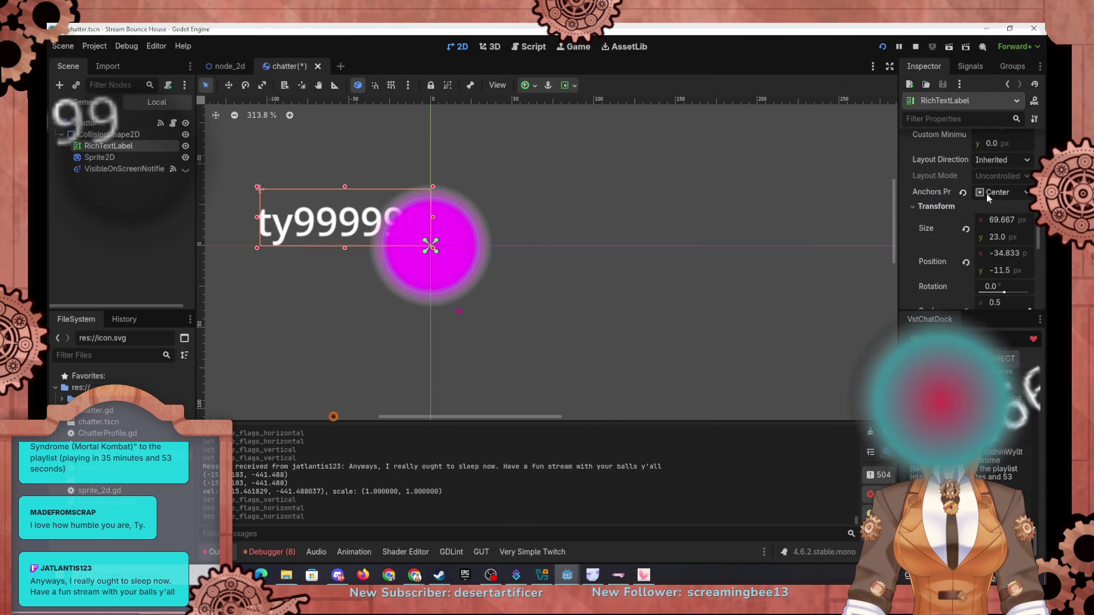
Keep the Center anchor preset and set the label's position to 0, 0
left_click(991, 344)
left_click(1003, 192)
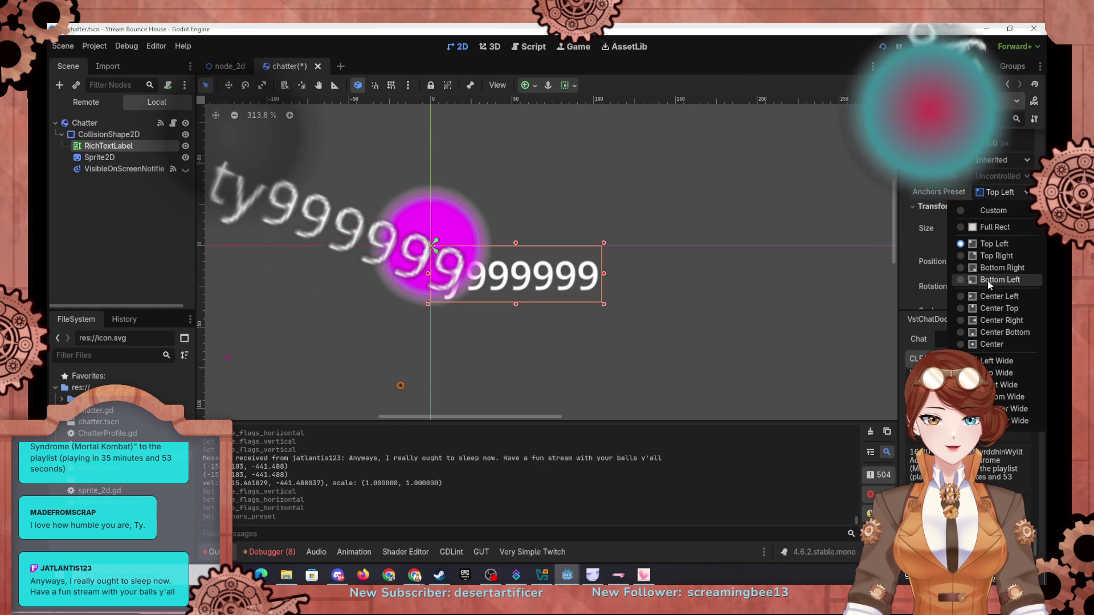
left_click(992, 342)
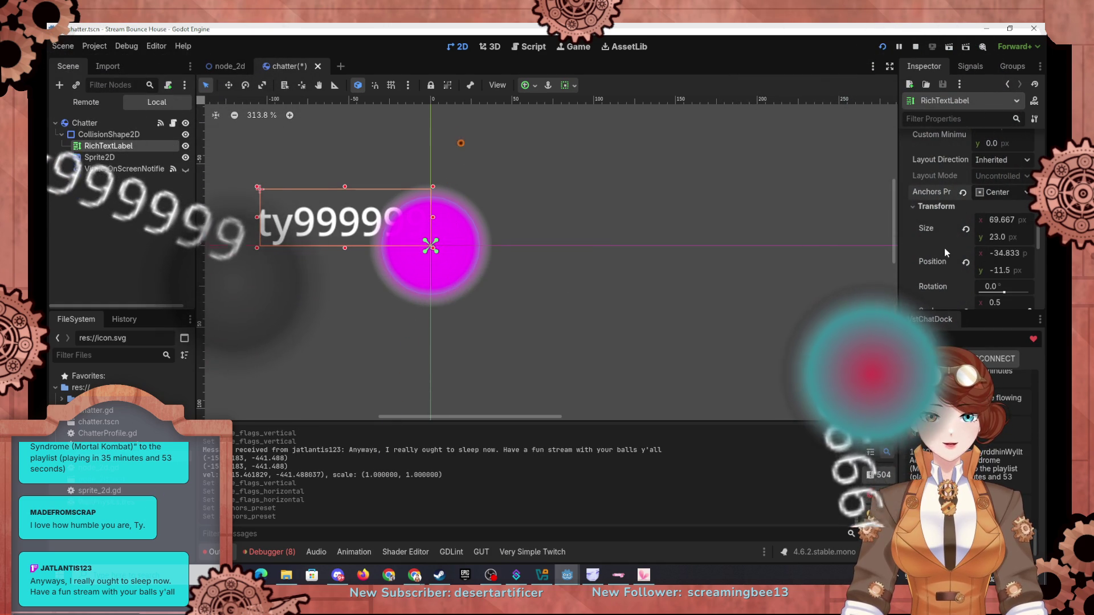
left_click(1003, 253)
type("0")
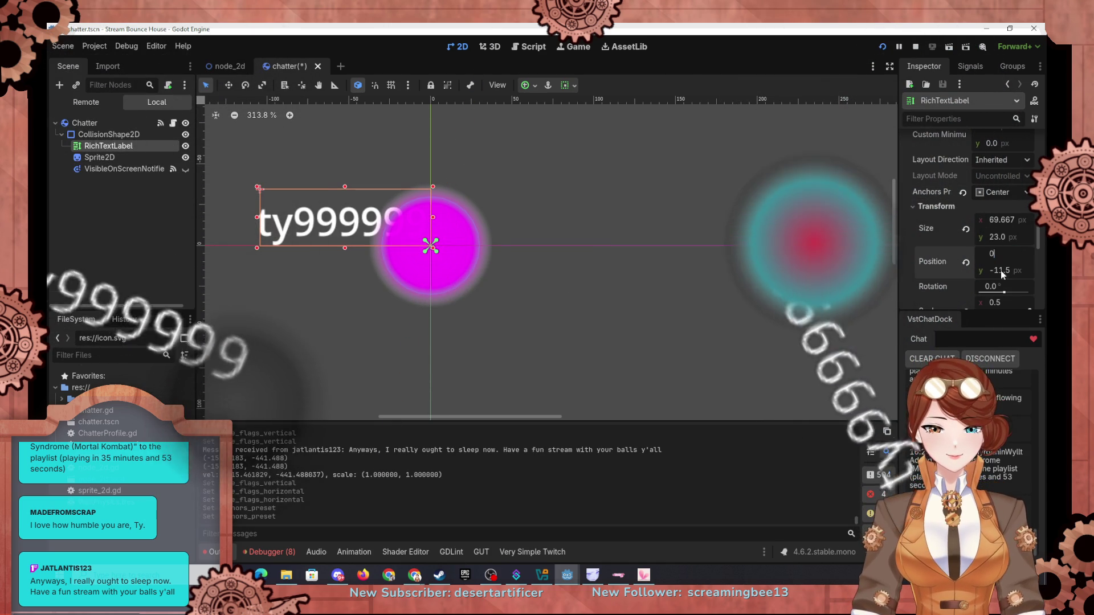
left_click(1000, 270)
type("0")
Try the Top Left and Center anchor presets in turn on the label
left_click(998, 197)
left_click(995, 243)
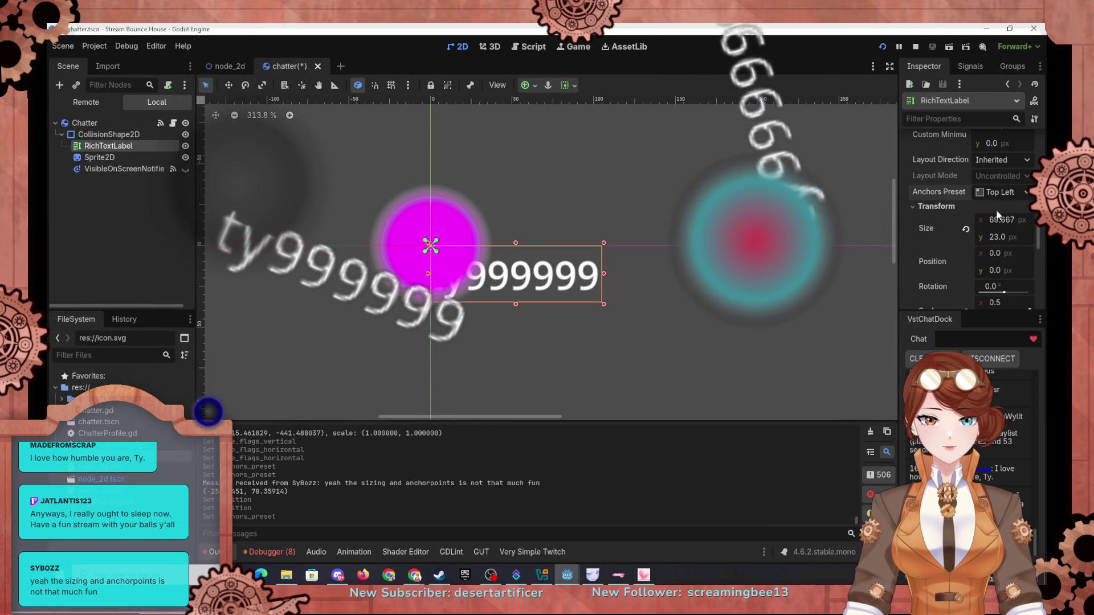
left_click(1000, 192)
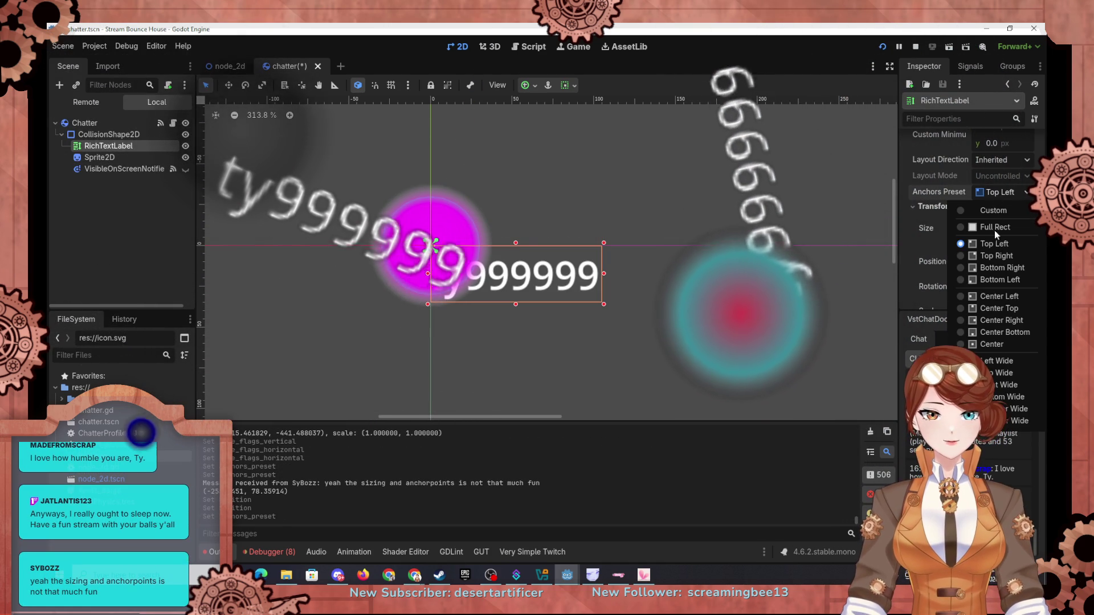
left_click(992, 345)
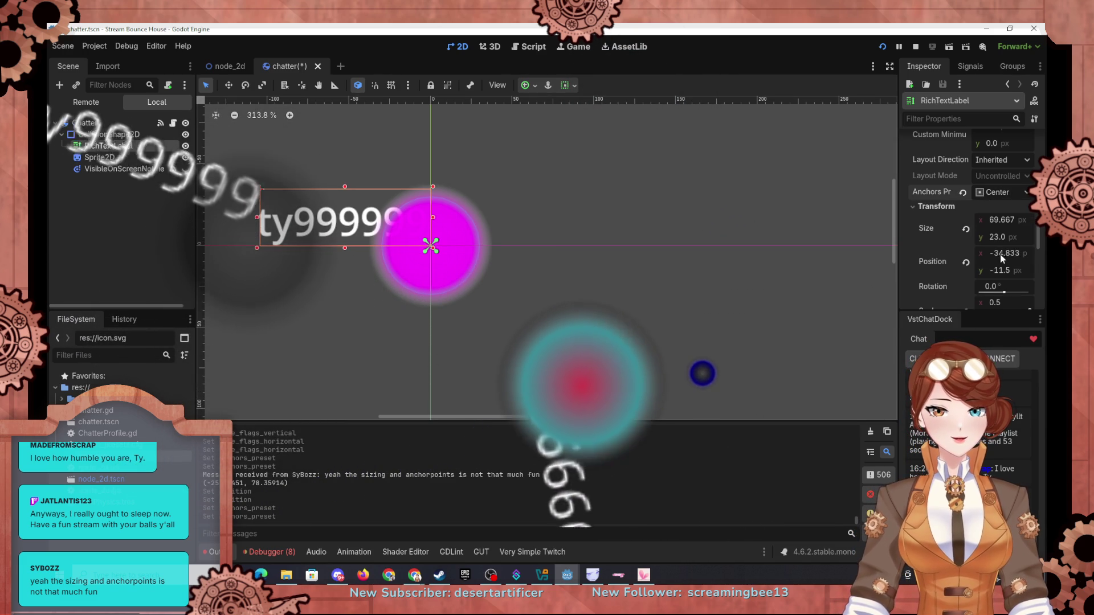
left_click(1000, 192)
left_click(994, 246)
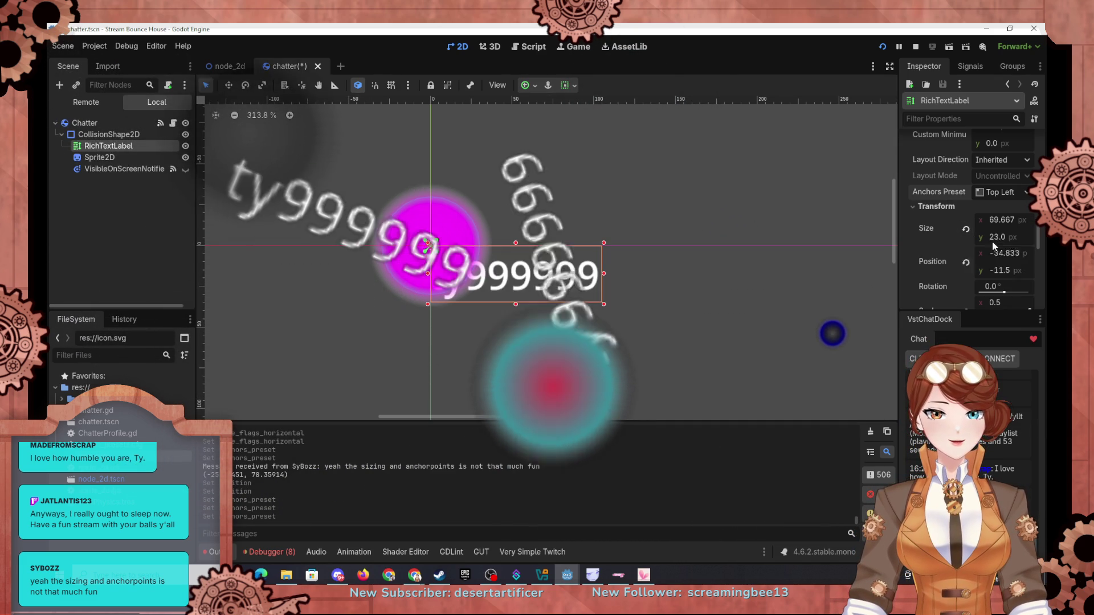
Anchor to Center Left with Y position 0, then finish on the Center preset
left_click(988, 193)
left_click(987, 296)
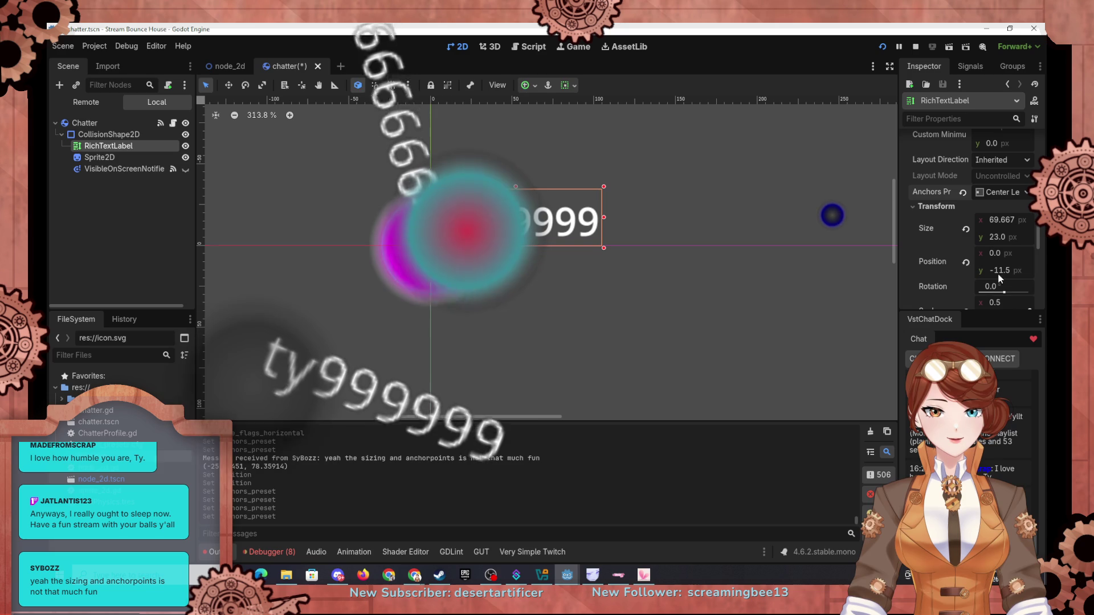
left_click(997, 270)
type("0")
key("Return")
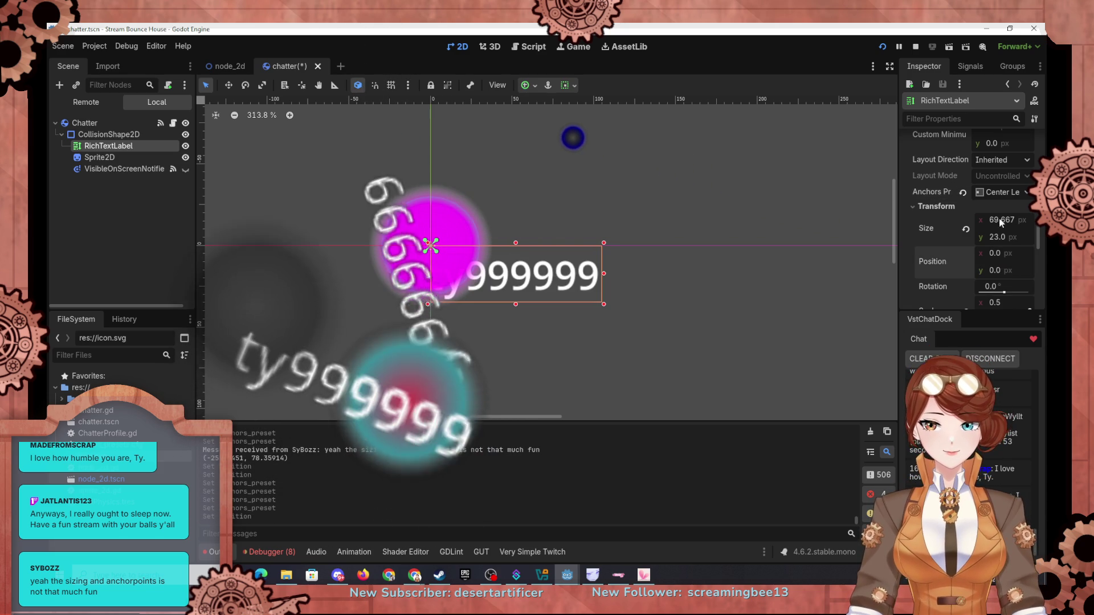
left_click(1000, 192)
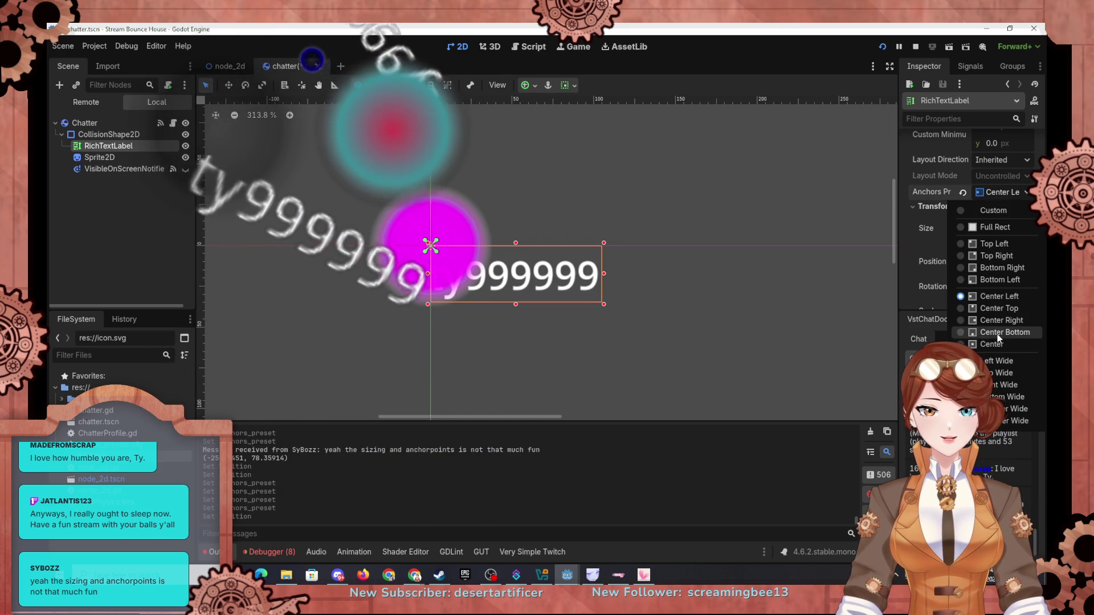
left_click(1000, 193)
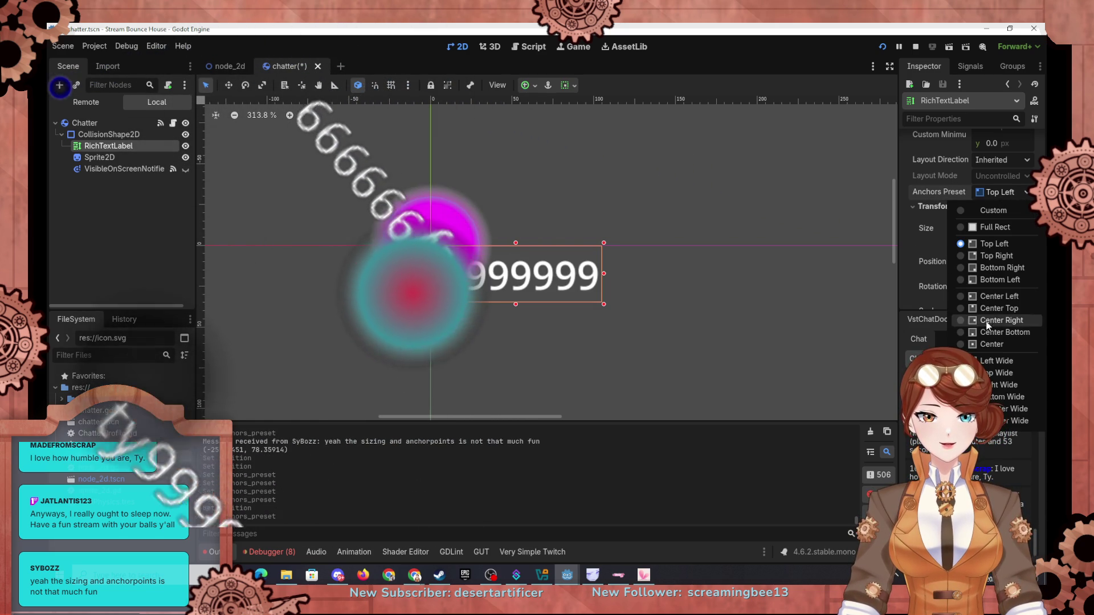
left_click(993, 345)
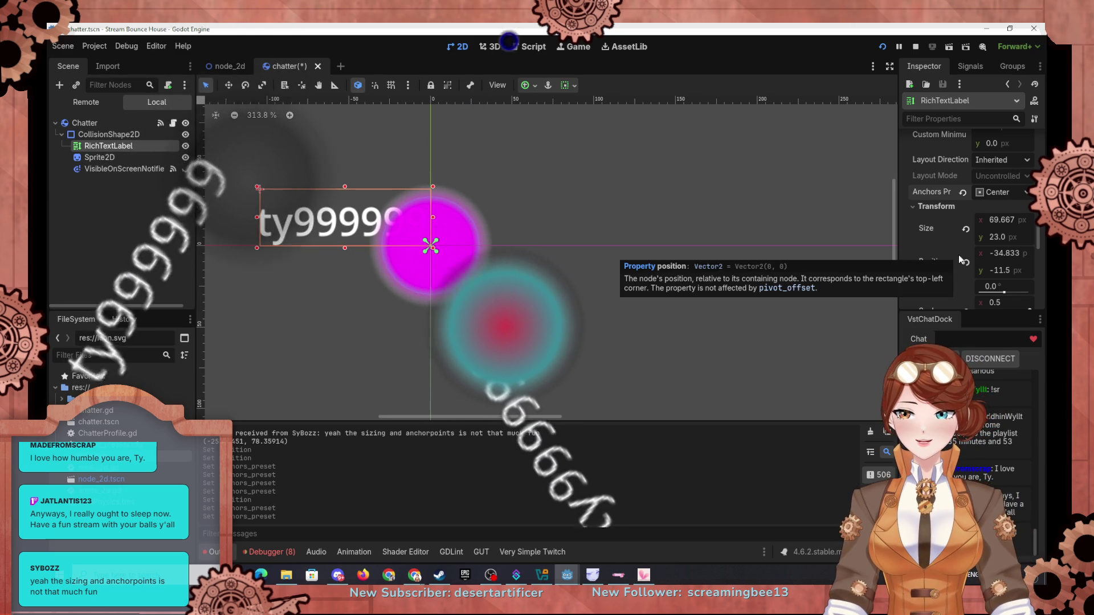
Turn off Fit Content on the RichTextLabel centred over the magenta circle
scroll(972, 209, "up", 5)
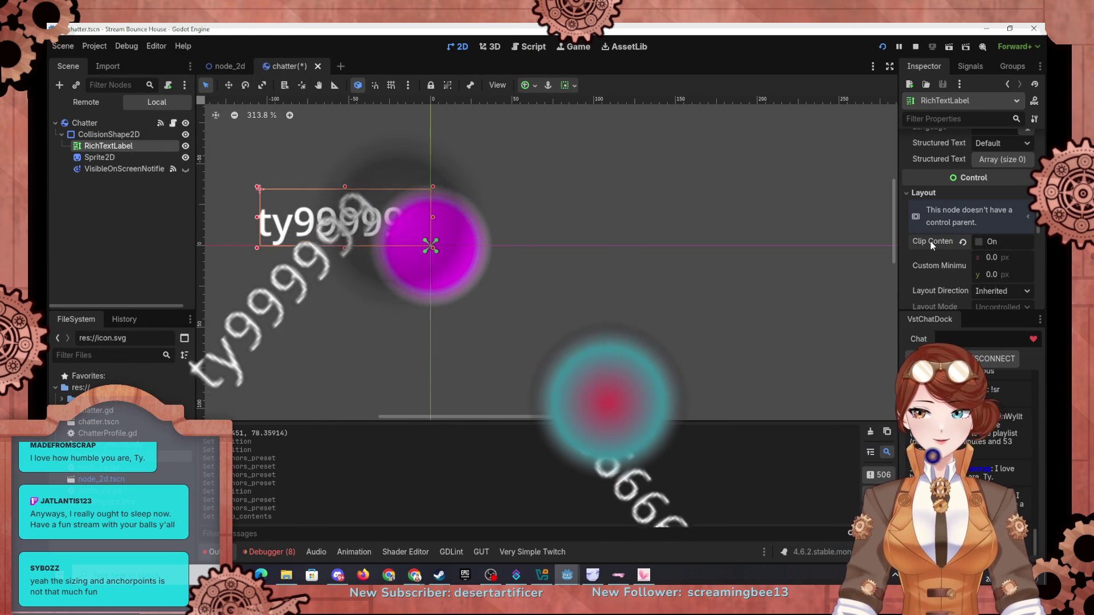
mouse_move(932, 245)
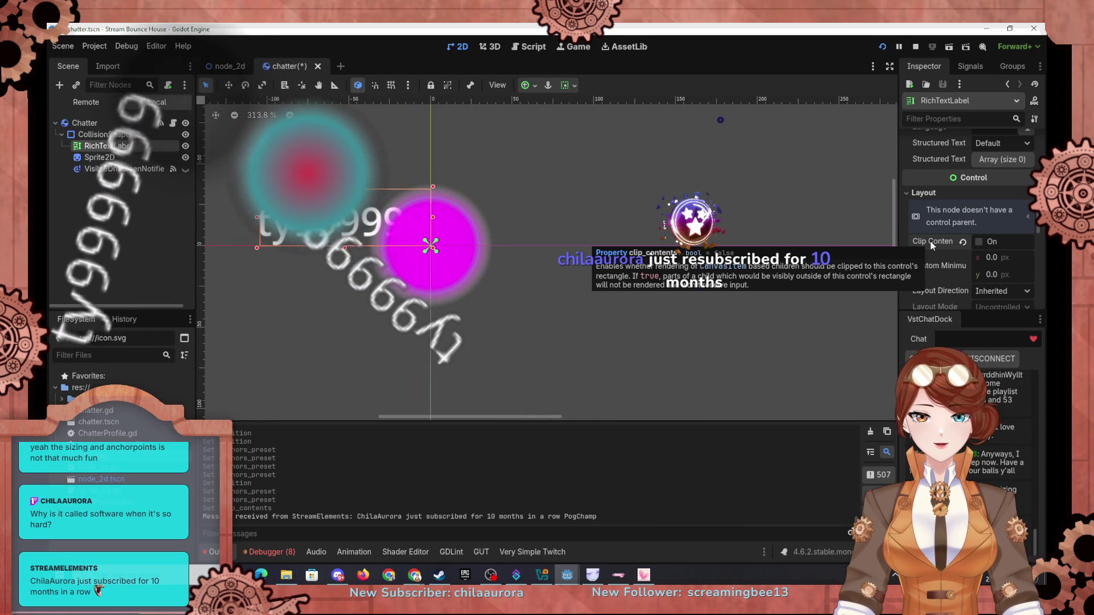
mouse_move(946, 267)
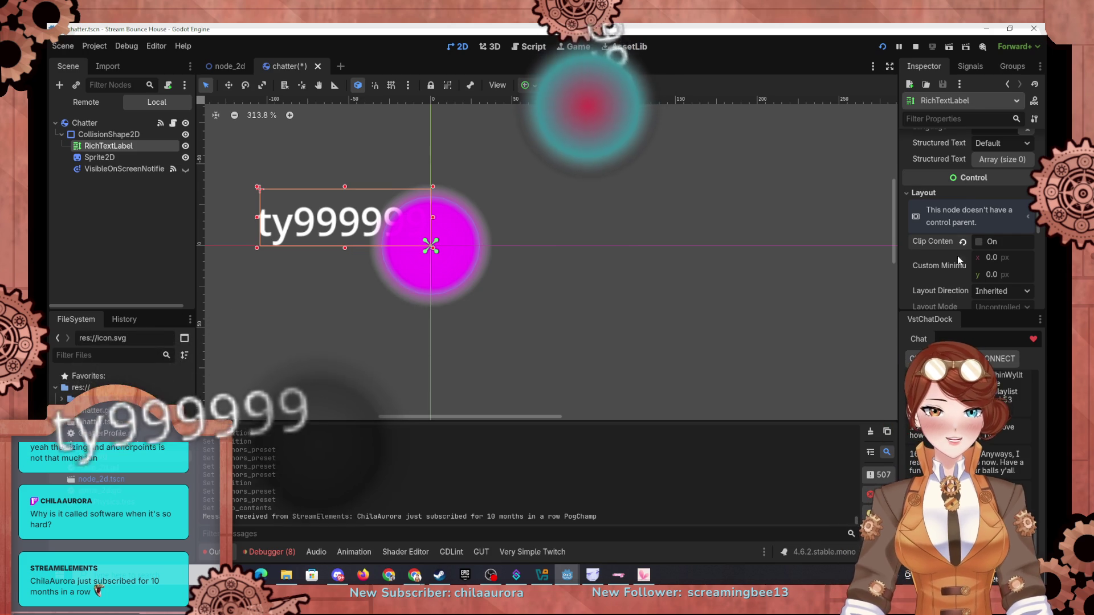
scroll(948, 264, "down", 1)
scroll(948, 262, "down", 2)
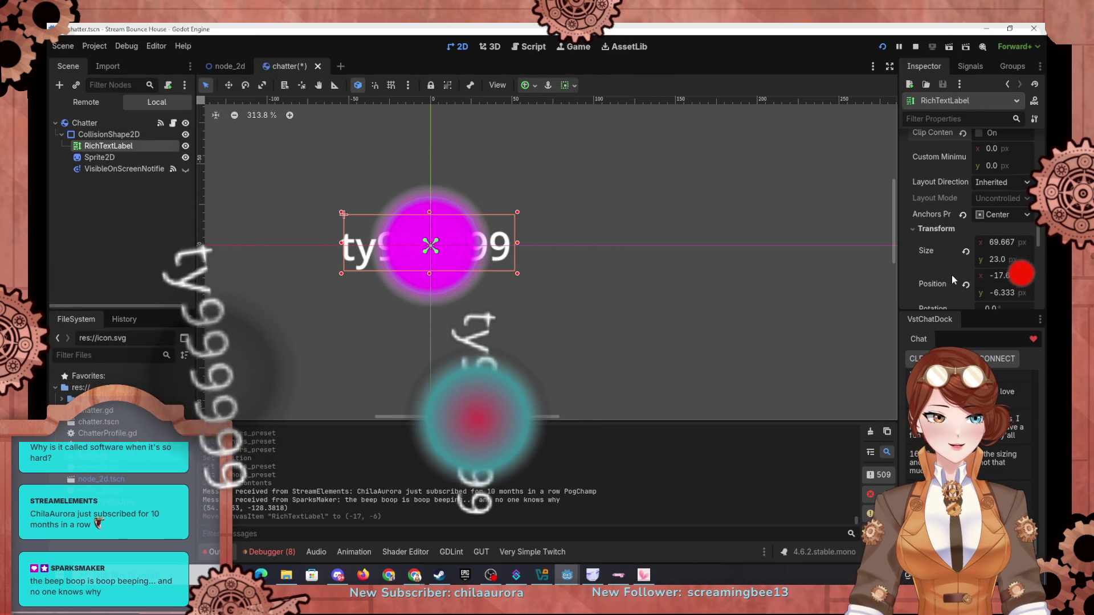
scroll(952, 270, "up", 8)
scroll(951, 262, "up", 10)
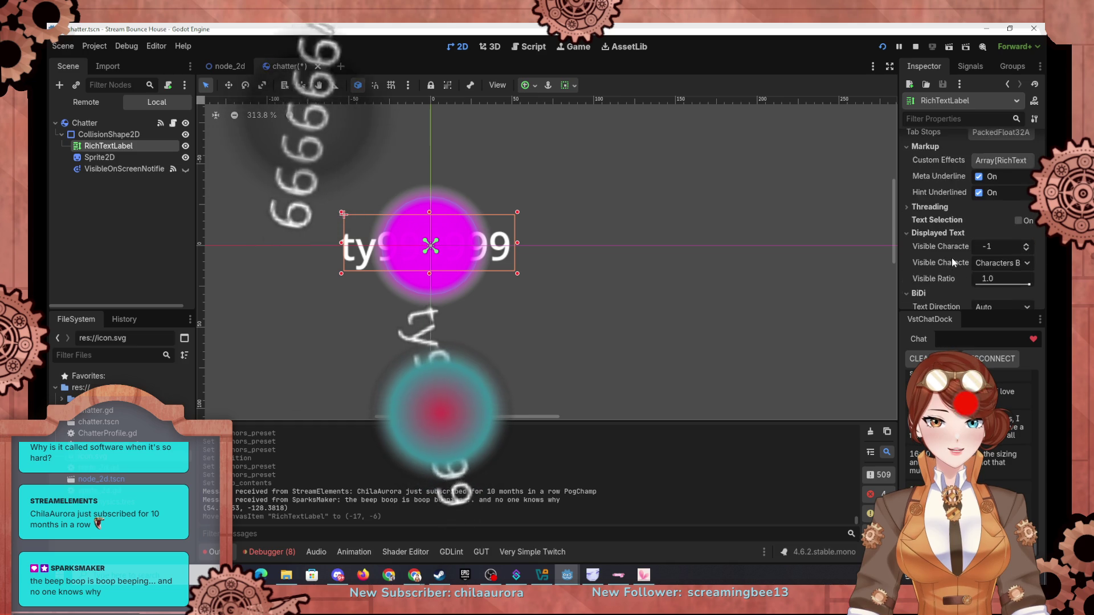
scroll(953, 236, "up", 2)
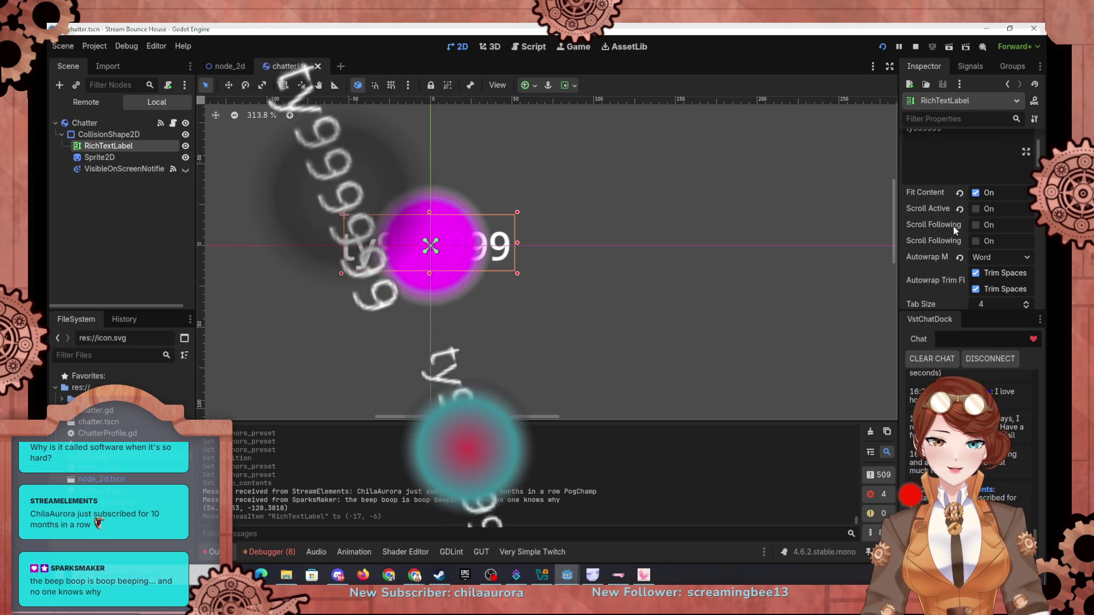
left_click(976, 192)
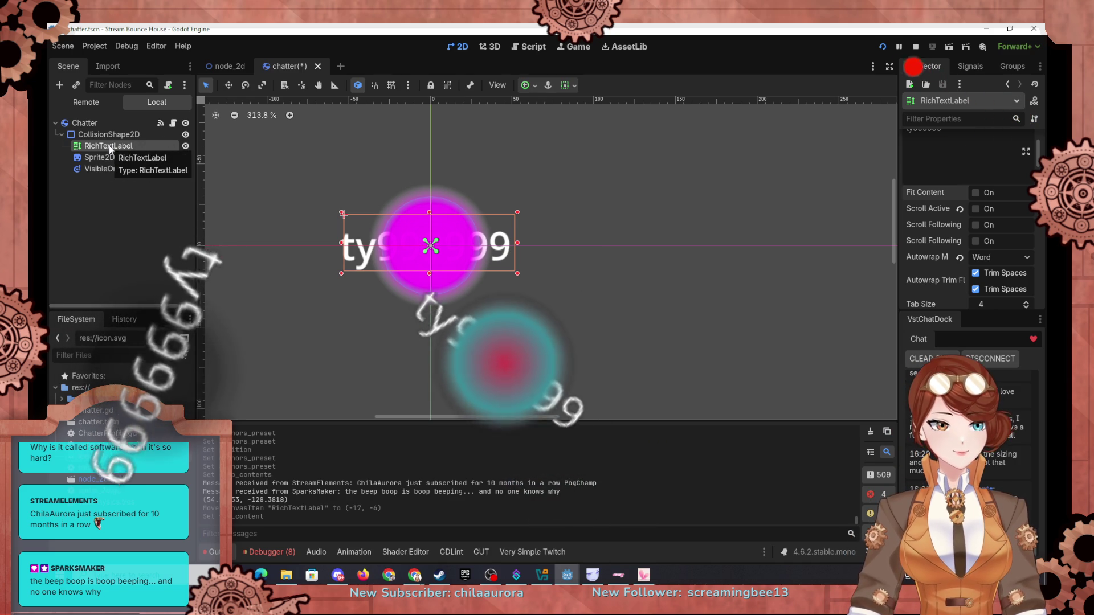
Move RichTextLabel below VisibleOnScreenNotifier so it becomes Chatter's last child
mouse_move(108, 146)
left_mouse_down()
mouse_move(96, 178)
mouse_move(85, 177)
left_mouse_up()
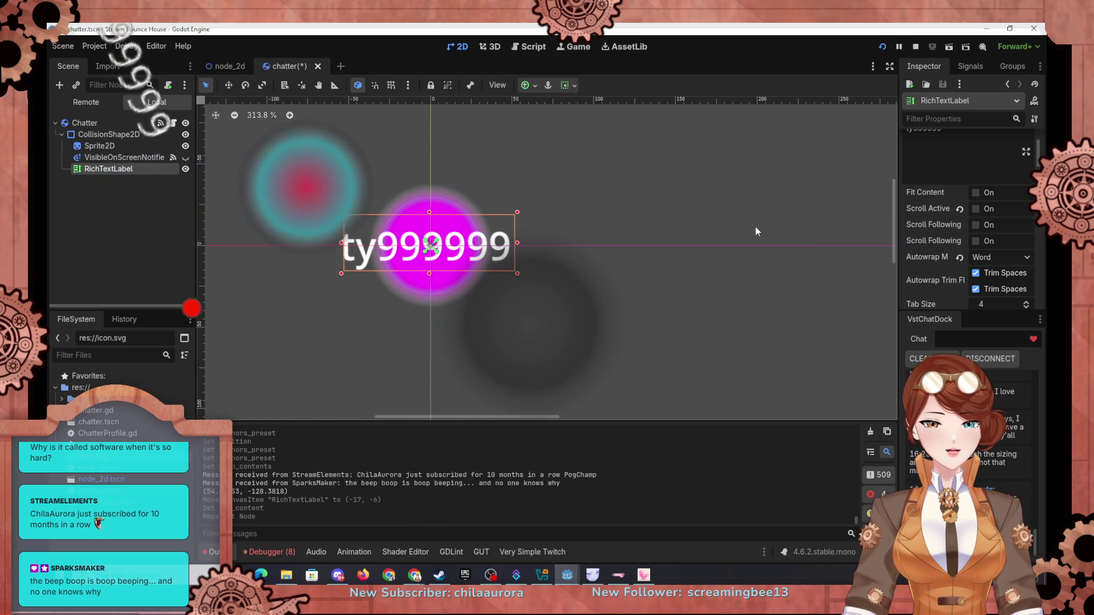
scroll(940, 279, "down", 5)
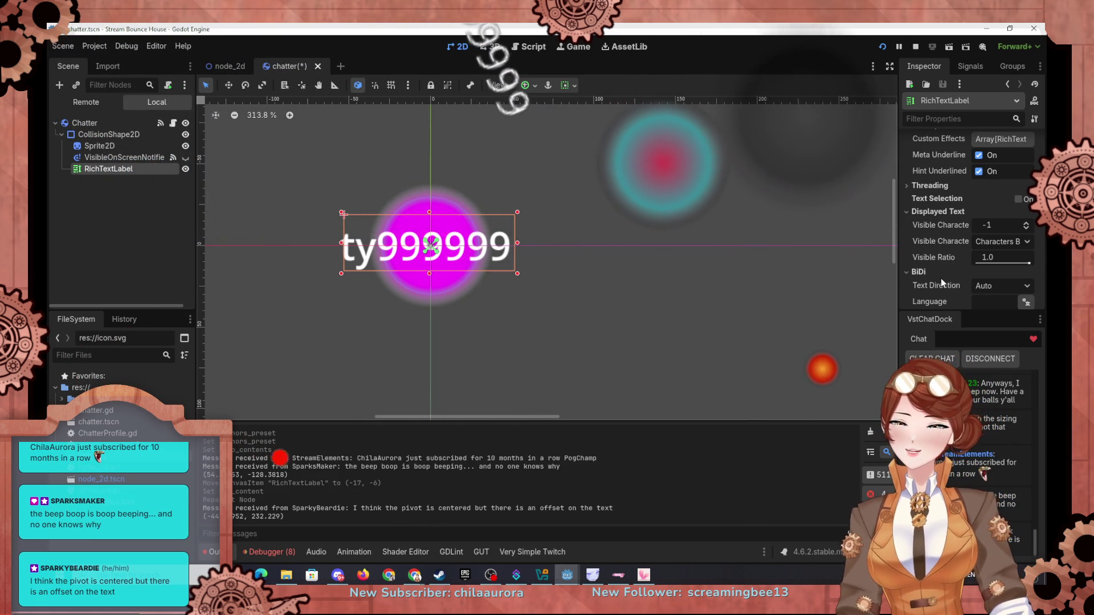
scroll(946, 233, "down", 3)
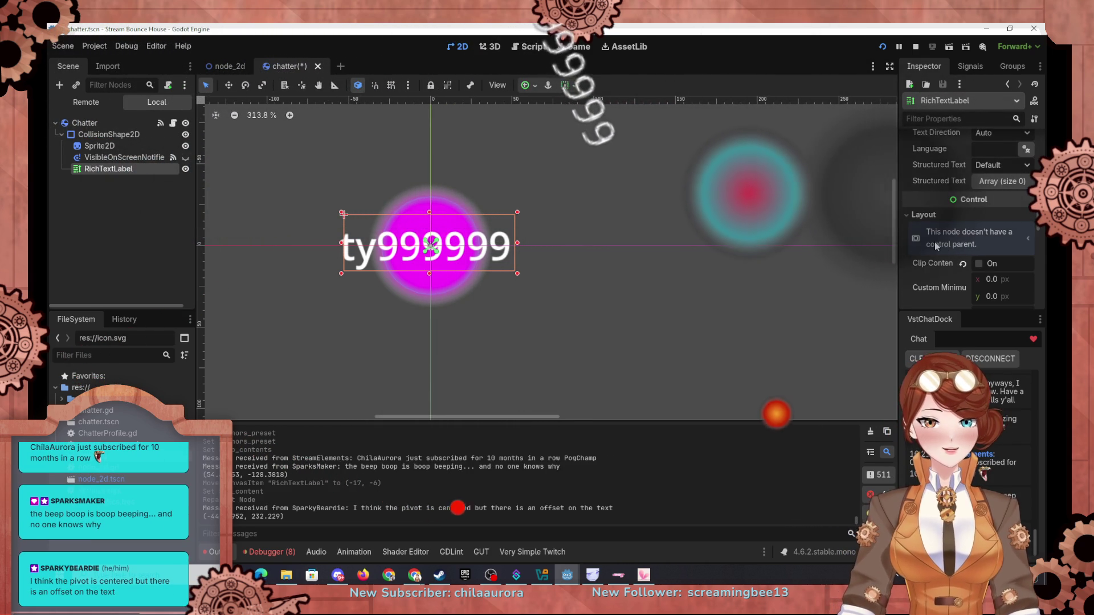
scroll(945, 231, "down", 3)
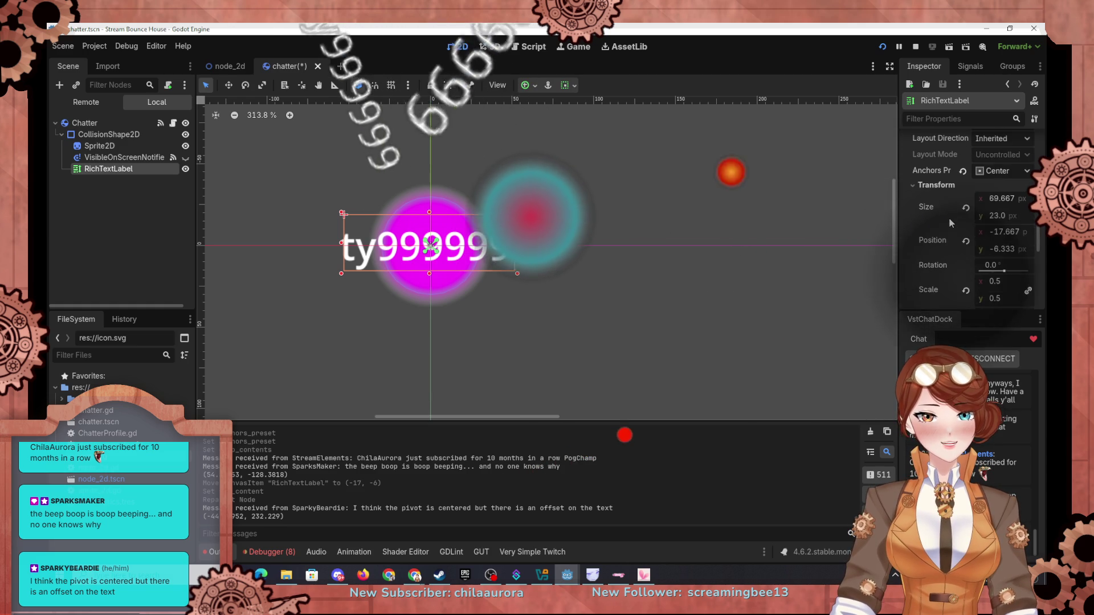
Switch the label's anchor preset to Top Left, then back to Center
left_click(996, 151)
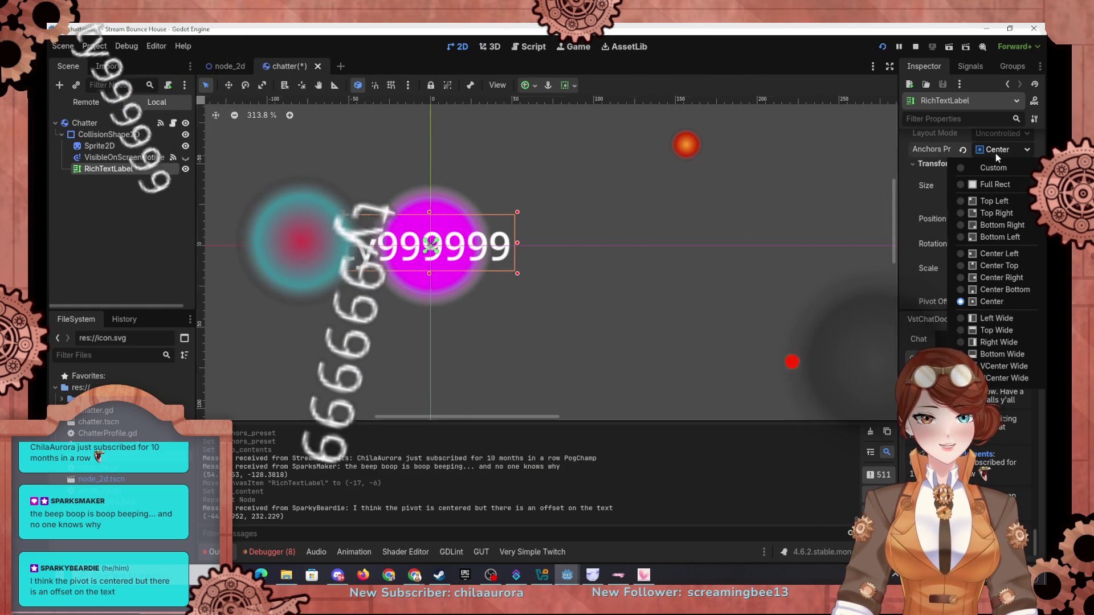
left_click(986, 201)
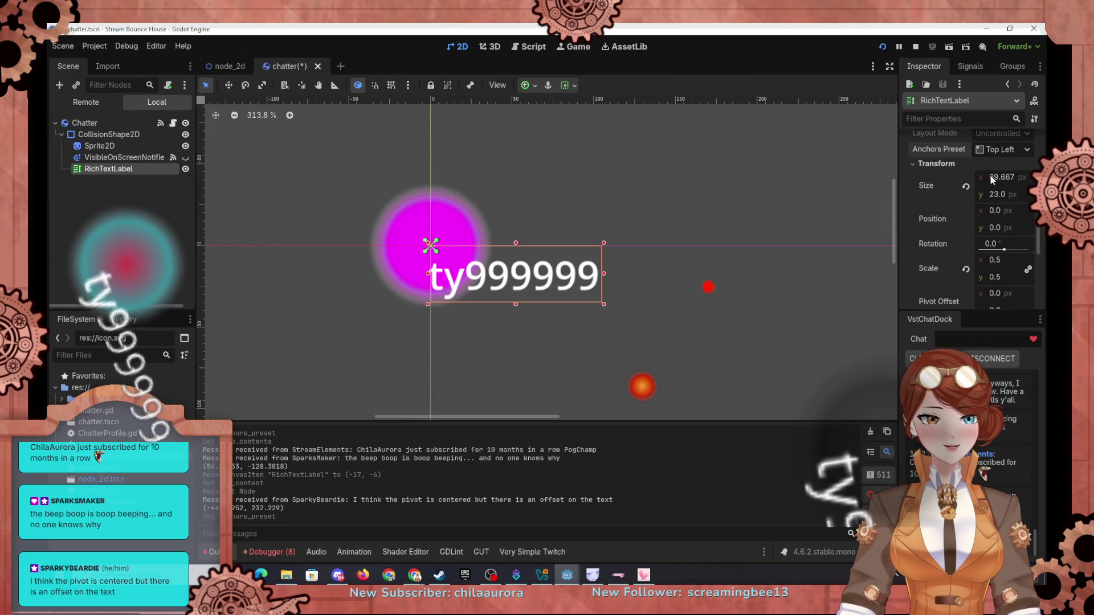
left_click(1000, 149)
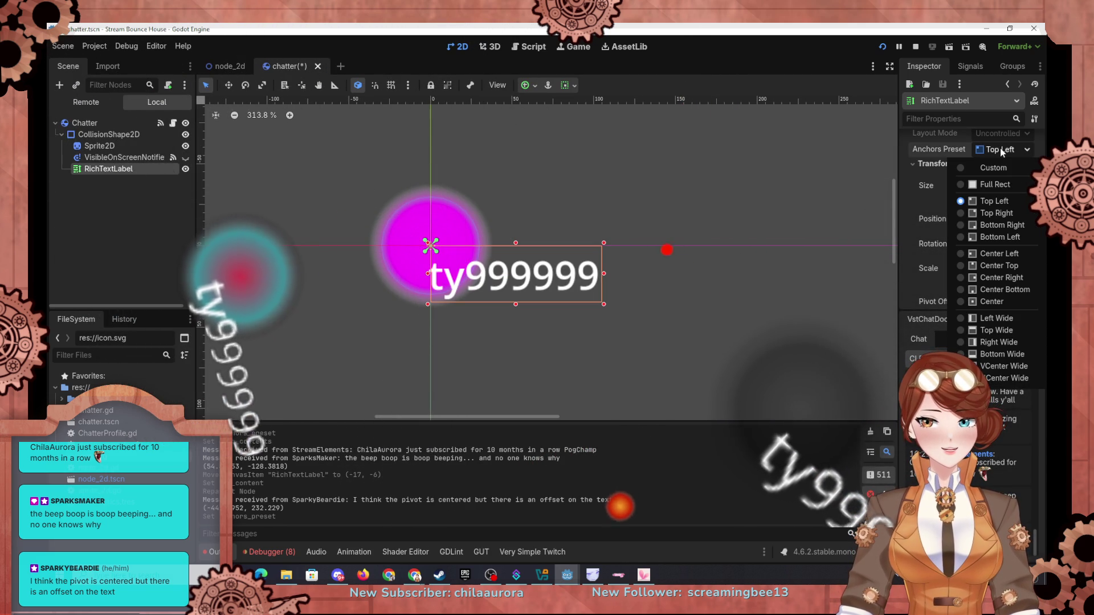
left_click(987, 301)
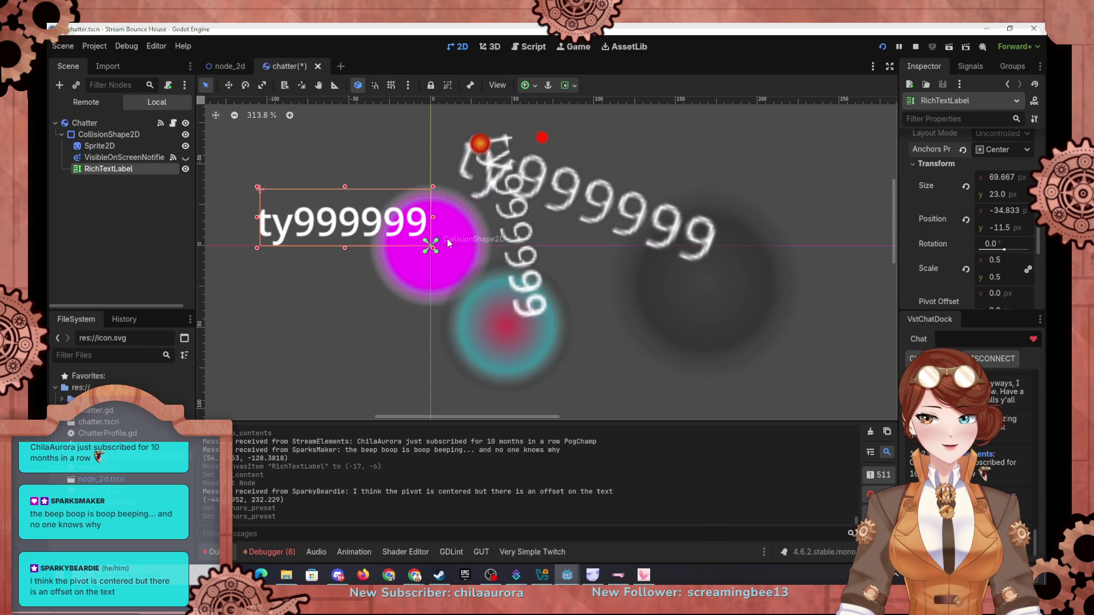
Reset the RichTextLabel's scale to 1 × 1
scroll(1004, 236, "down", 1)
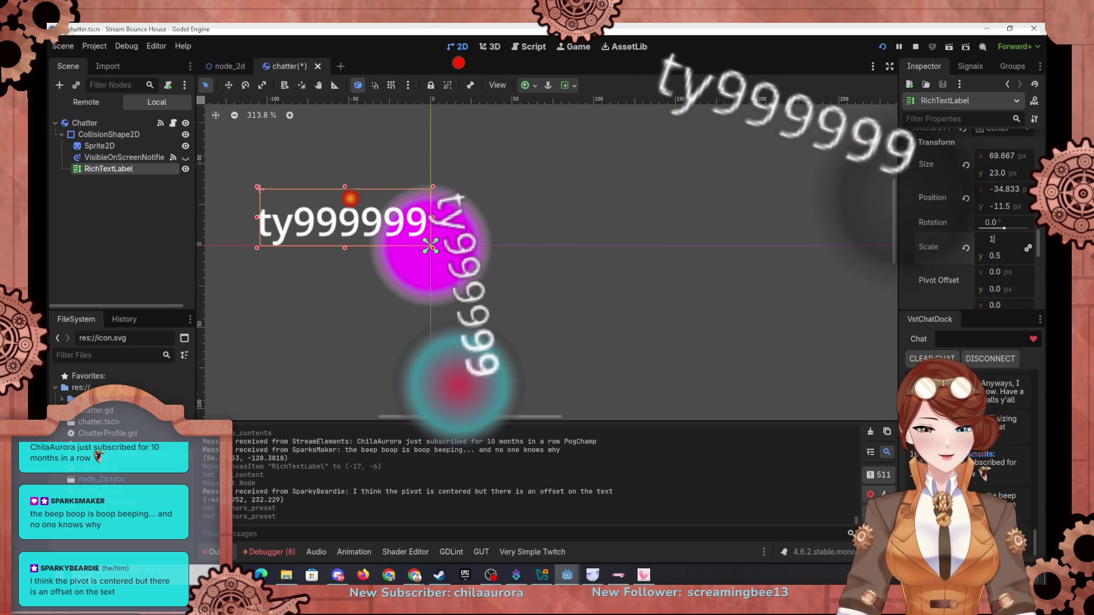
left_click(965, 247)
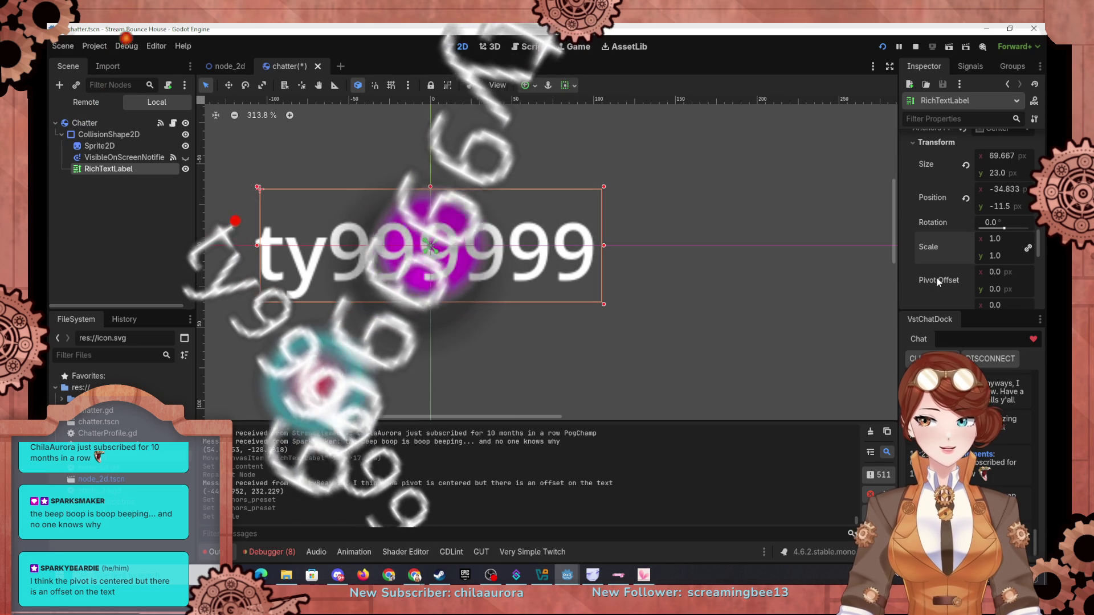
mouse_move(932, 256)
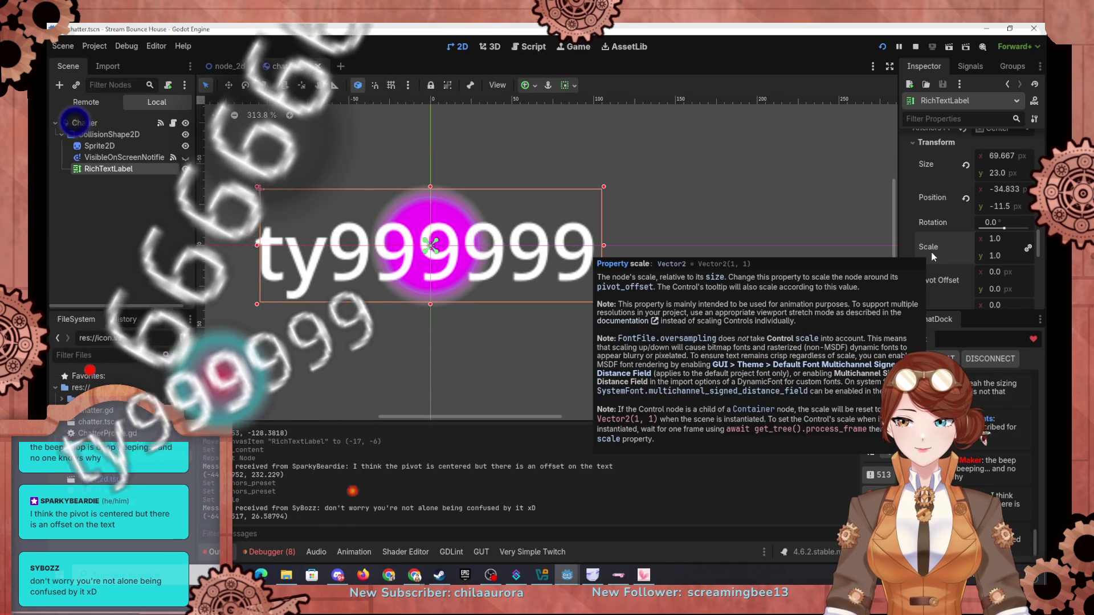
mouse_move(948, 208)
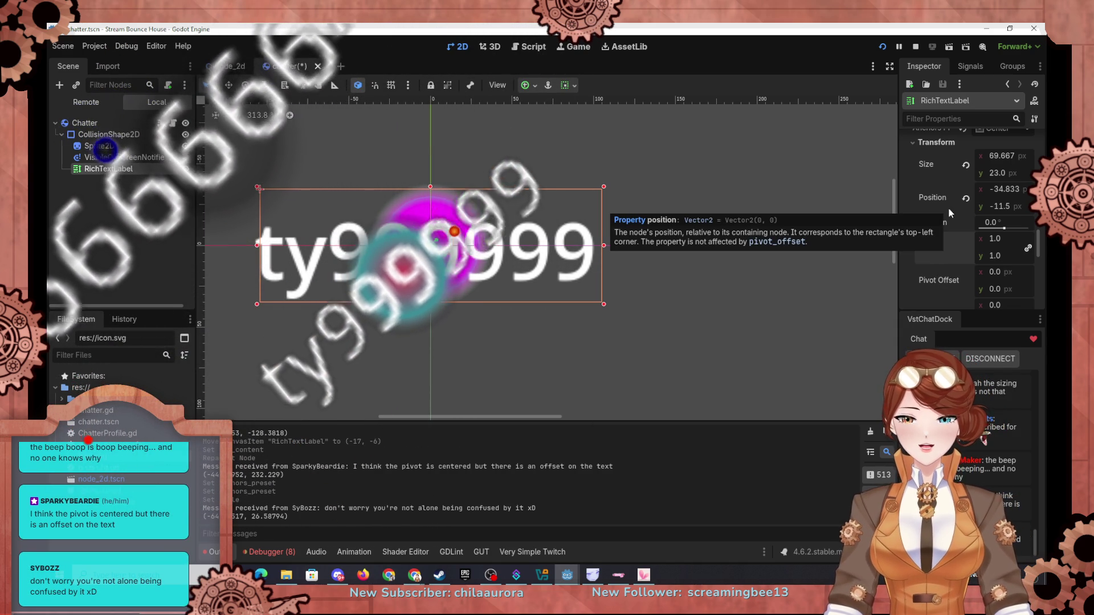
Minimize Godot to reveal the Chrome Reddit thread about curving label text
scroll(936, 210, "down", 2)
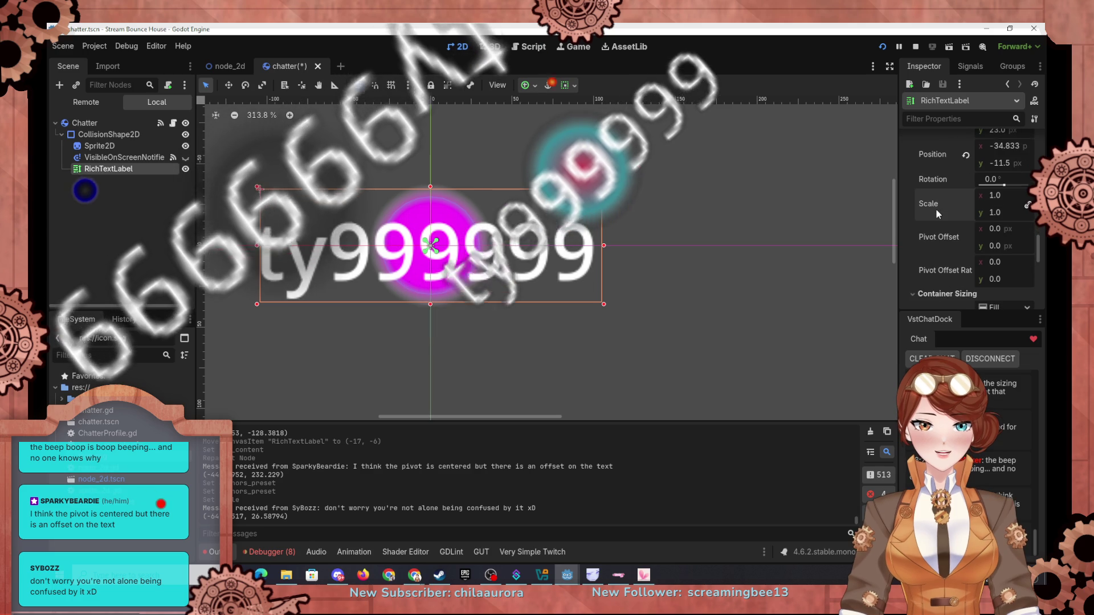
scroll(937, 214, "down", 5)
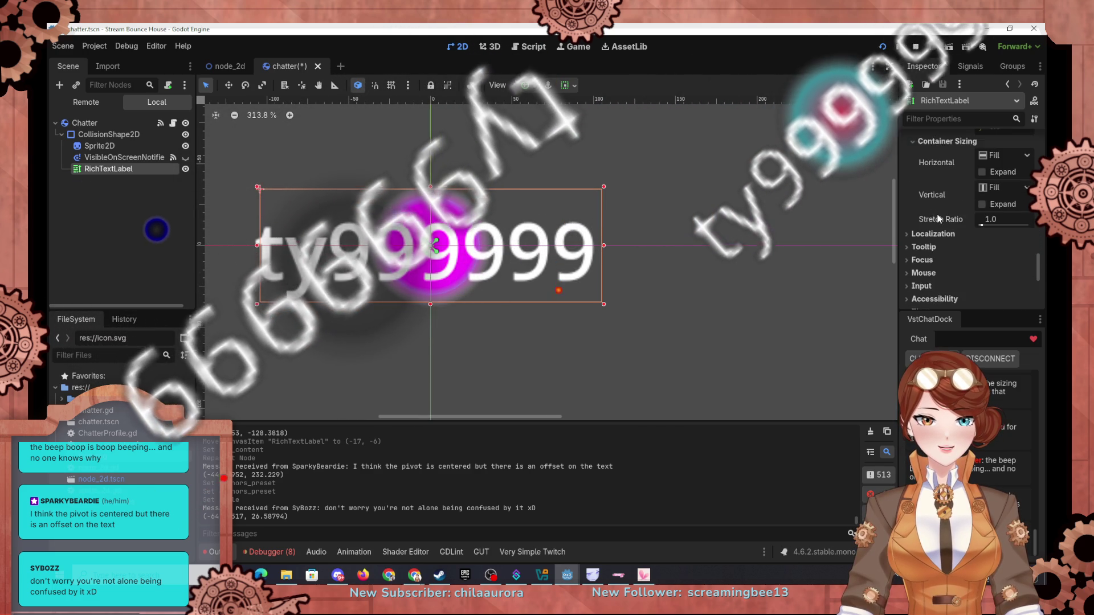
scroll(935, 214, "down", 4)
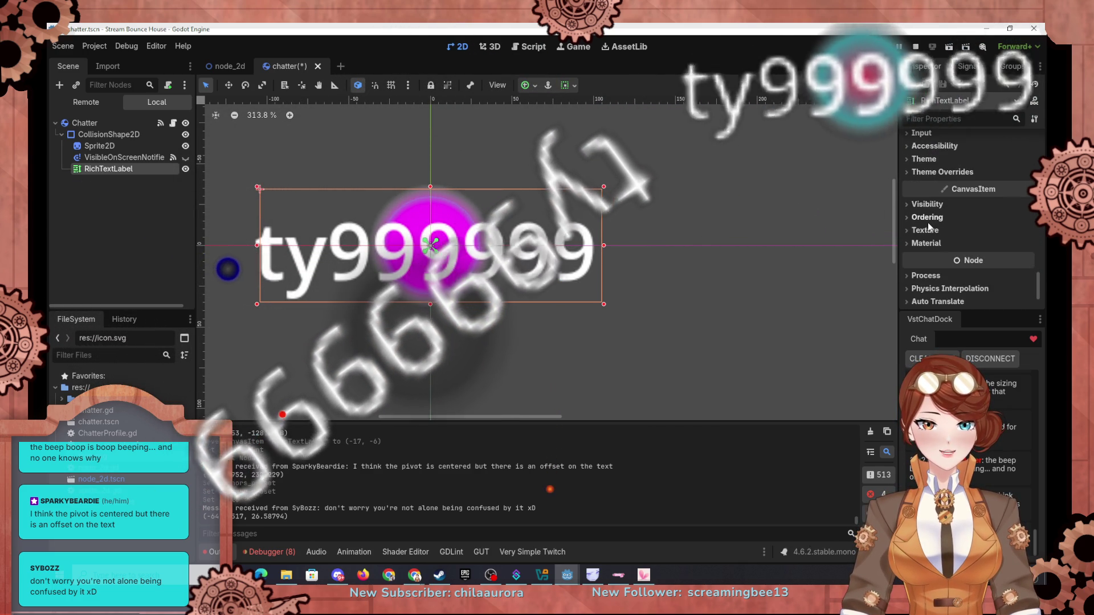
scroll(928, 222, "down", 2)
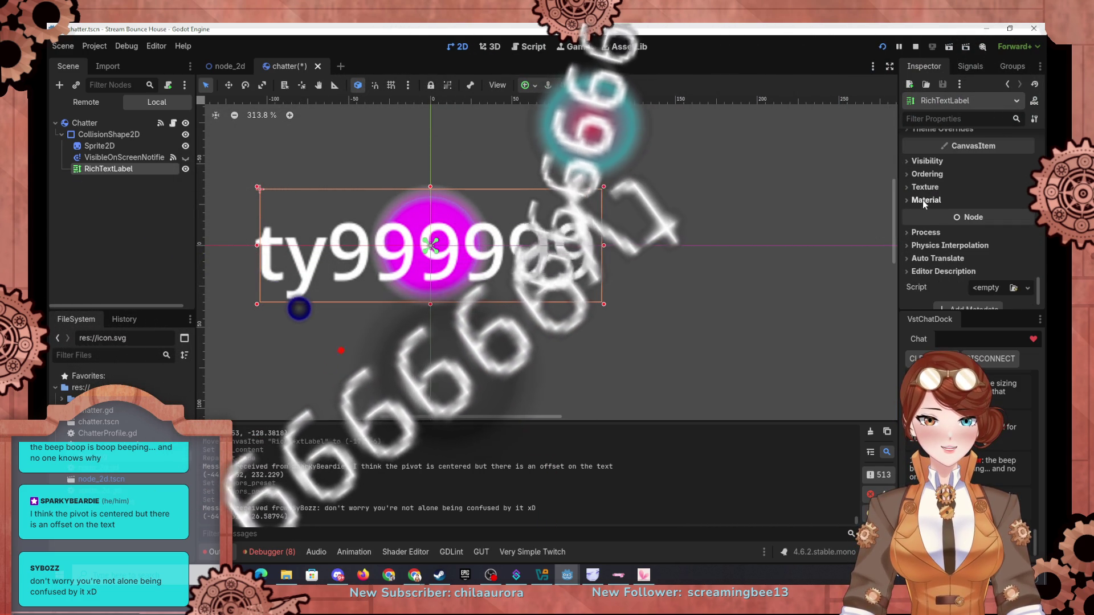
scroll(920, 214, "up", 7)
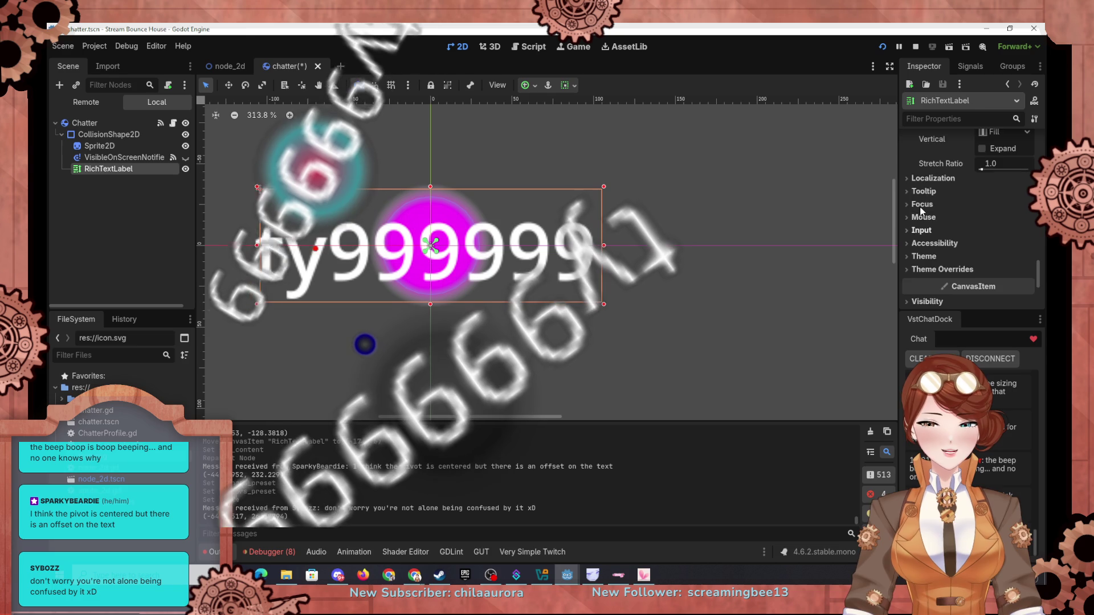
scroll(921, 213, "up", 5)
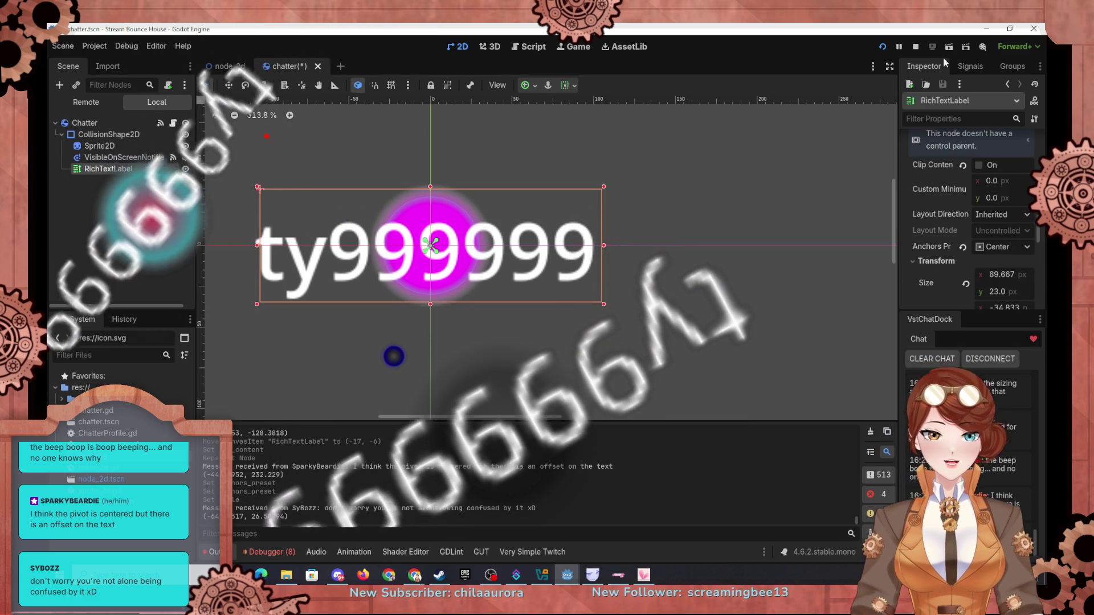
left_click(987, 32)
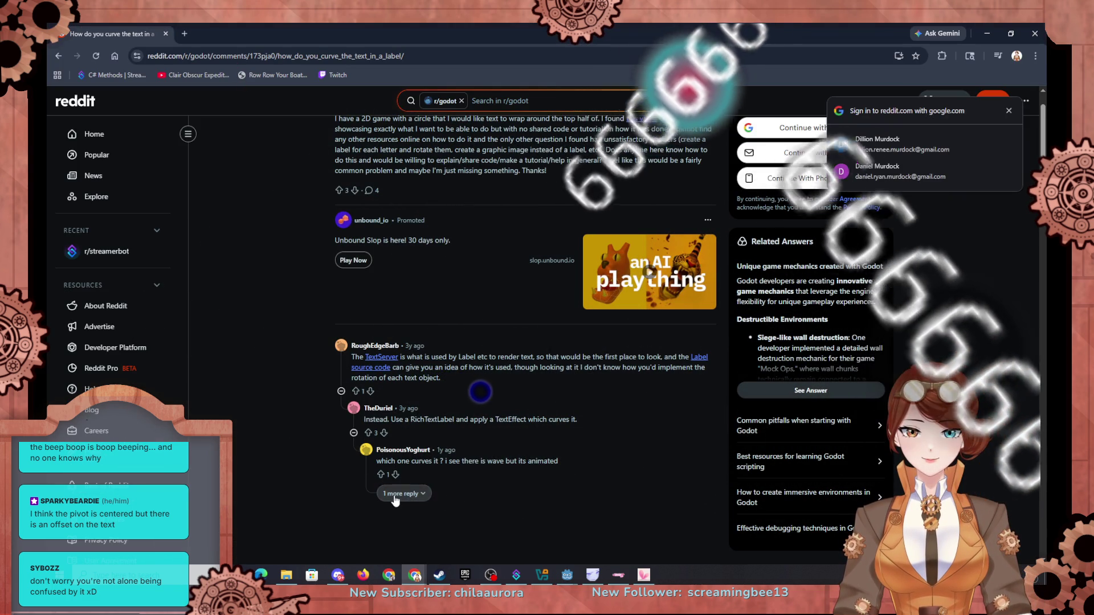
Read further down the Reddit replies to the curved-text shader link, then switch back to Godot
scroll(420, 482, "down", 1)
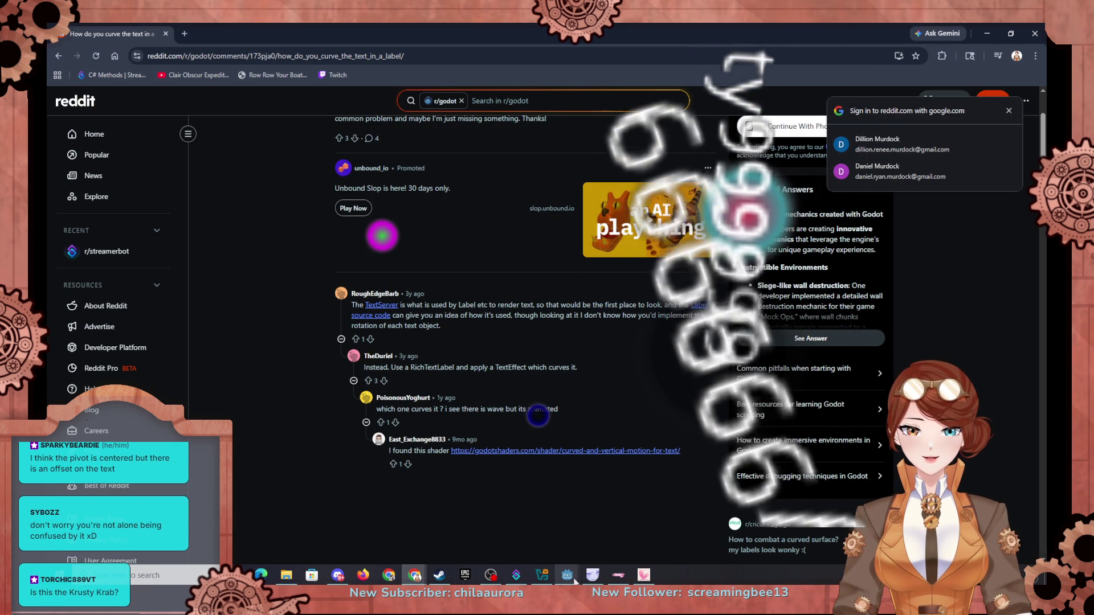
mouse_move(567, 575)
left_click(507, 501)
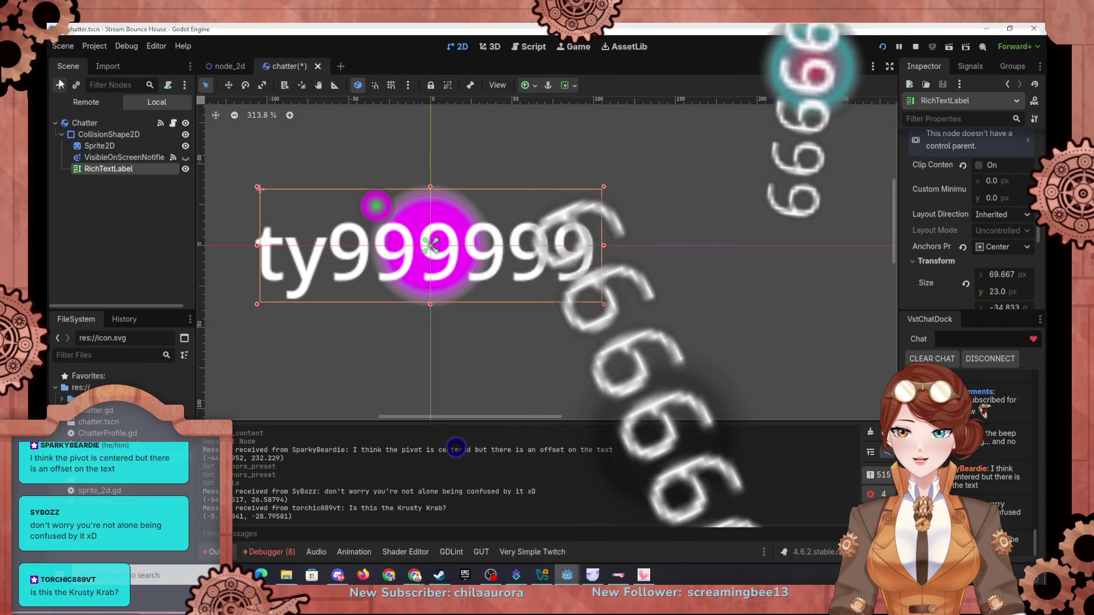
key("ctrl+a")
type("text")
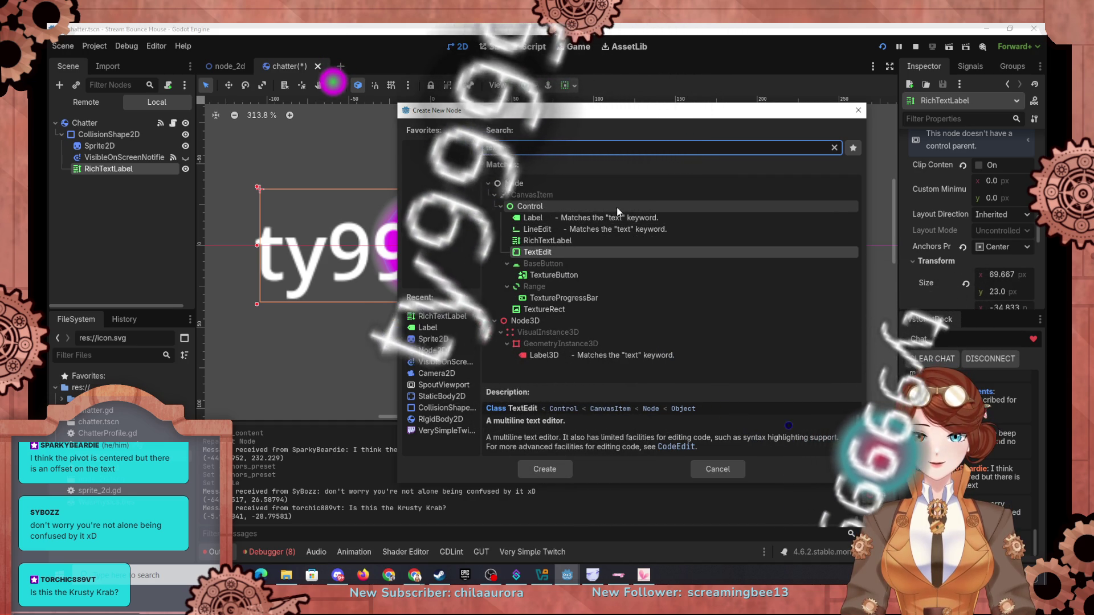
left_click(858, 110)
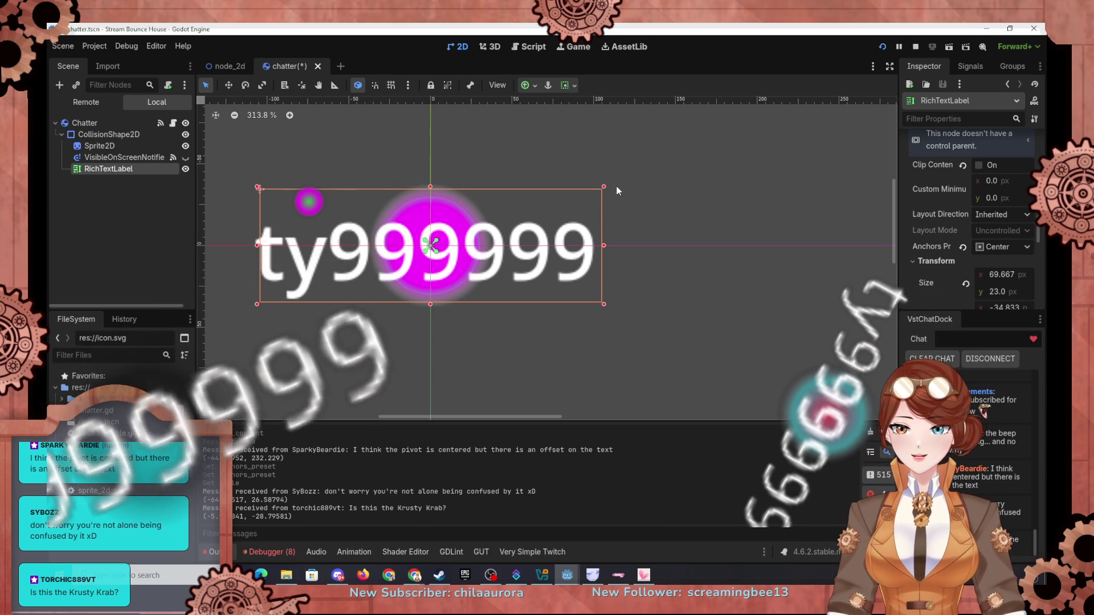
scroll(922, 267, "down", 3)
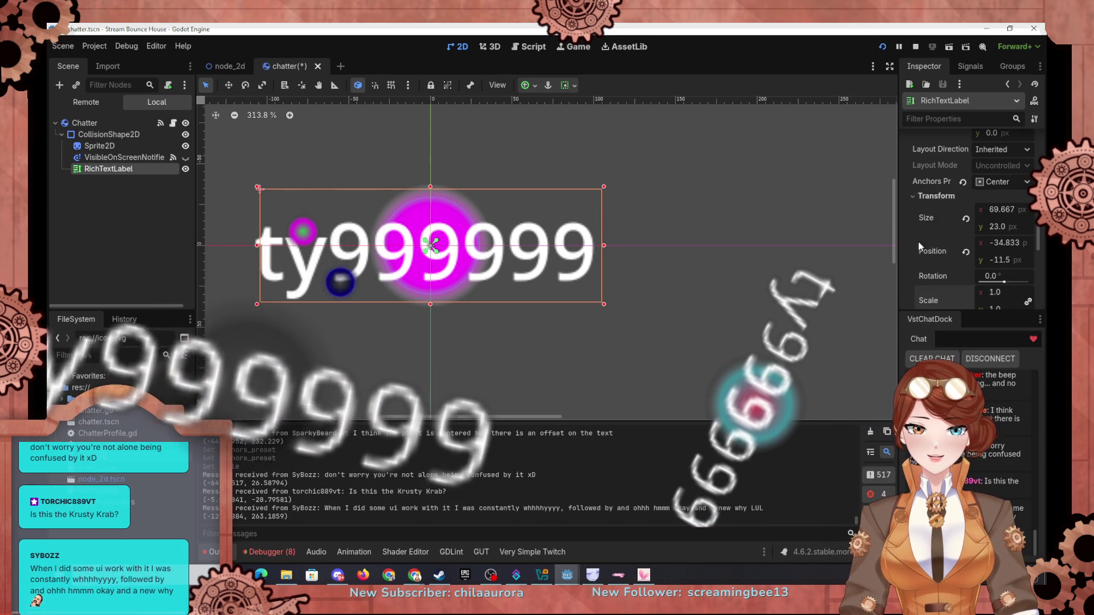
scroll(932, 227, "down", 4)
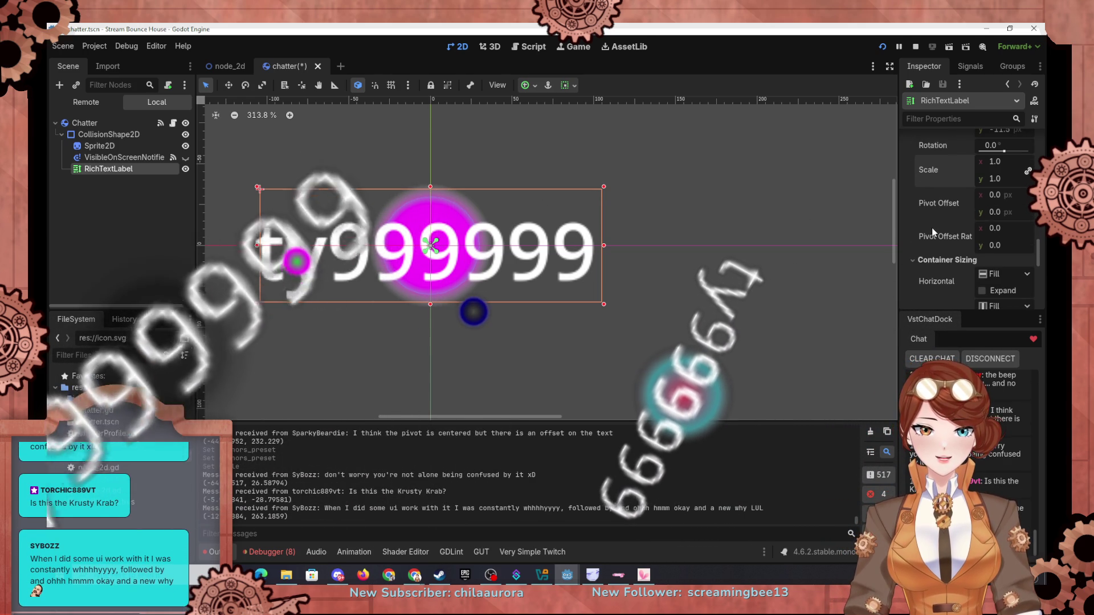
scroll(933, 232, "down", 4)
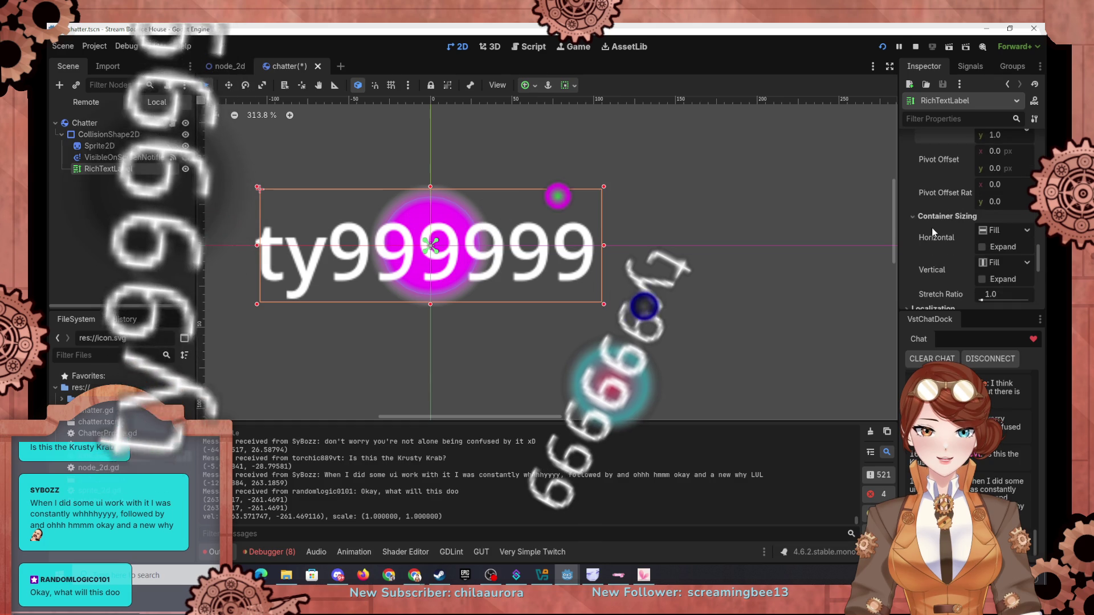
scroll(933, 232, "down", 2)
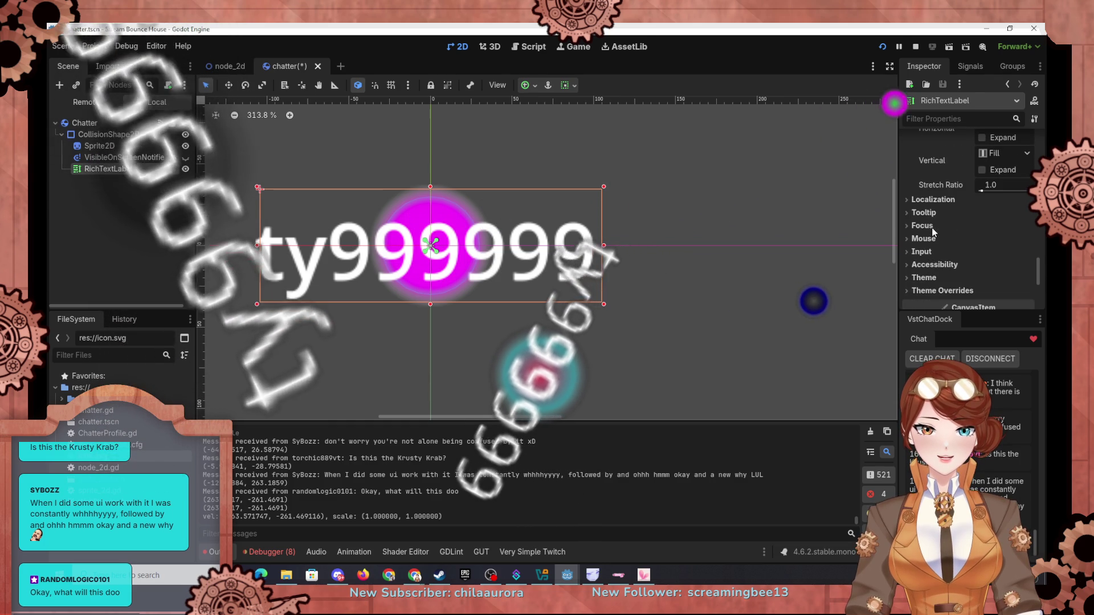
scroll(932, 227, "down", 3)
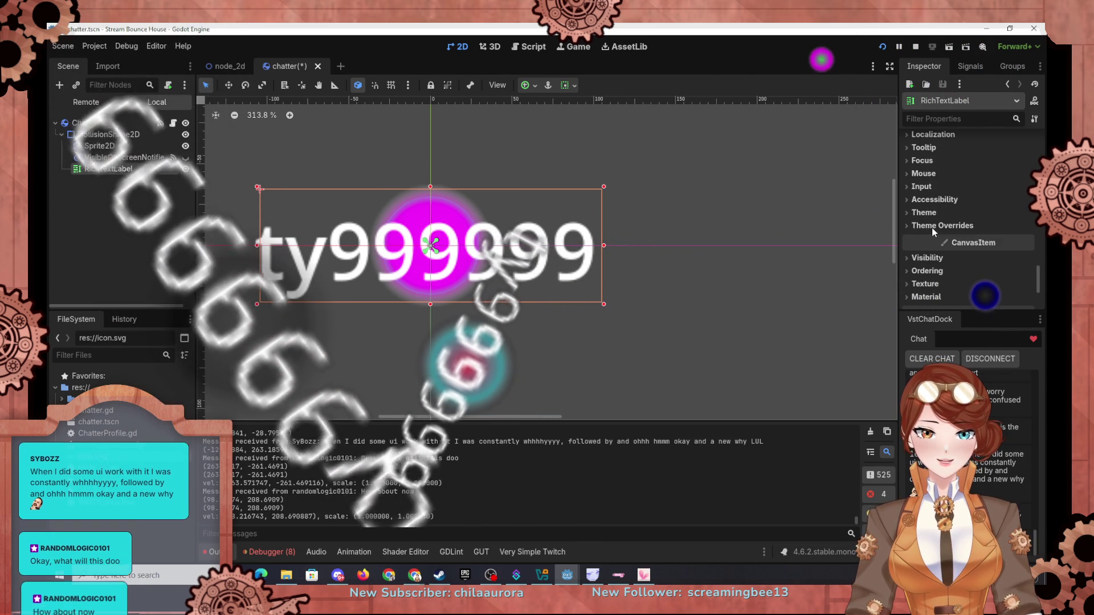
scroll(931, 228, "up", 15)
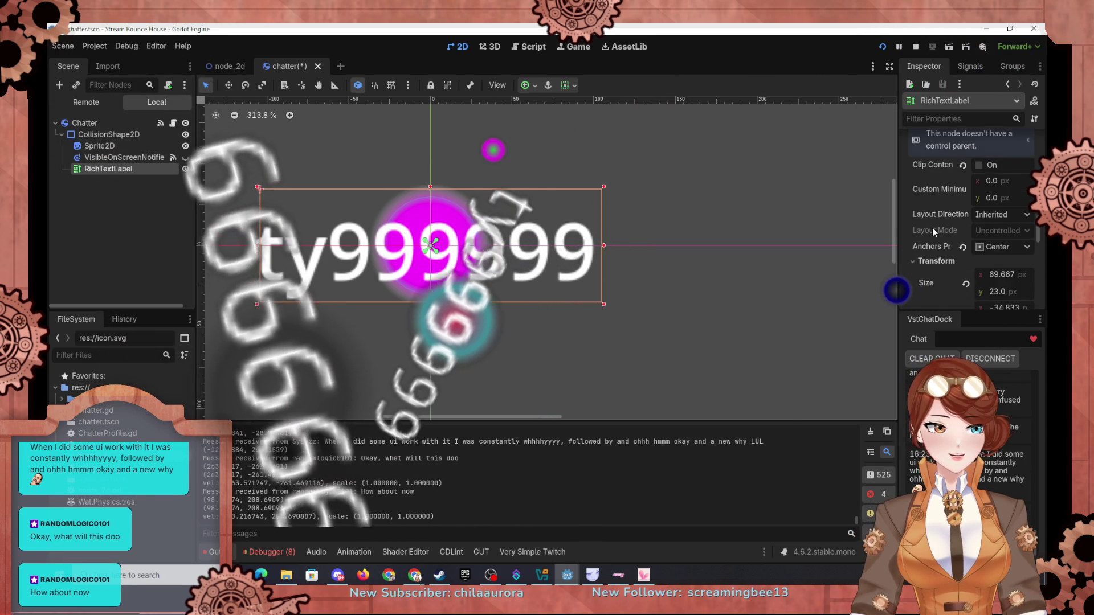
scroll(932, 227, "up", 10)
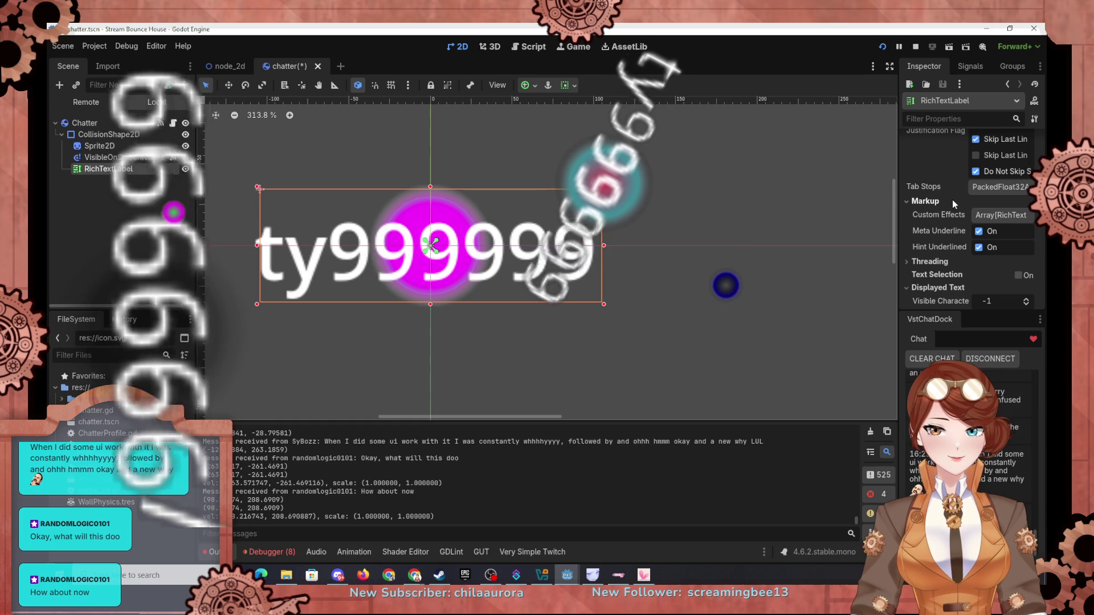
scroll(952, 200, "up", 7)
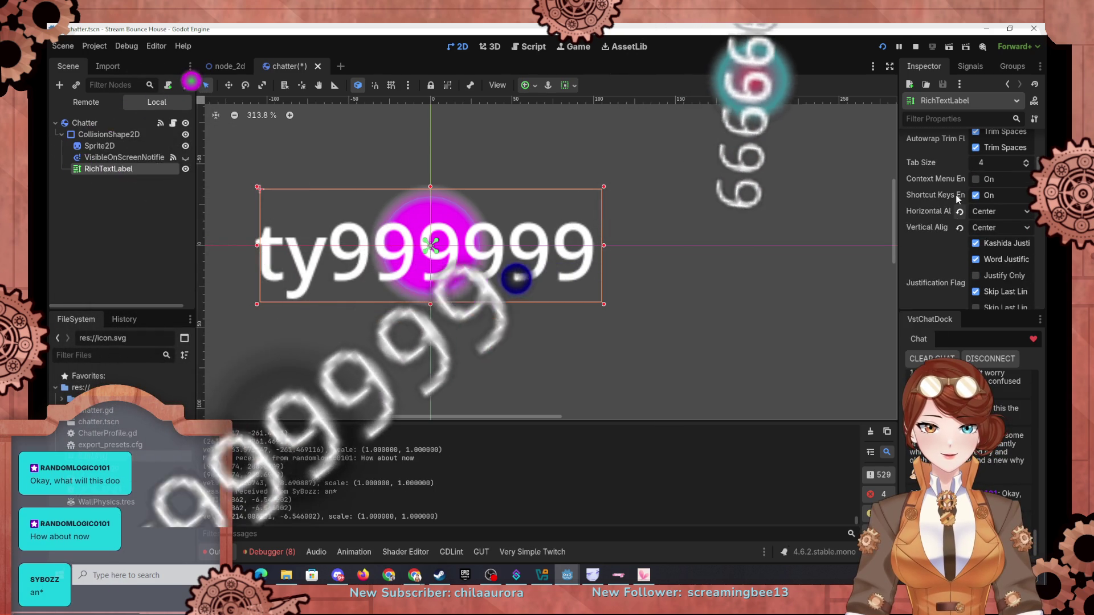
scroll(944, 191, "up", 5)
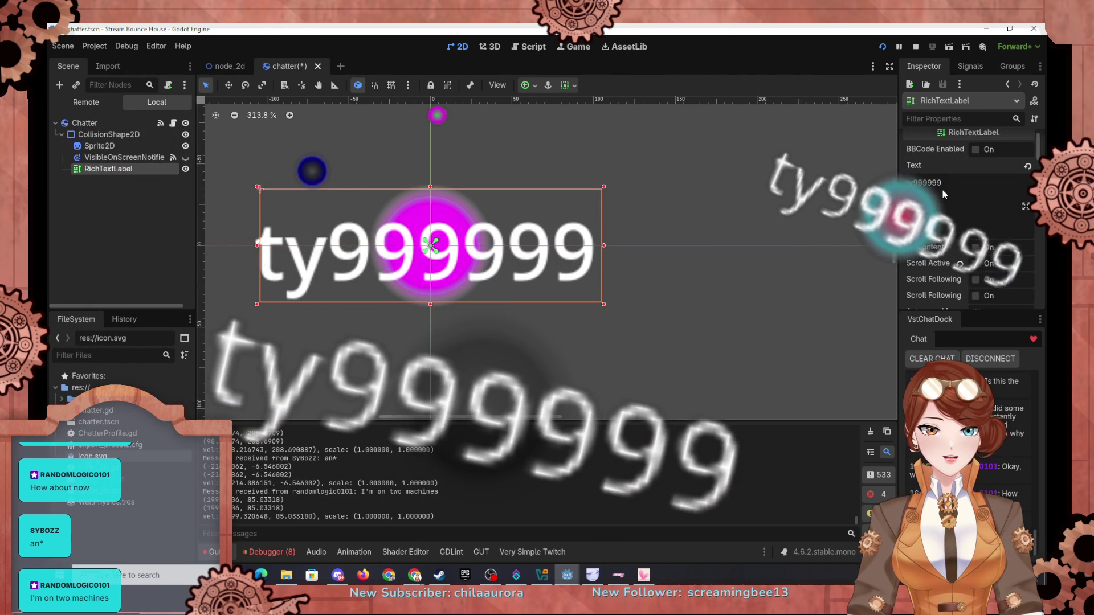
scroll(942, 190, "up", 1)
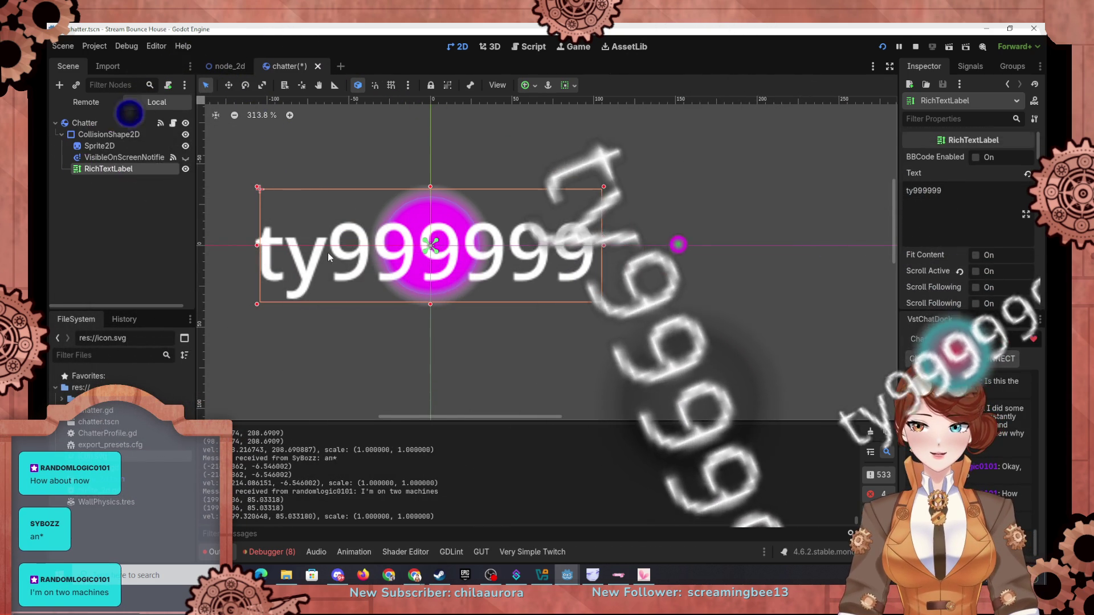
right_click(329, 252)
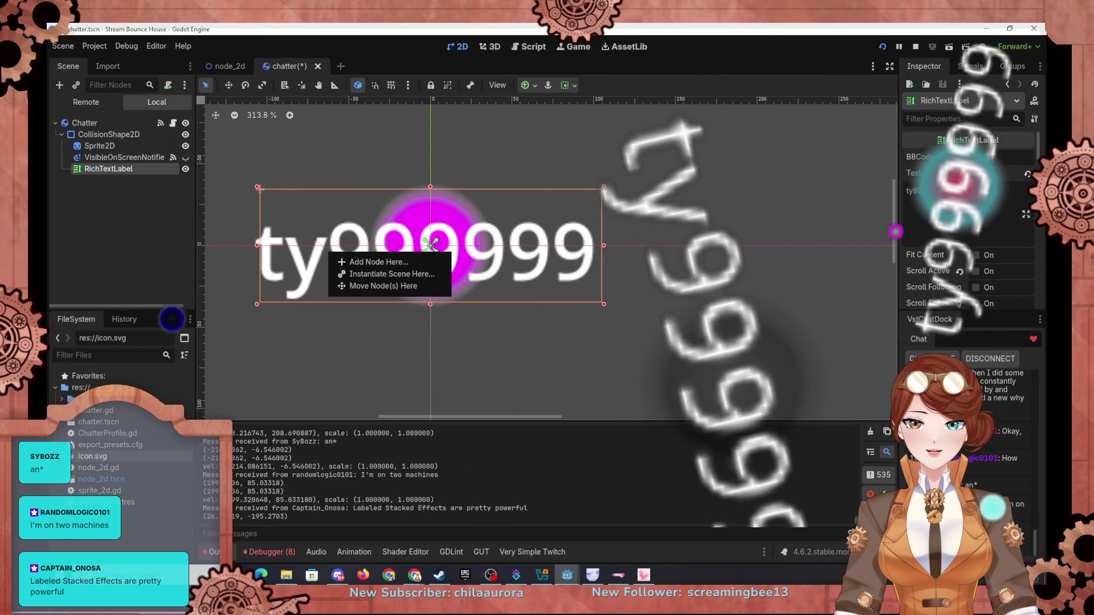
left_click(966, 165)
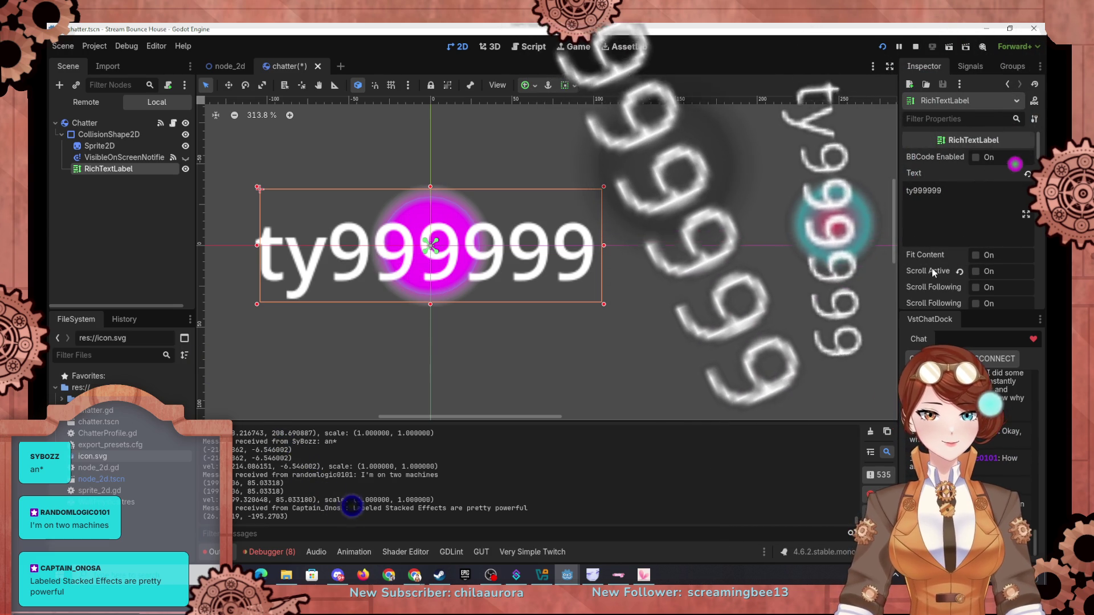
scroll(969, 234, "down", 1)
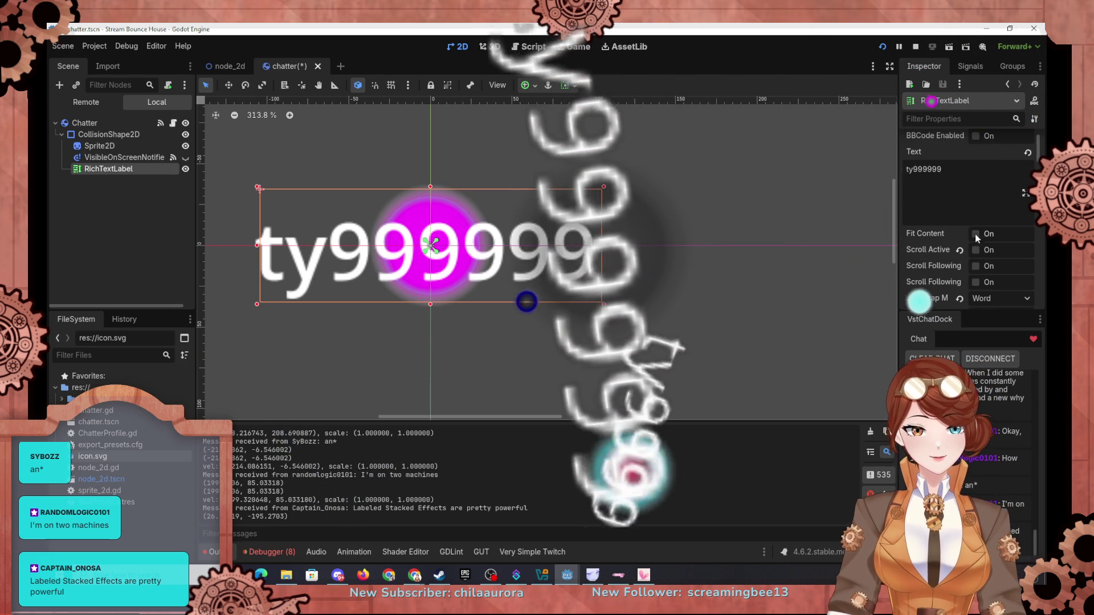
Turn on Fit Content and narrow the label box from both sides, undoing an accidental sprite move
left_click(976, 234)
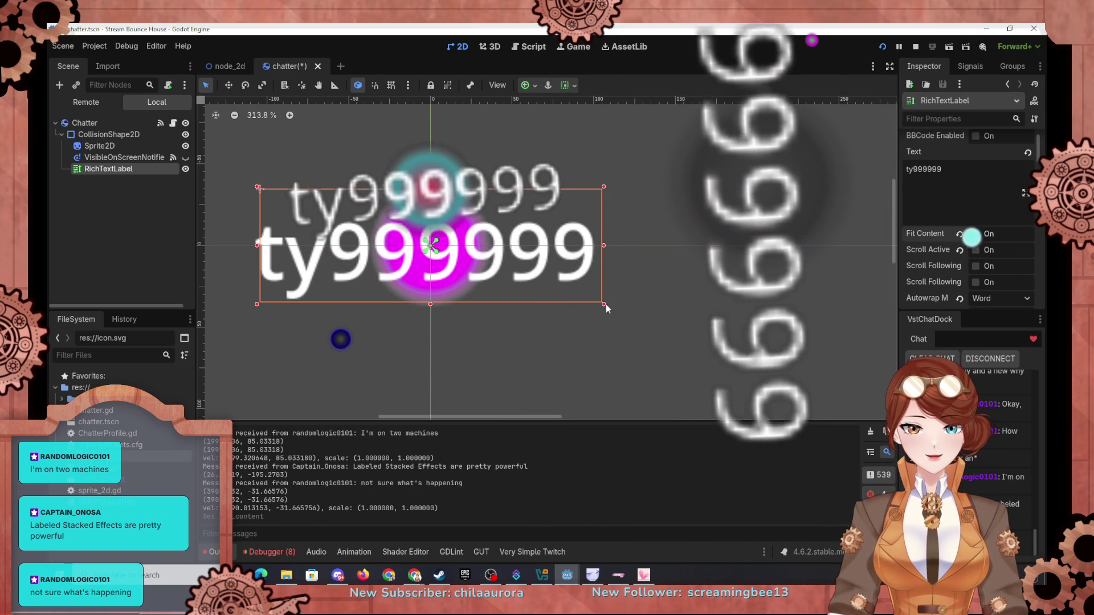
left_click_drag(604, 304, 475, 280)
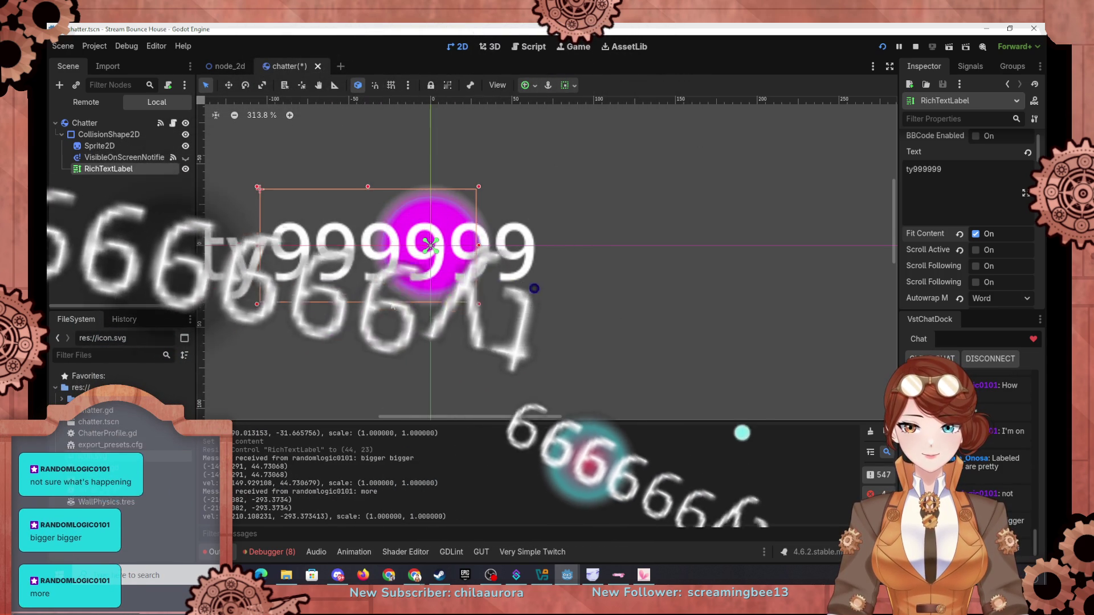
left_click_drag(393, 306, 395, 317)
key("ctrl+z")
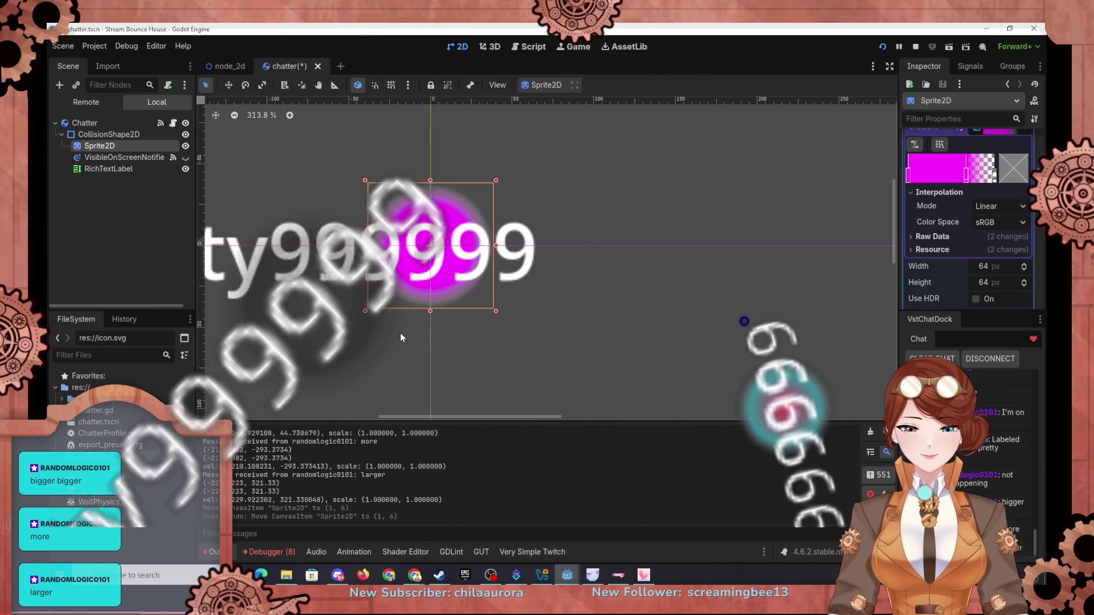
left_click(310, 199)
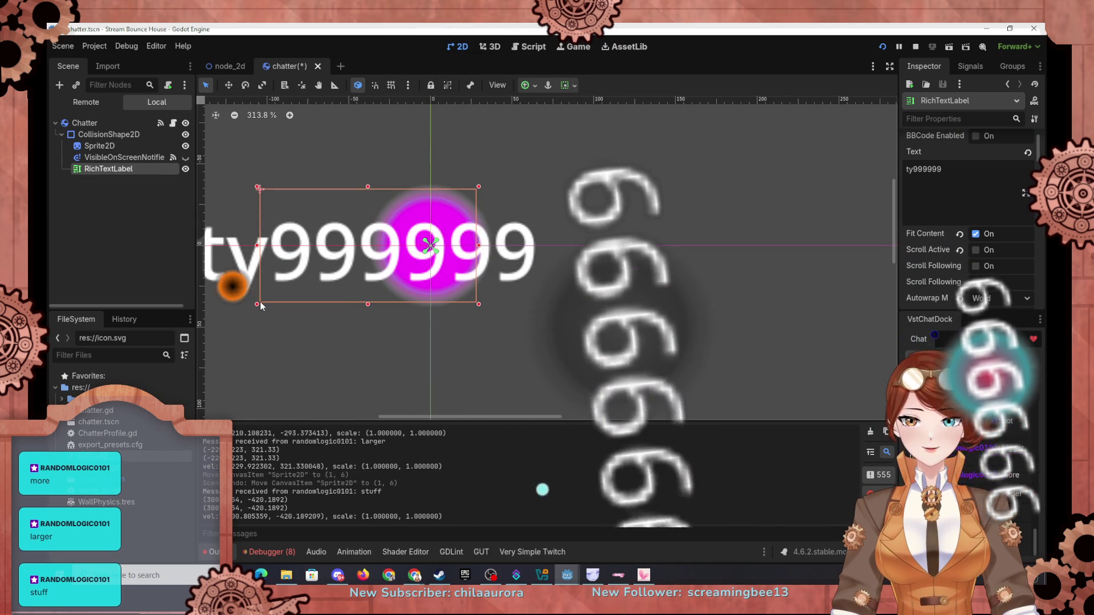
left_click_drag(260, 304, 363, 304)
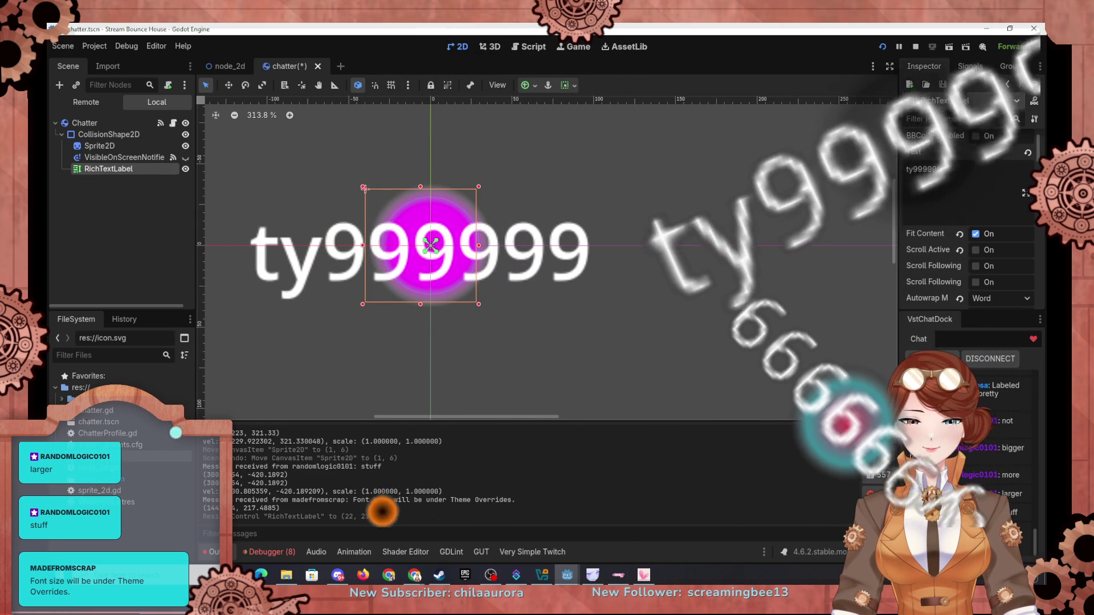
scroll(895, 268, "up", 5)
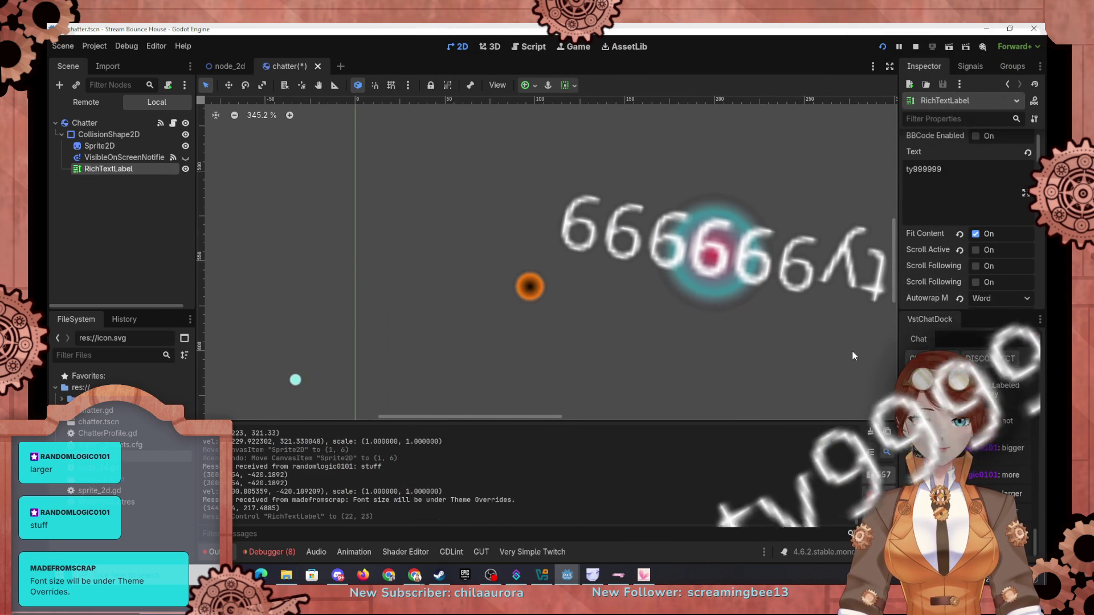
scroll(712, 319, "down", 10)
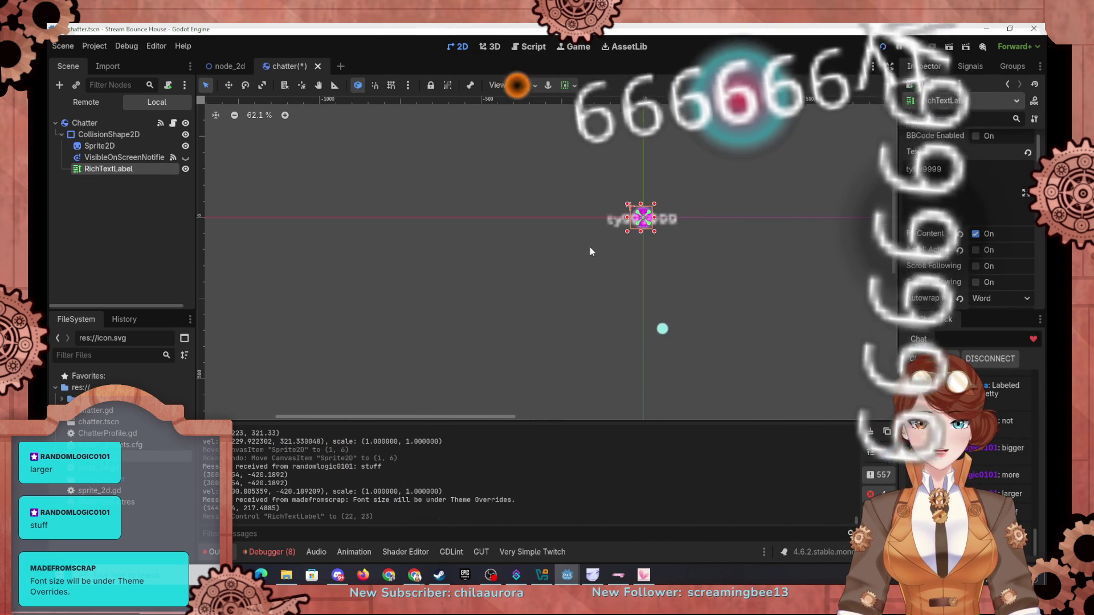
scroll(655, 250, "up", 10)
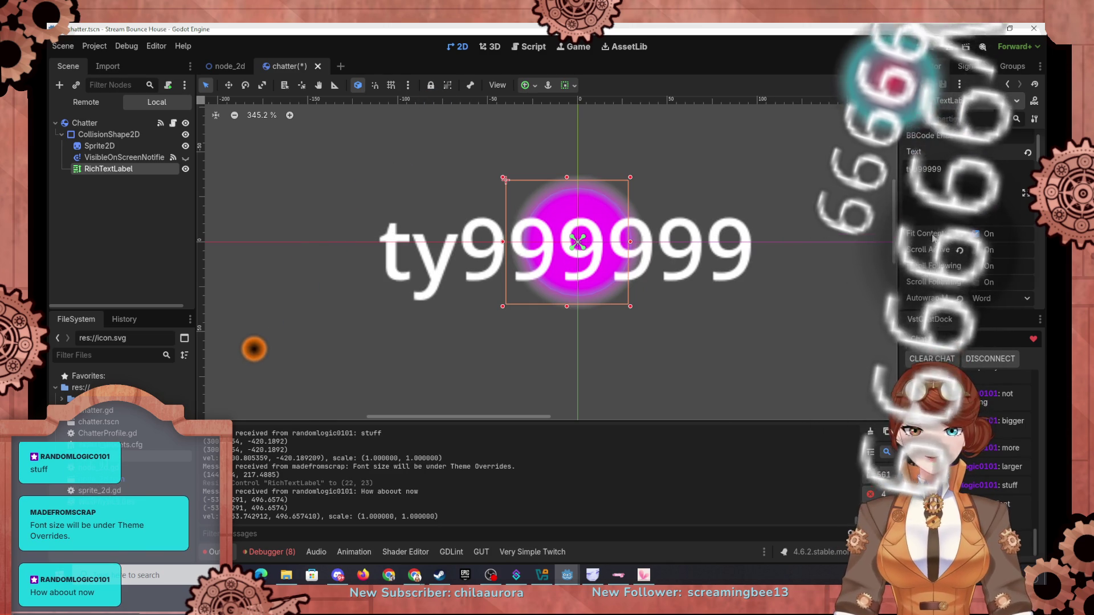
scroll(929, 245, "up", 1)
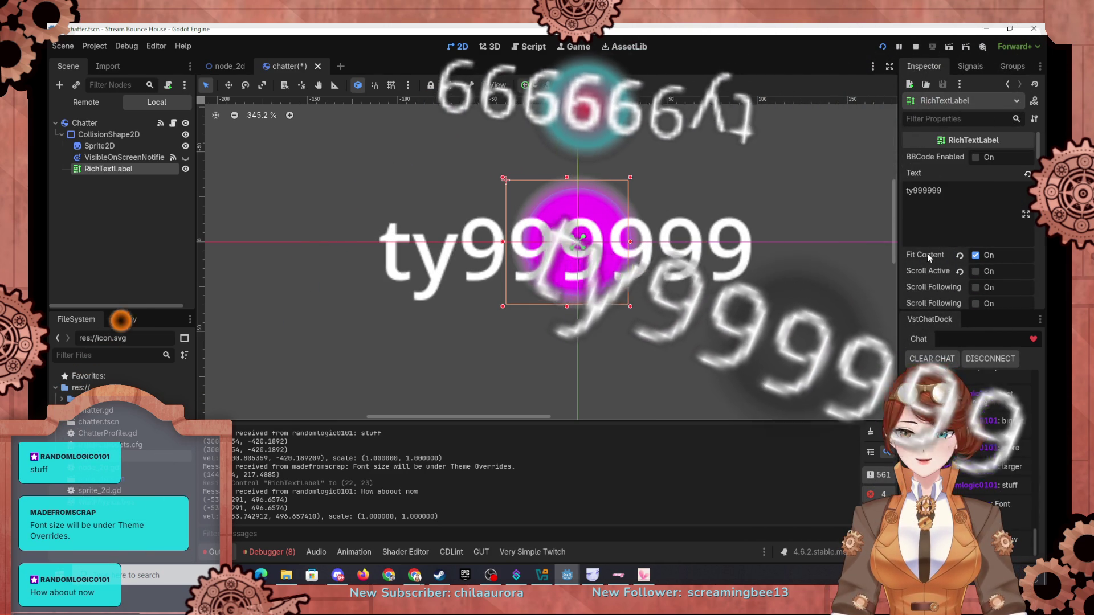
scroll(935, 261, "down", 4)
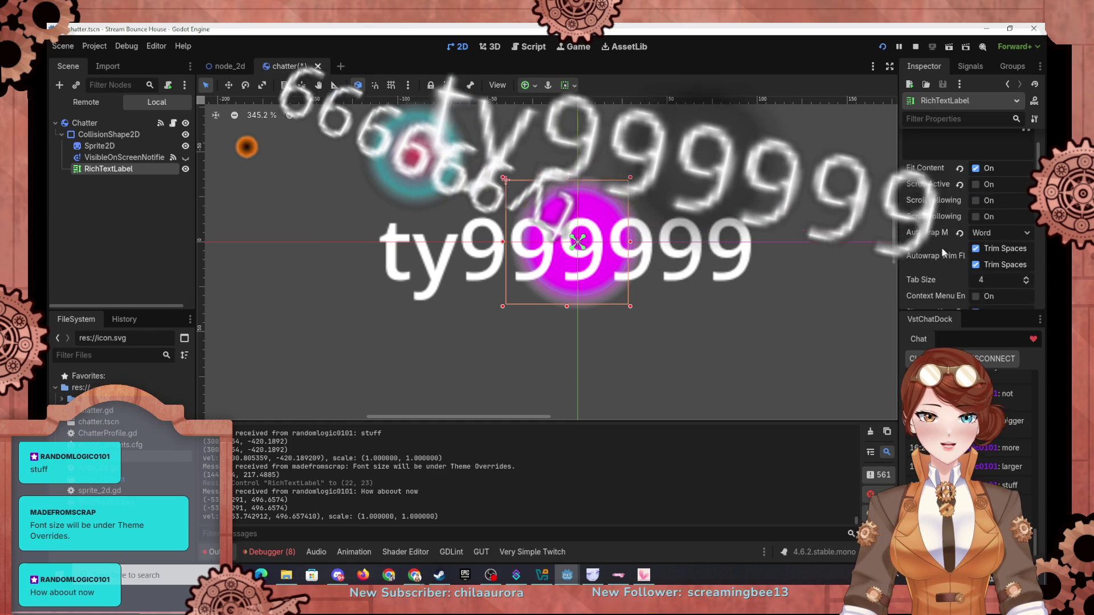
scroll(943, 248, "down", 8)
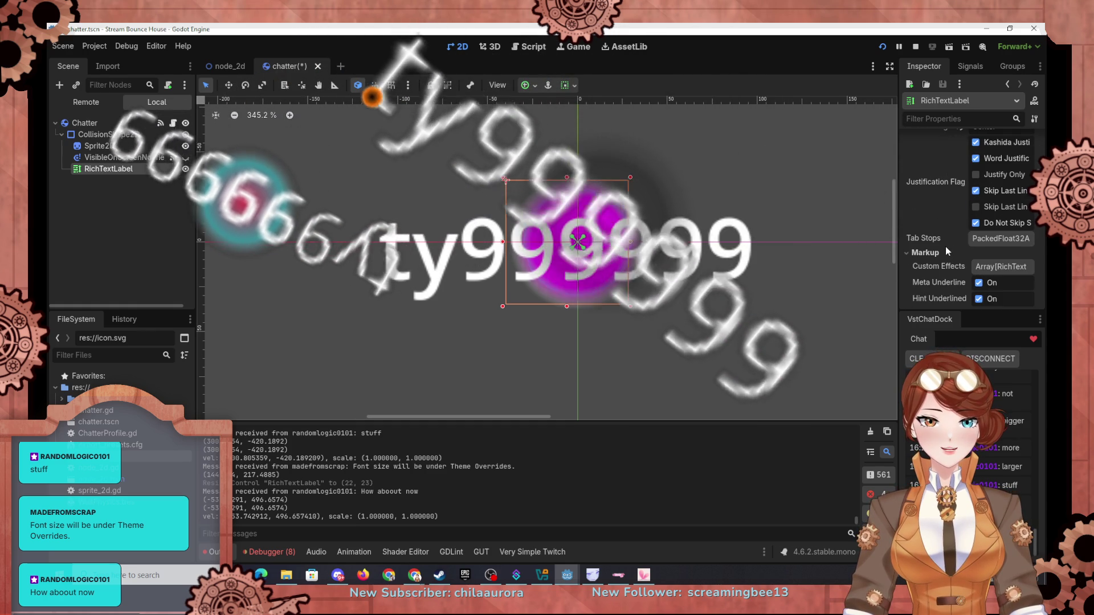
scroll(945, 246, "down", 4)
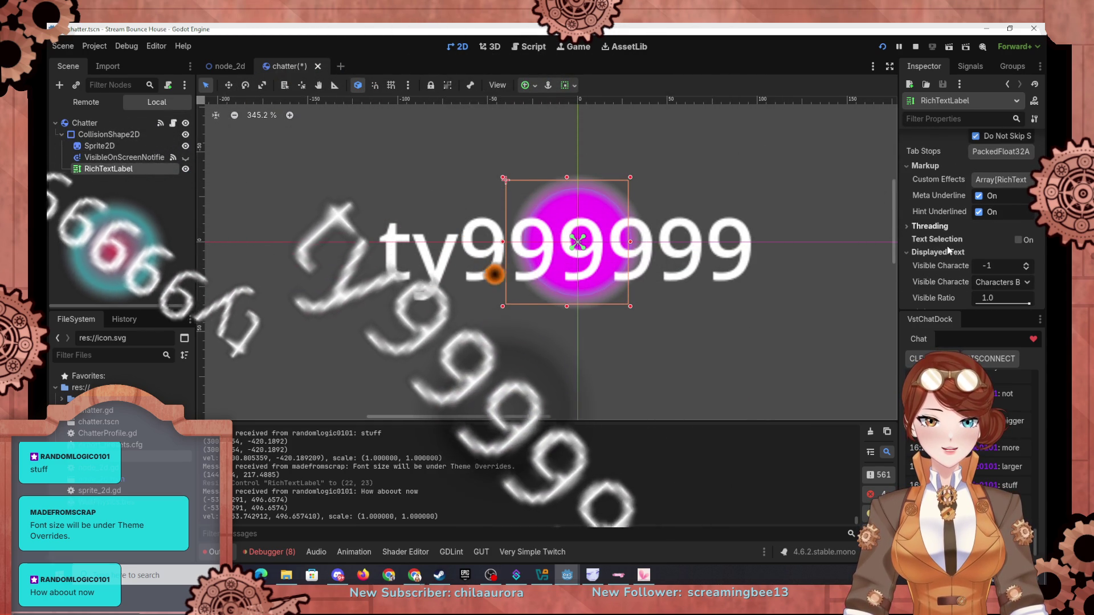
scroll(946, 242, "down", 8)
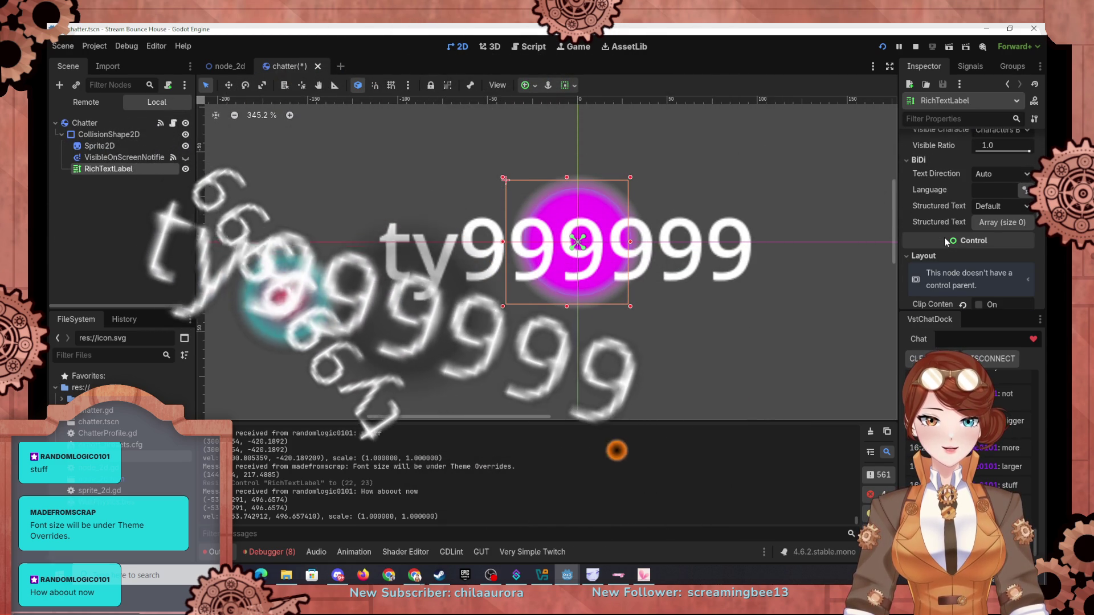
scroll(945, 237, "down", 6)
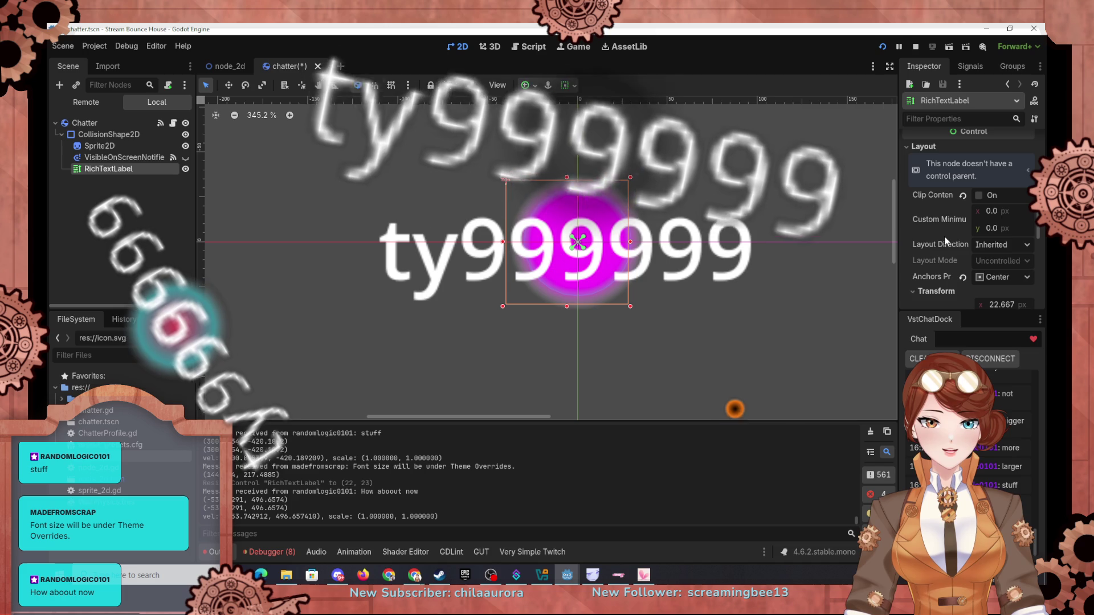
scroll(945, 242, "down", 5)
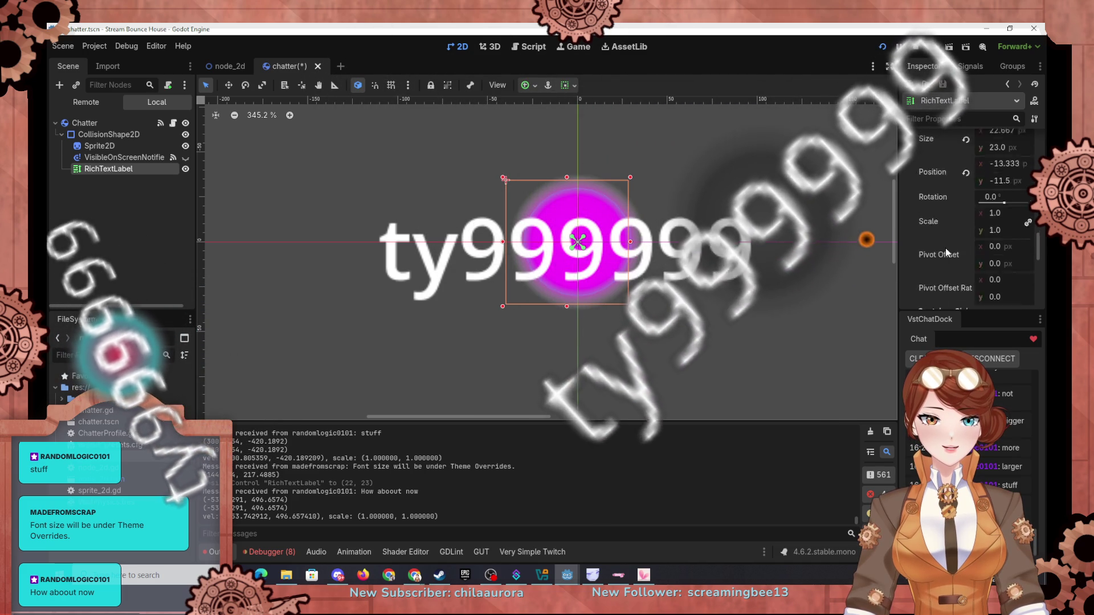
scroll(946, 247, "down", 5)
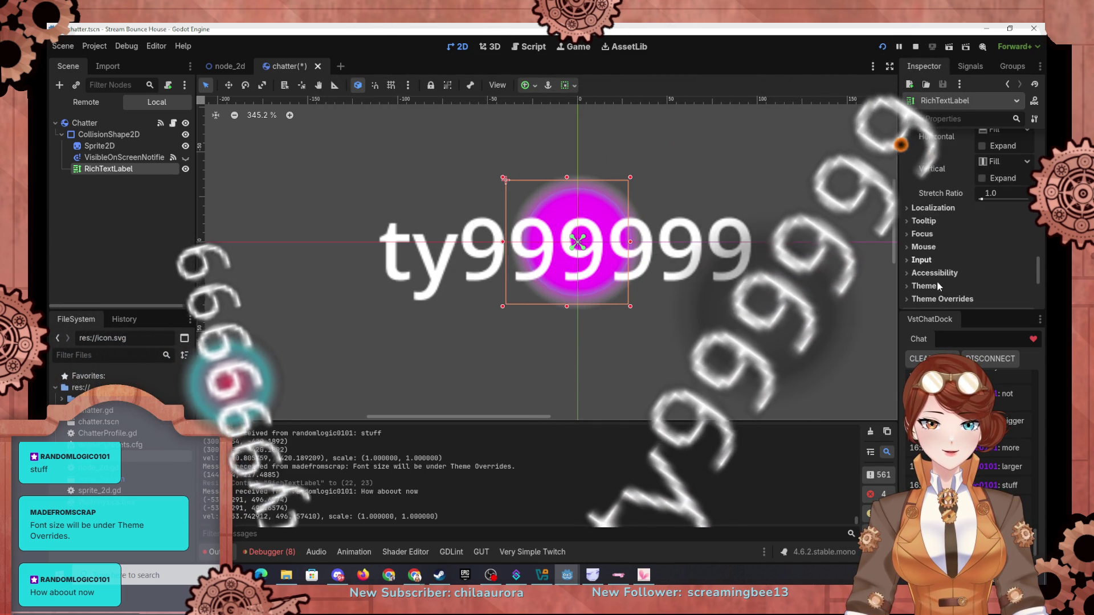
Create a New Theme for the RichTextLabel and open it for editing
left_click(919, 278)
left_click(914, 204)
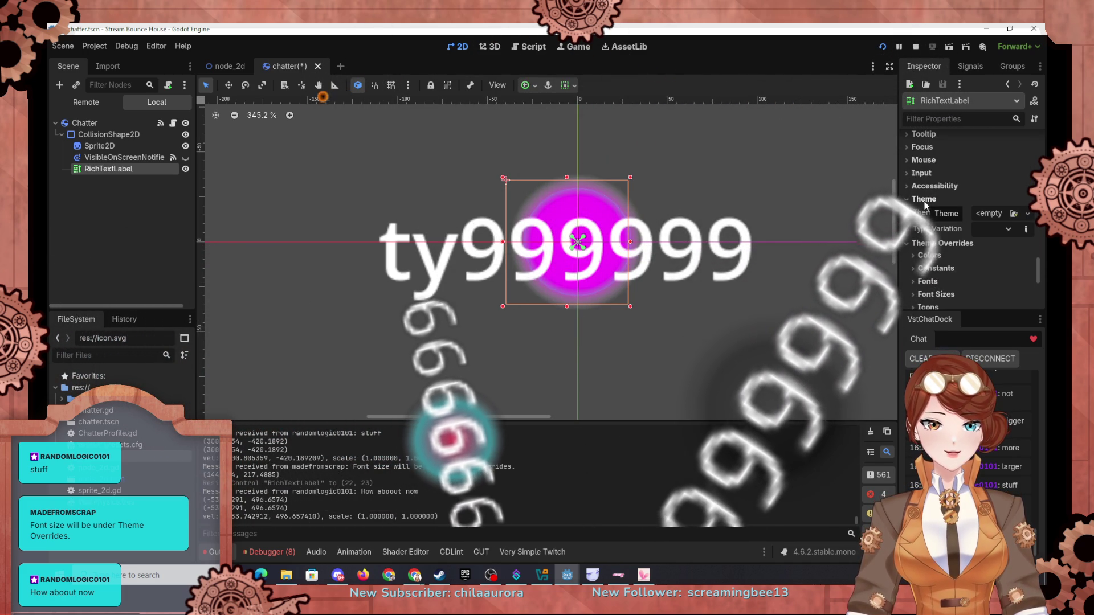
left_click(924, 201)
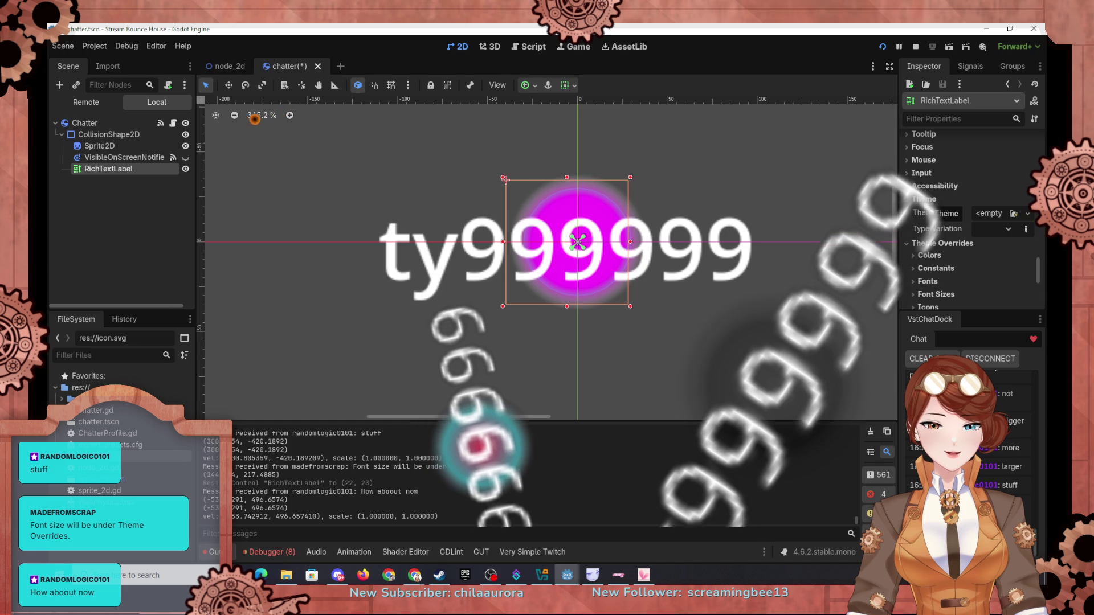
left_click(925, 201)
left_click(996, 213)
left_click(979, 244)
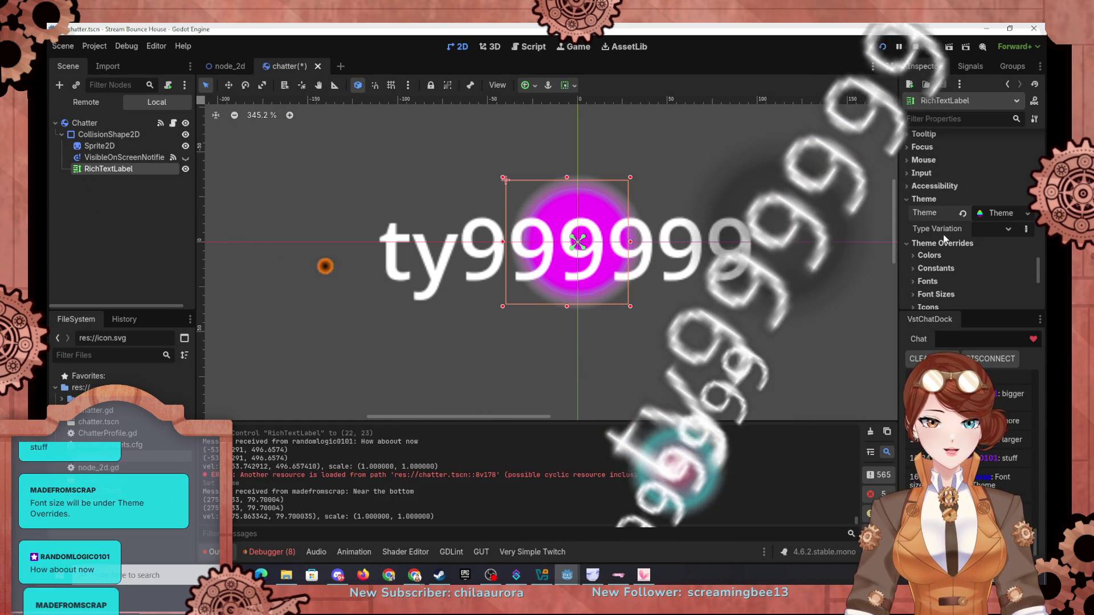
left_click(1001, 213)
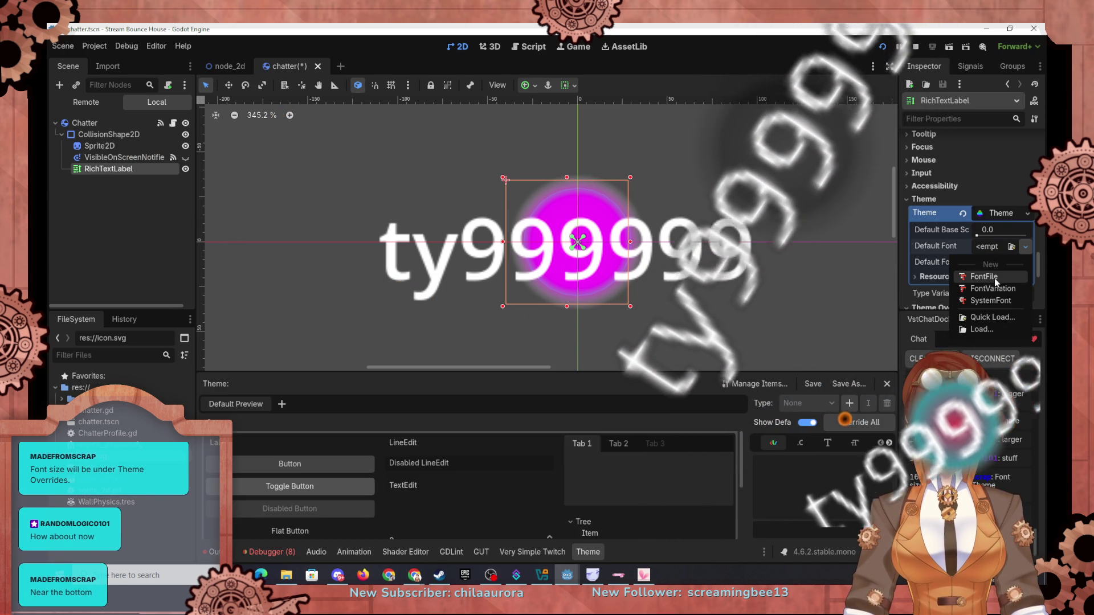
Set the theme's Default Font to a new SystemFont (Open Sans SemiBold)
left_click(995, 301)
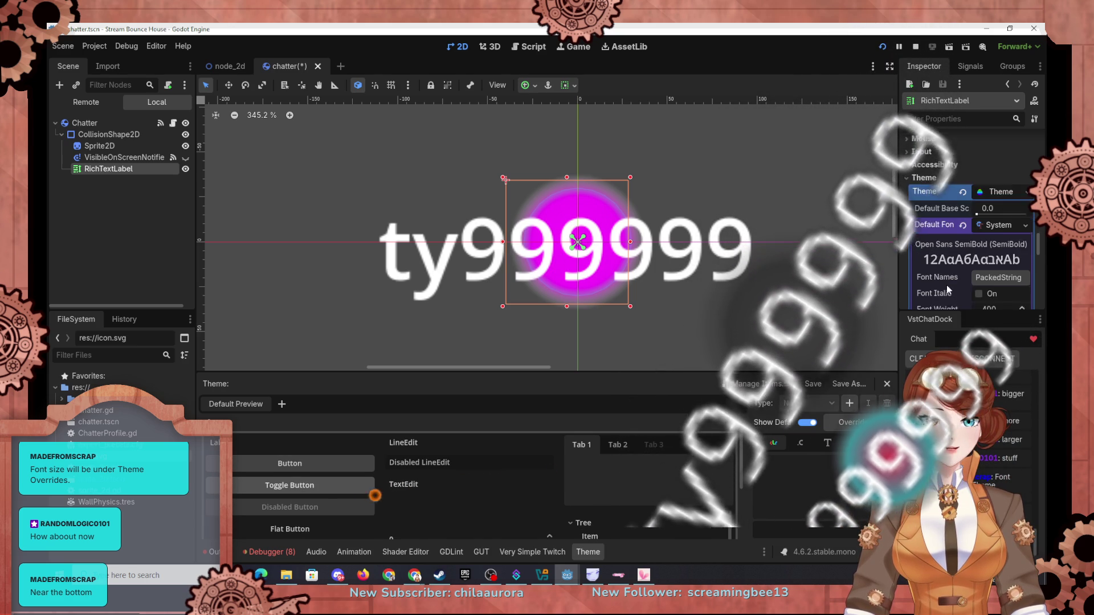
scroll(947, 273, "down", 3)
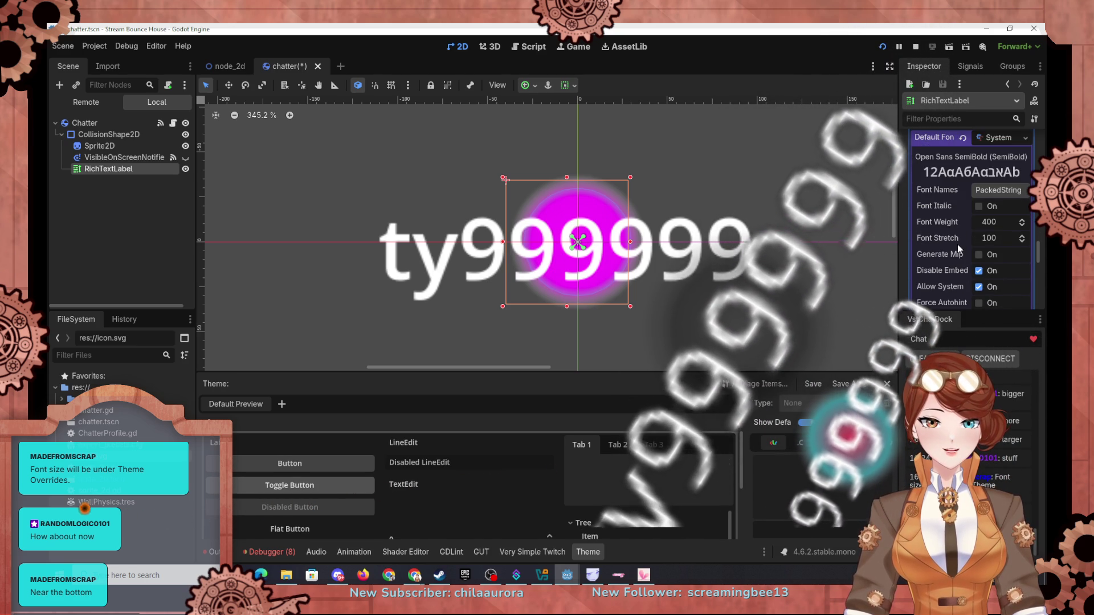
scroll(942, 240, "down", 2)
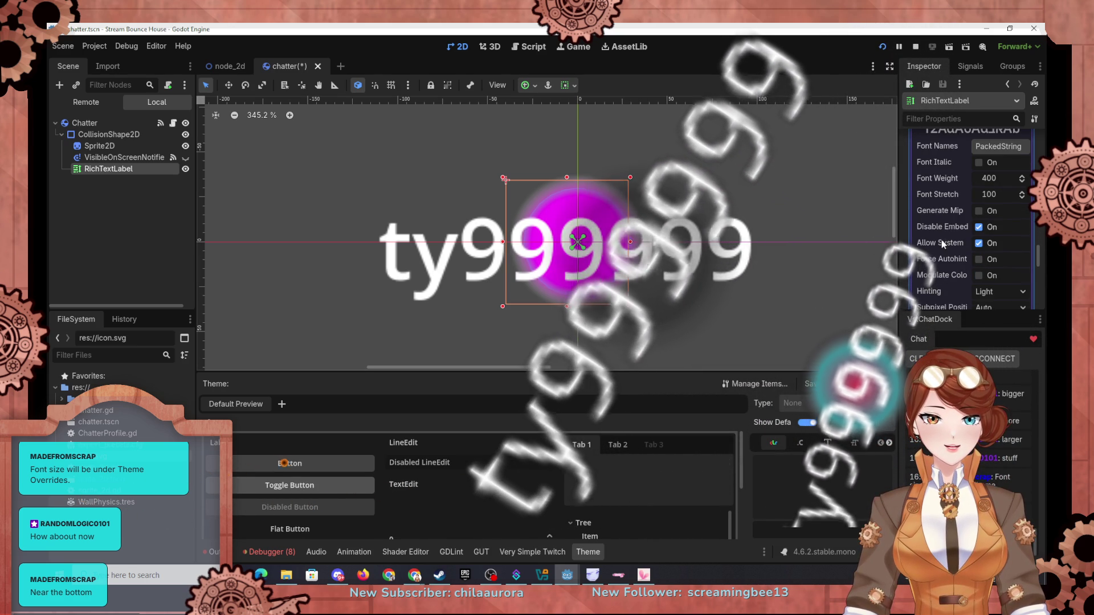
scroll(943, 237, "down", 2)
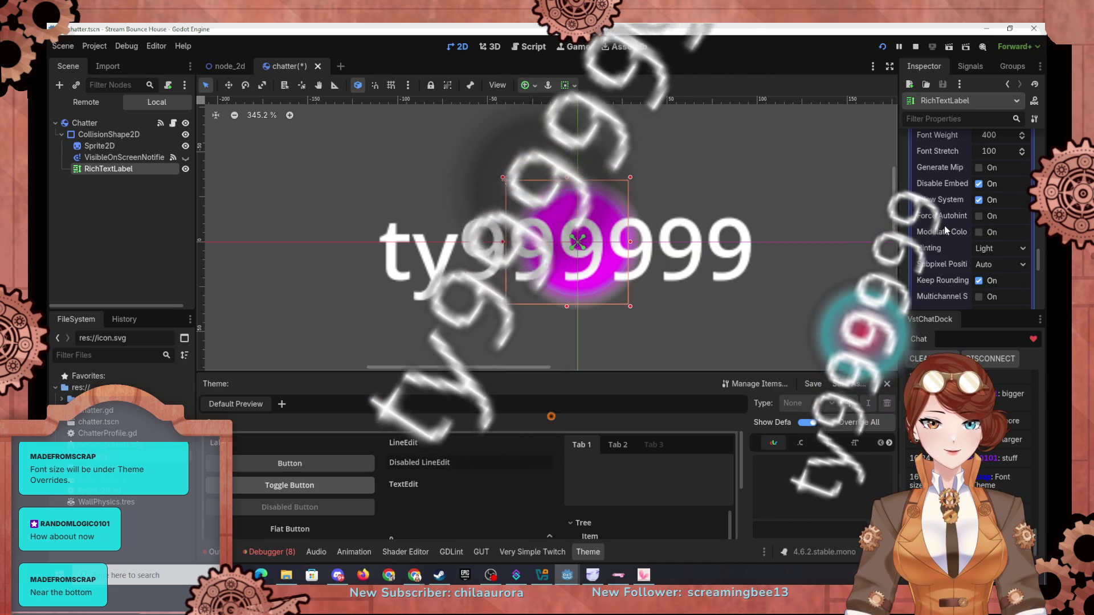
scroll(952, 216, "down", 1)
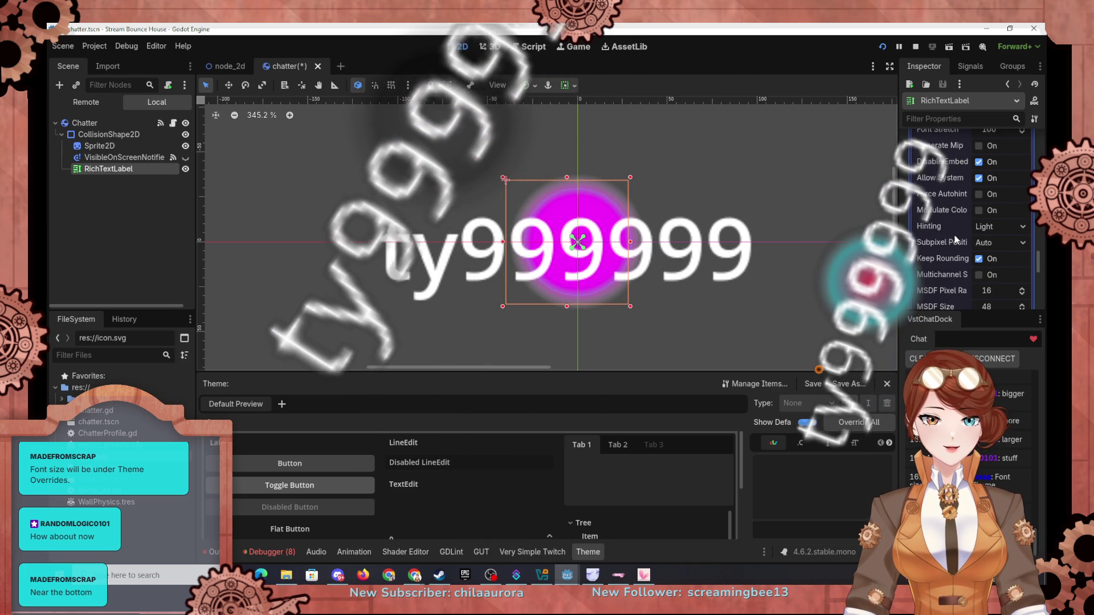
scroll(956, 239, "down", 3)
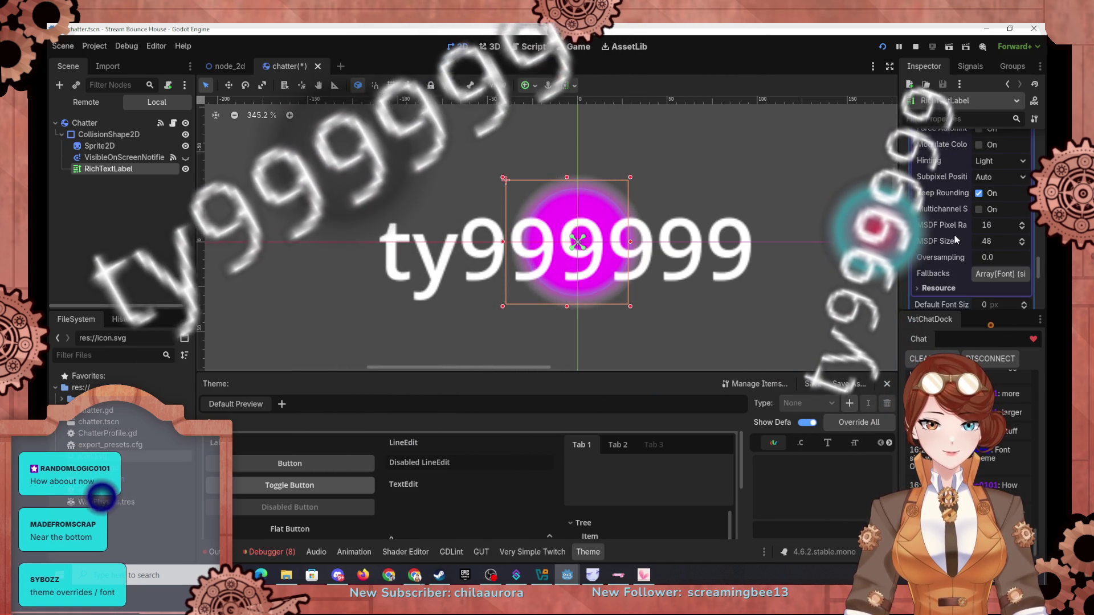
Set the theme's Default Font Size to 10, then reduce it to 5 px
mouse_move(942, 225)
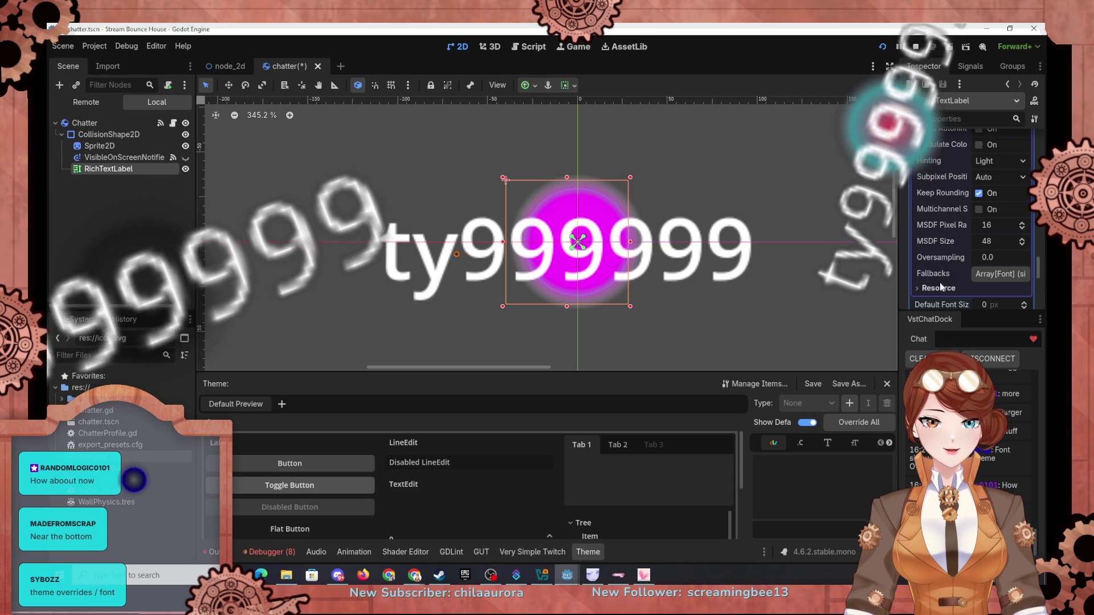
scroll(941, 287, "down", 3)
type("10")
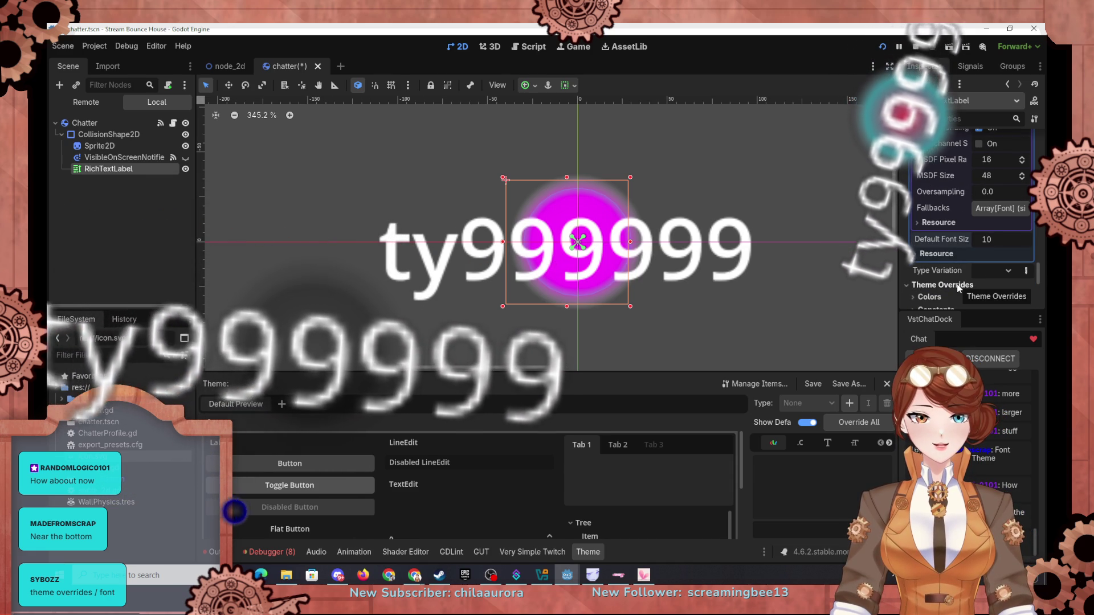
key("Return")
left_click(990, 237)
type("5")
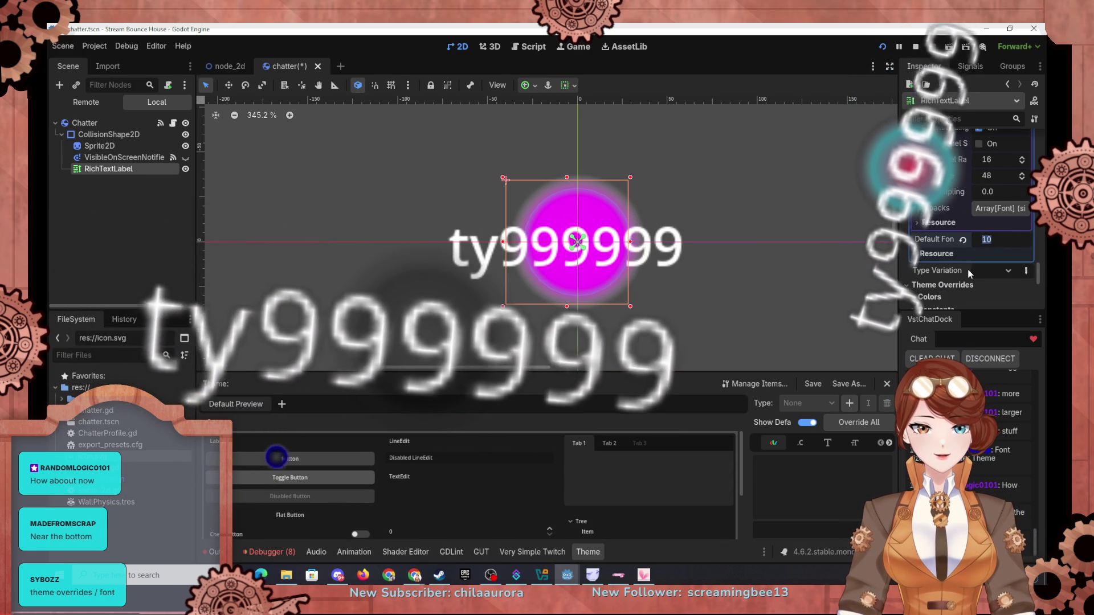
key("Return")
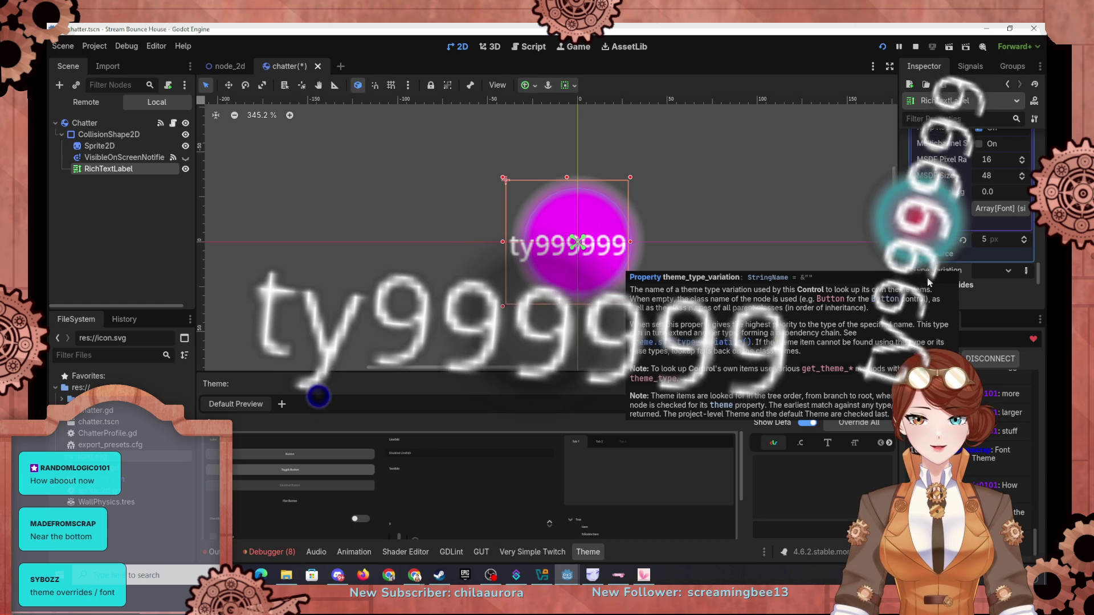
scroll(967, 271, "down", 5)
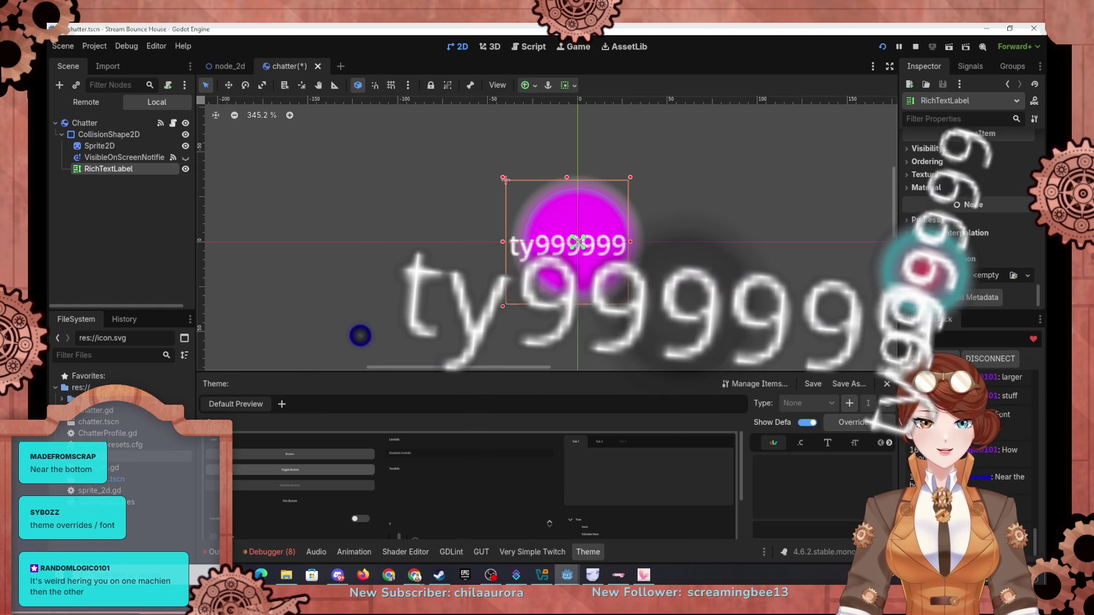
scroll(969, 228, "up", 5)
scroll(948, 246, "up", 5)
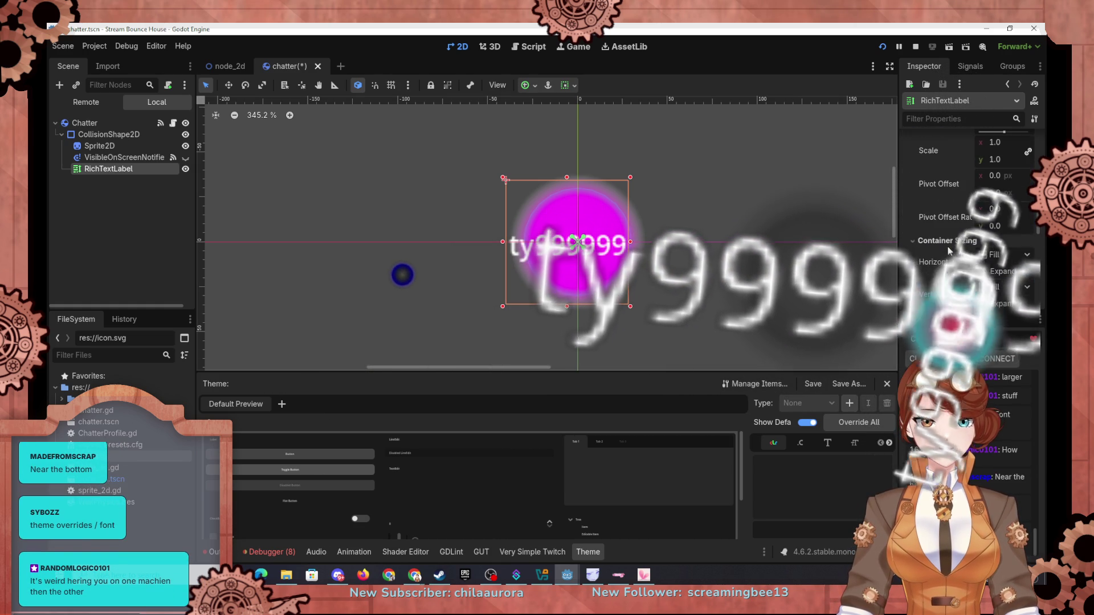
scroll(950, 249, "up", 2)
type("0")
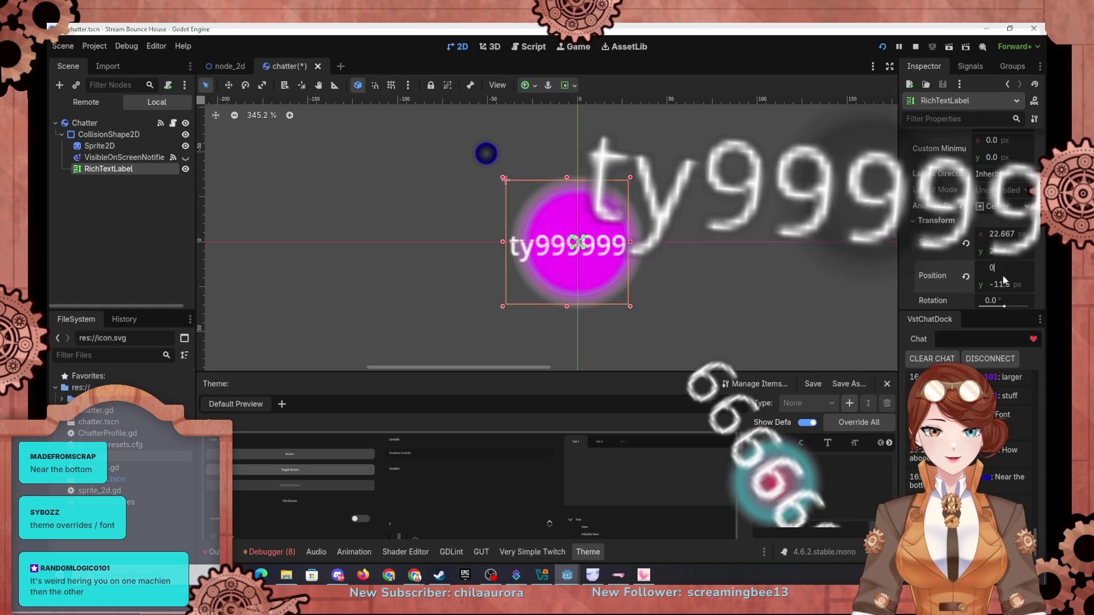
Set the label's position to 0, 0 and apply the Center anchor preset
key("Tab")
type("0")
left_click(1002, 206)
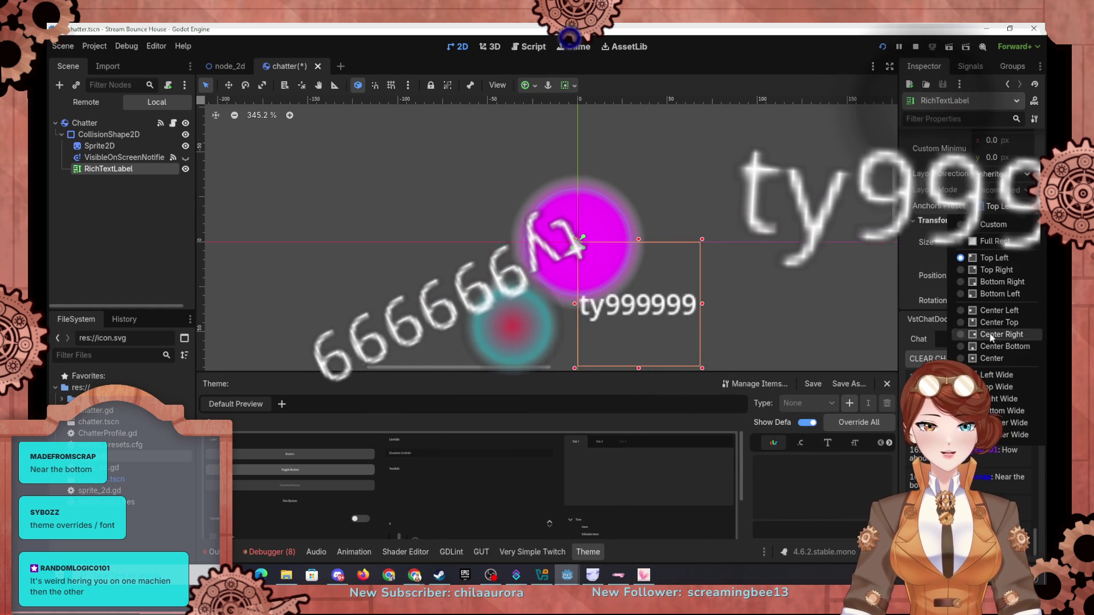
left_click(991, 358)
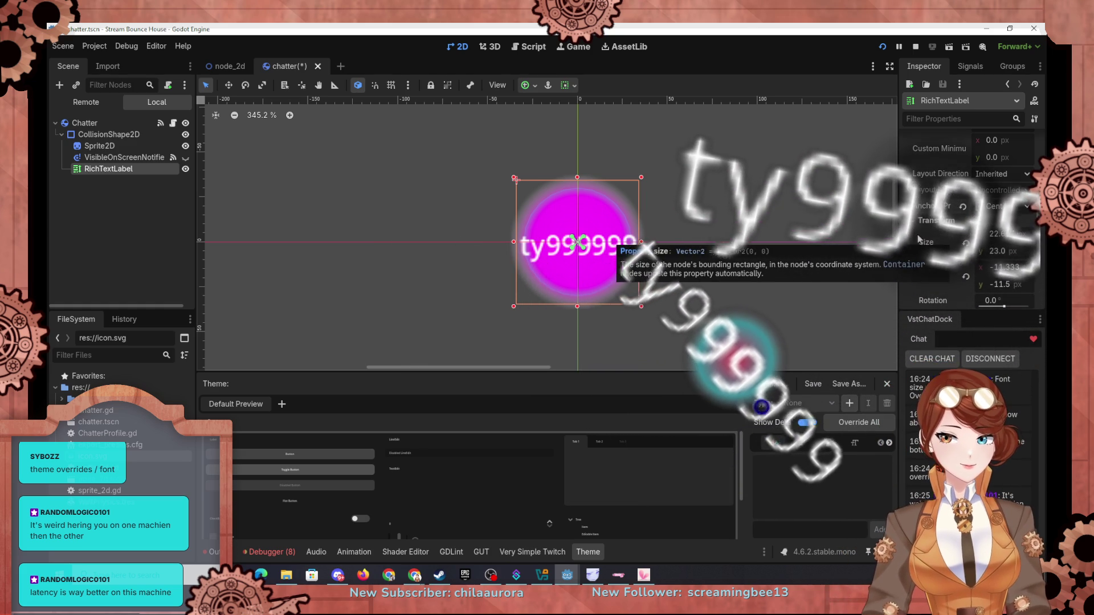
Lower the theme's Default Font Size to 4 px and run the current scene to test
scroll(939, 225, "up", 10)
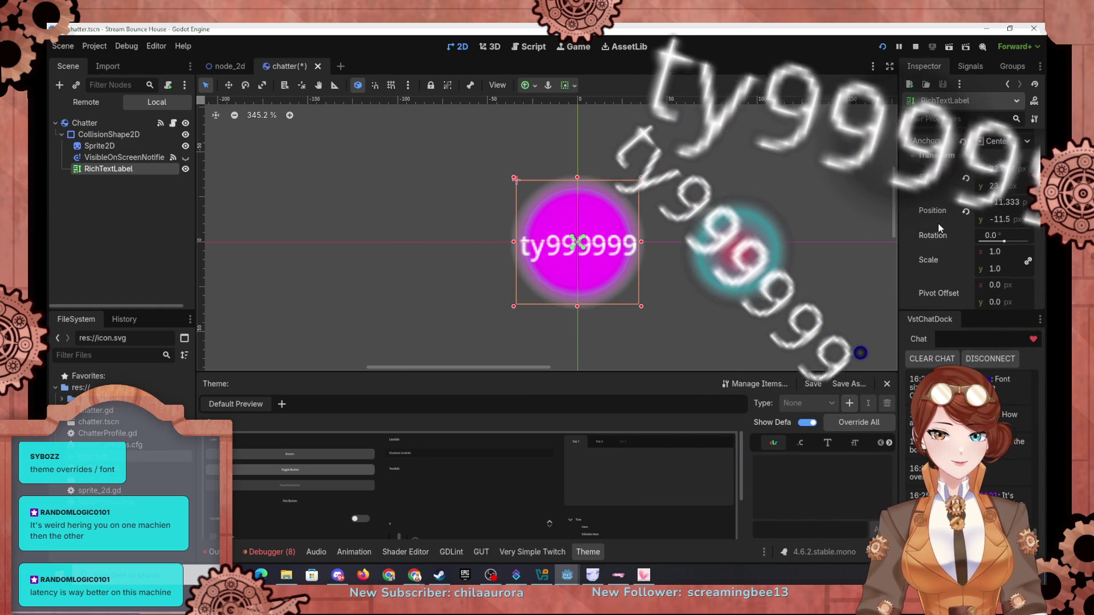
scroll(938, 224, "down", 10)
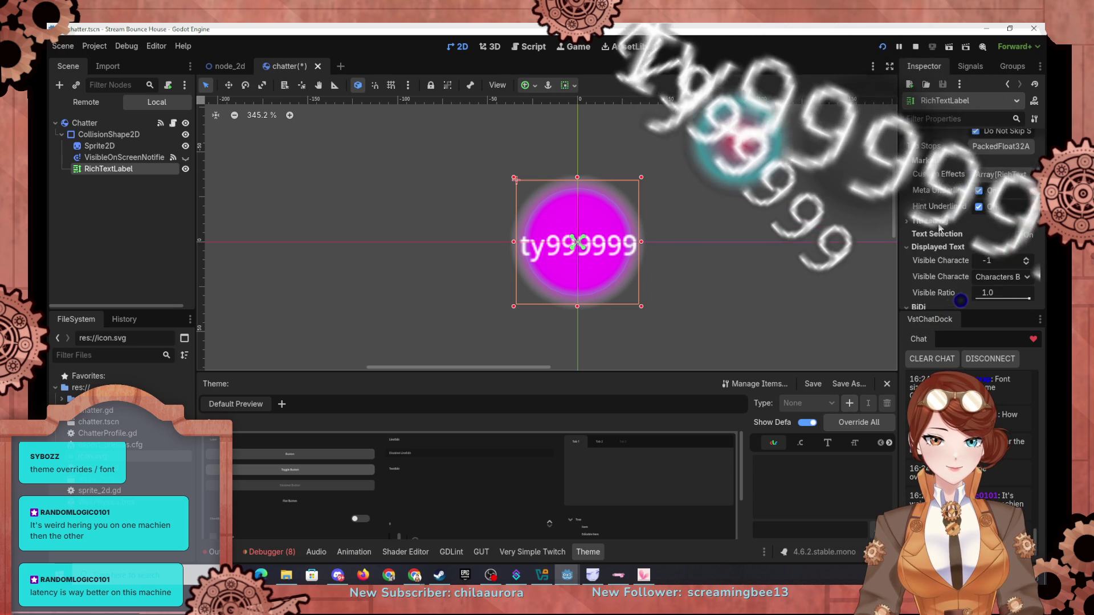
scroll(939, 226, "down", 5)
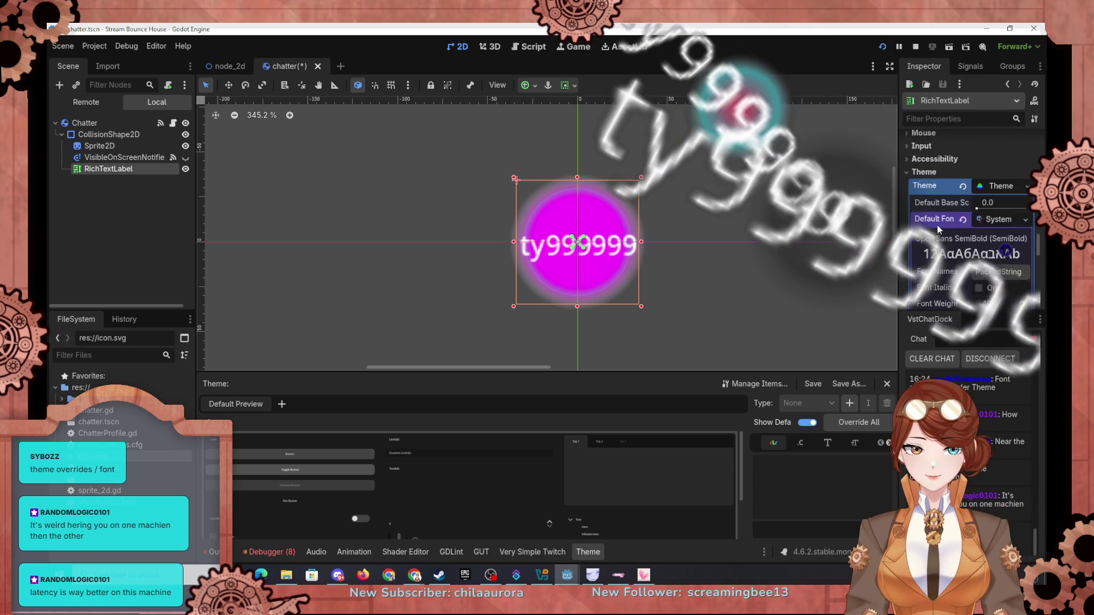
scroll(933, 207, "up", 2)
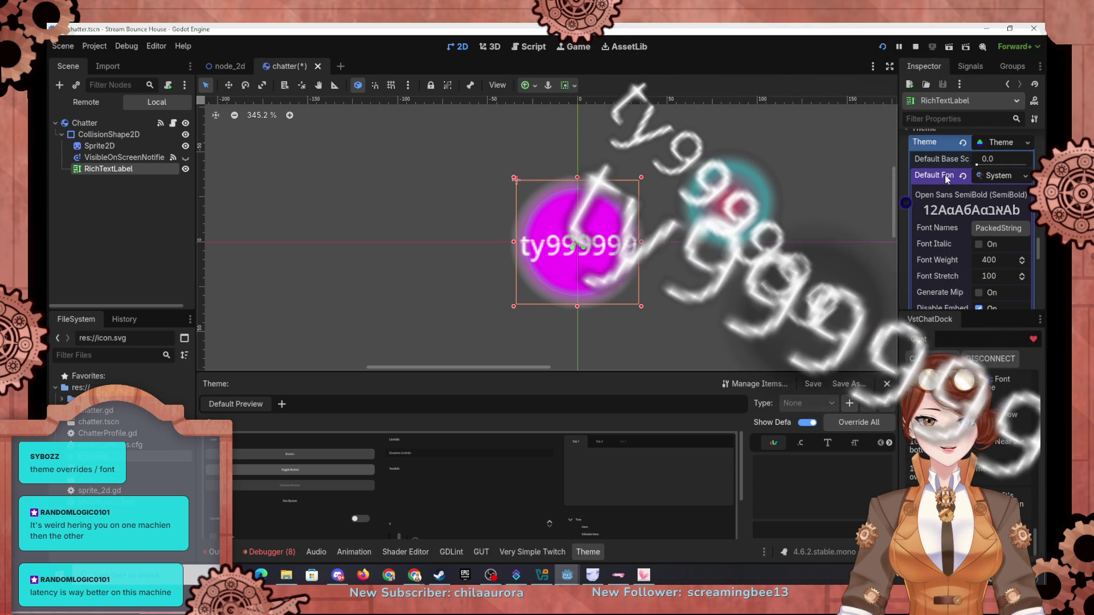
scroll(936, 182, "up", 1)
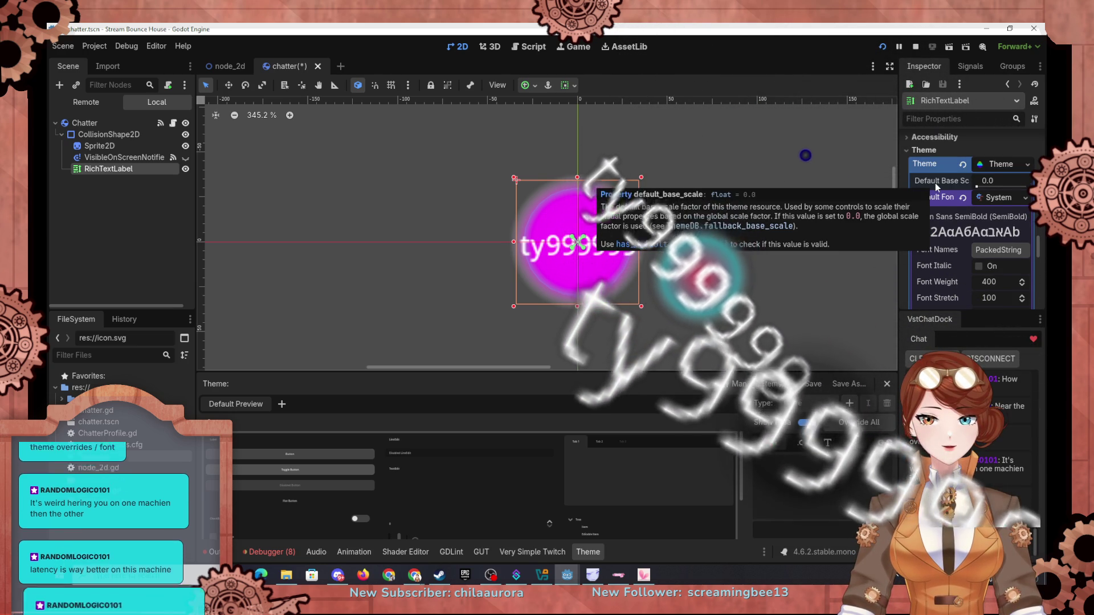
scroll(936, 183, "down", 8)
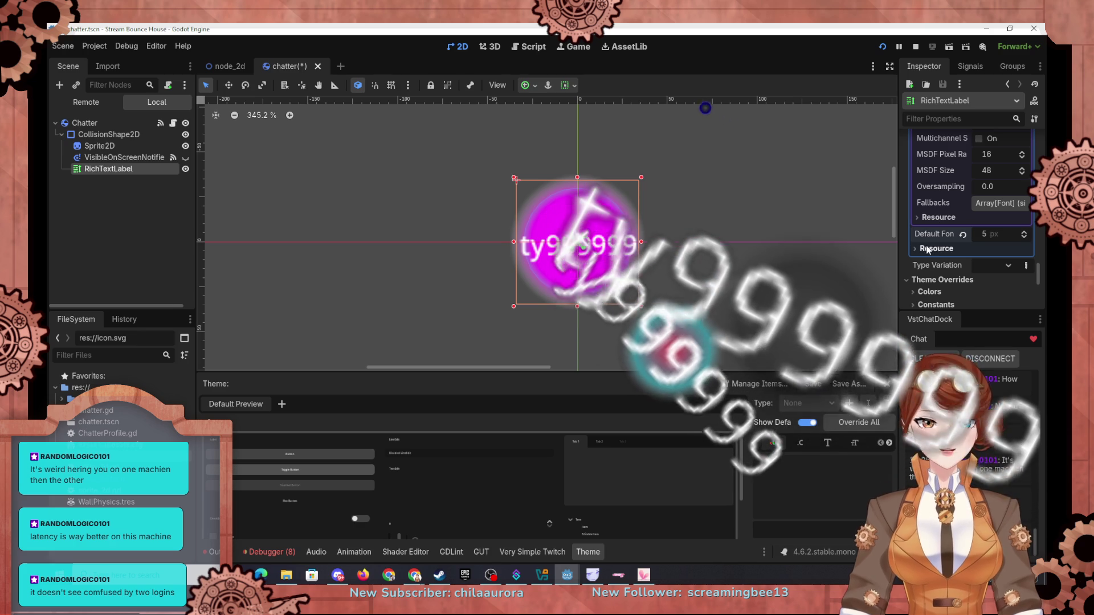
left_click(989, 233)
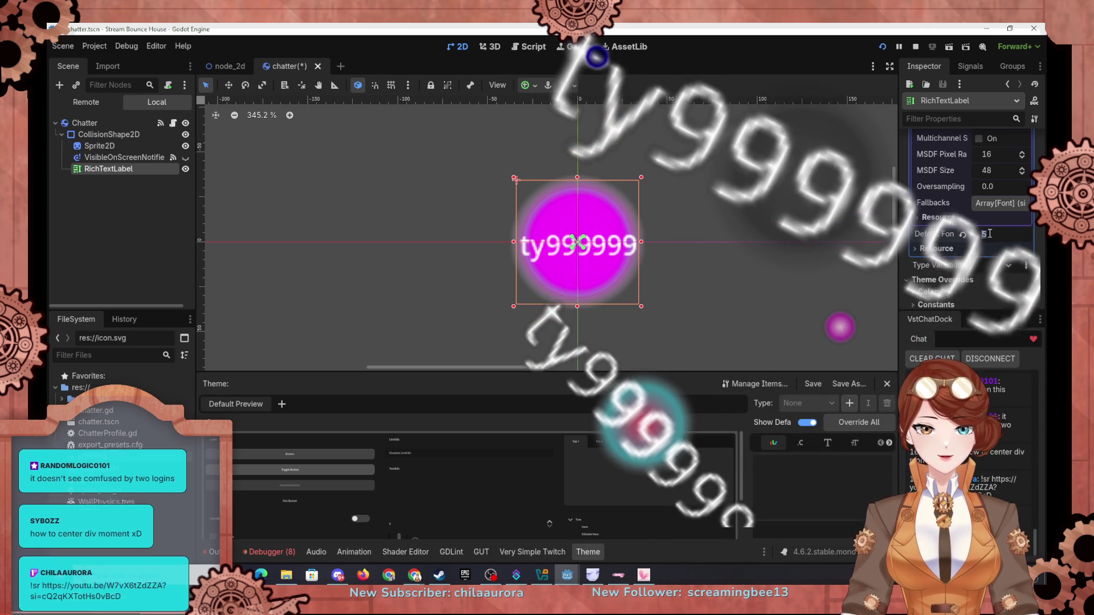
type("4")
key("Return")
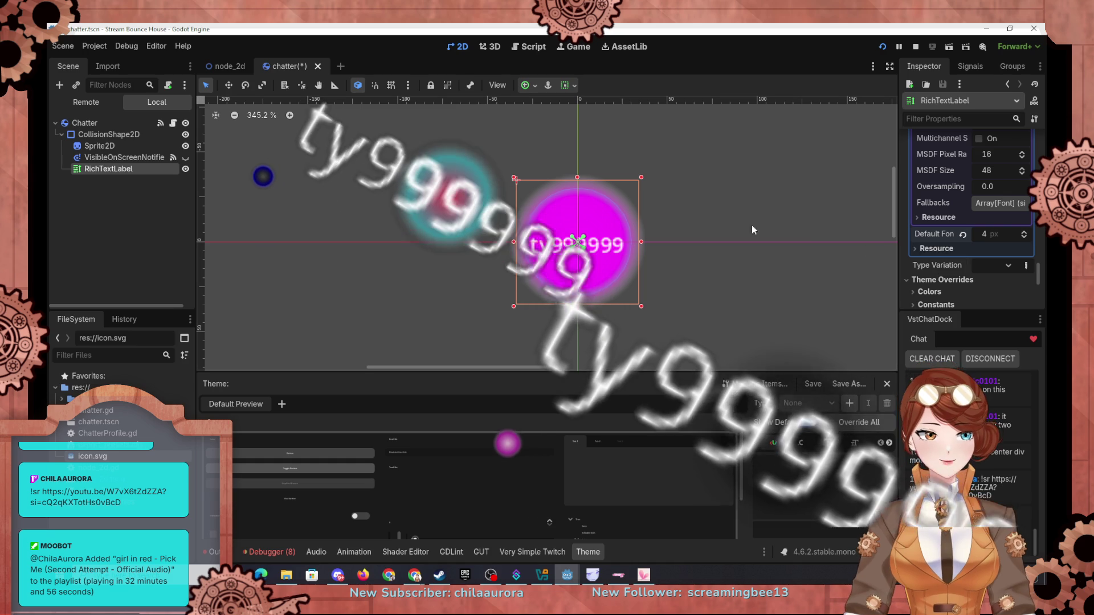
left_click(882, 46)
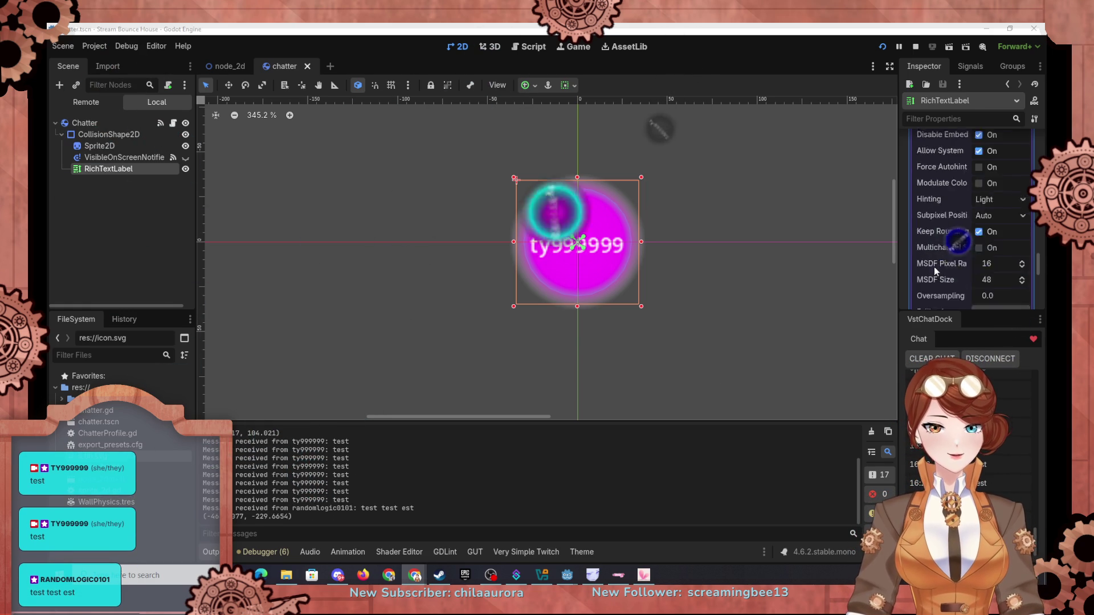
Raise the theme system font's Font Weight from 400 to 800
scroll(937, 259, "up", 3)
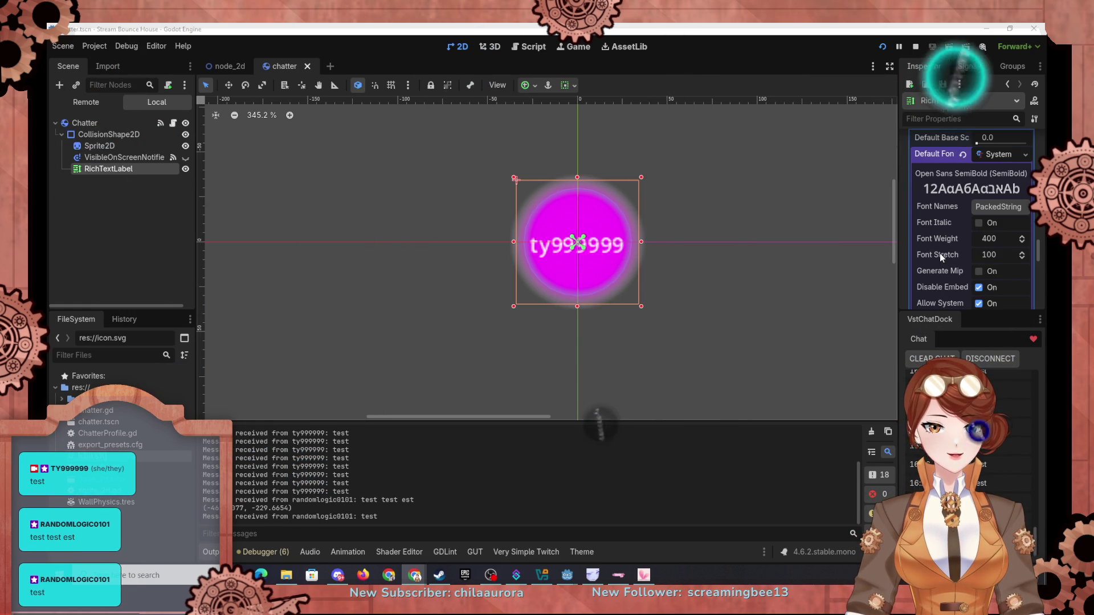
left_click(997, 234)
type("800")
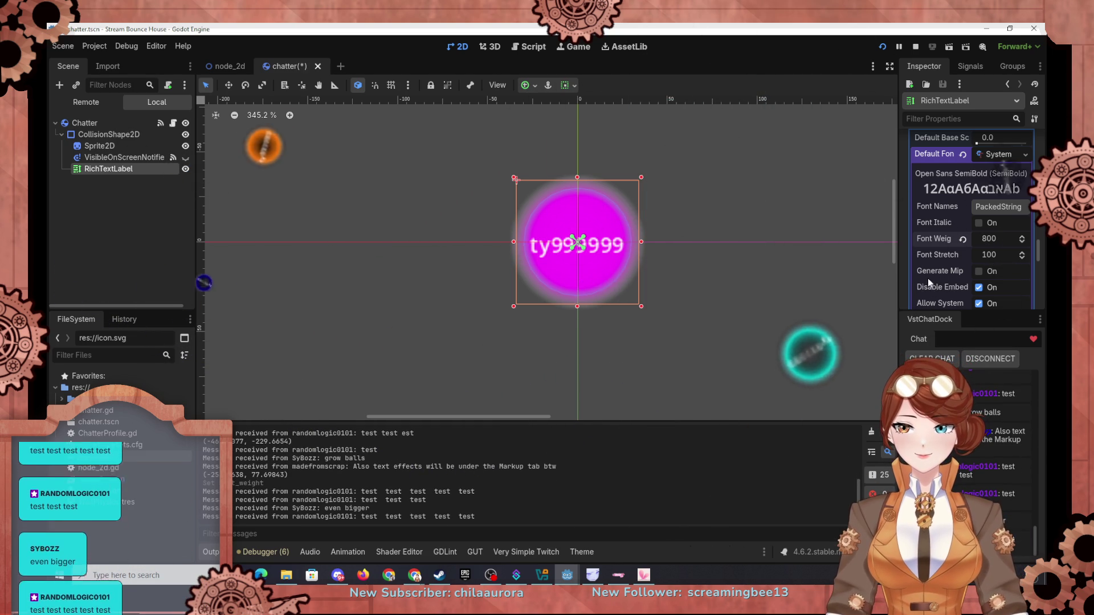
scroll(954, 234, "up", 5)
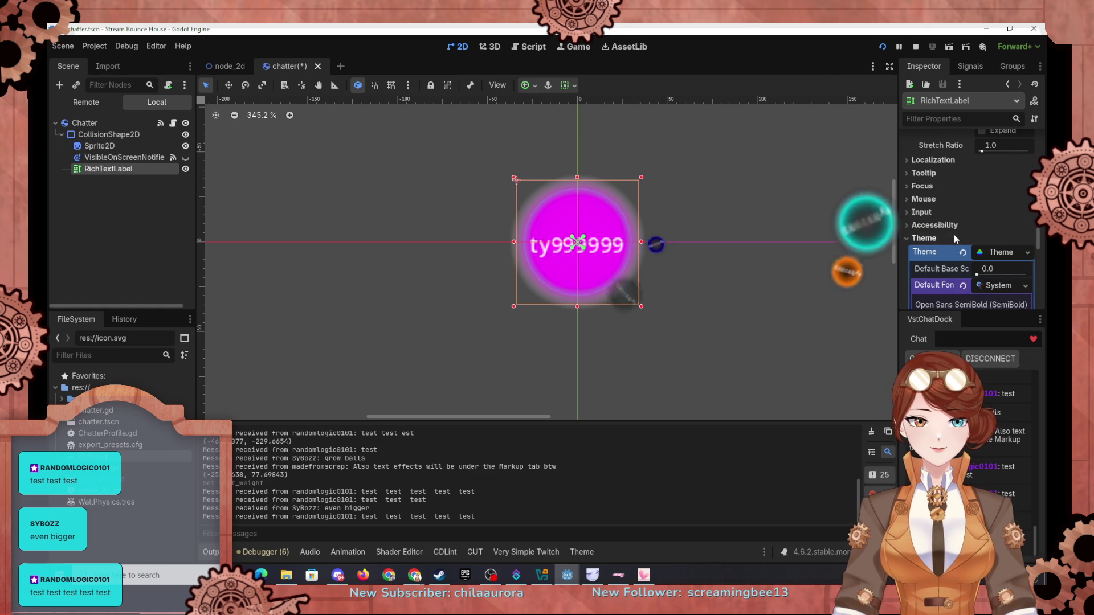
left_click(940, 137)
scroll(935, 201, "up", 10)
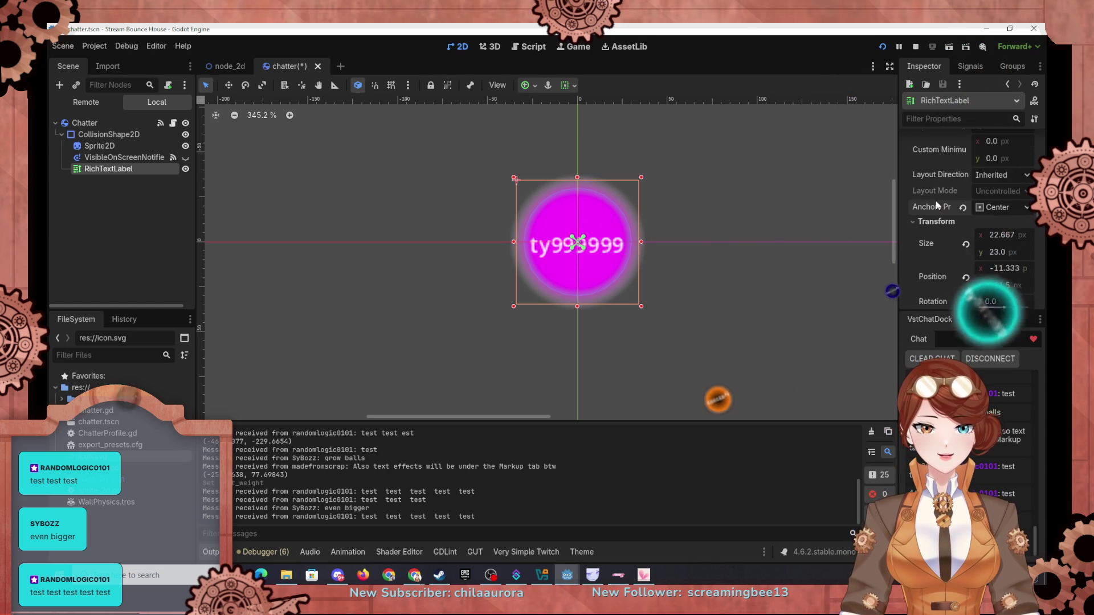
scroll(936, 200, "up", 5)
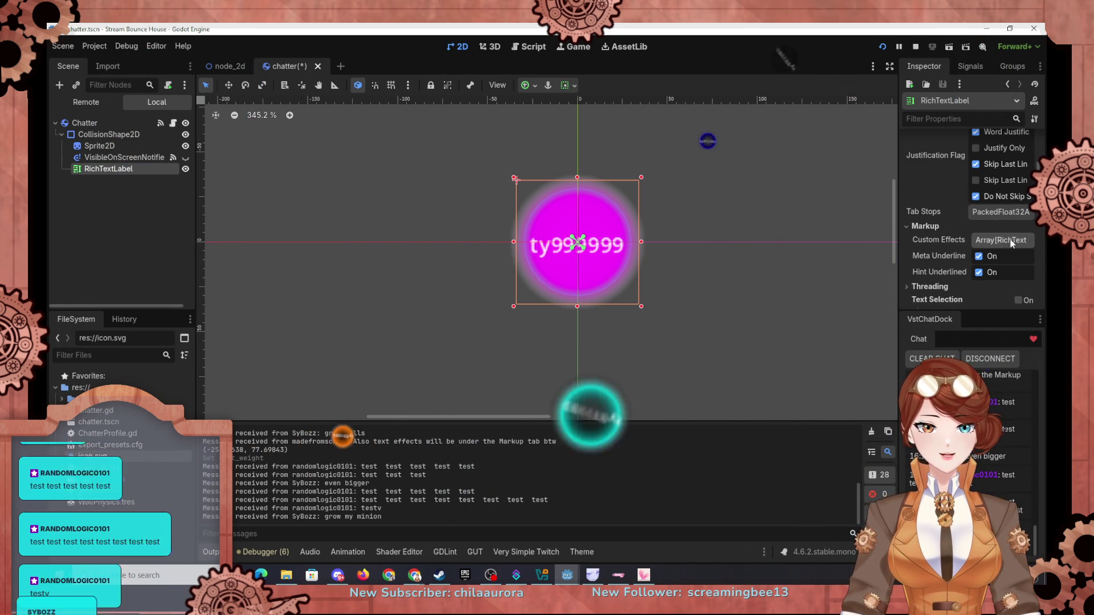
left_click(999, 240)
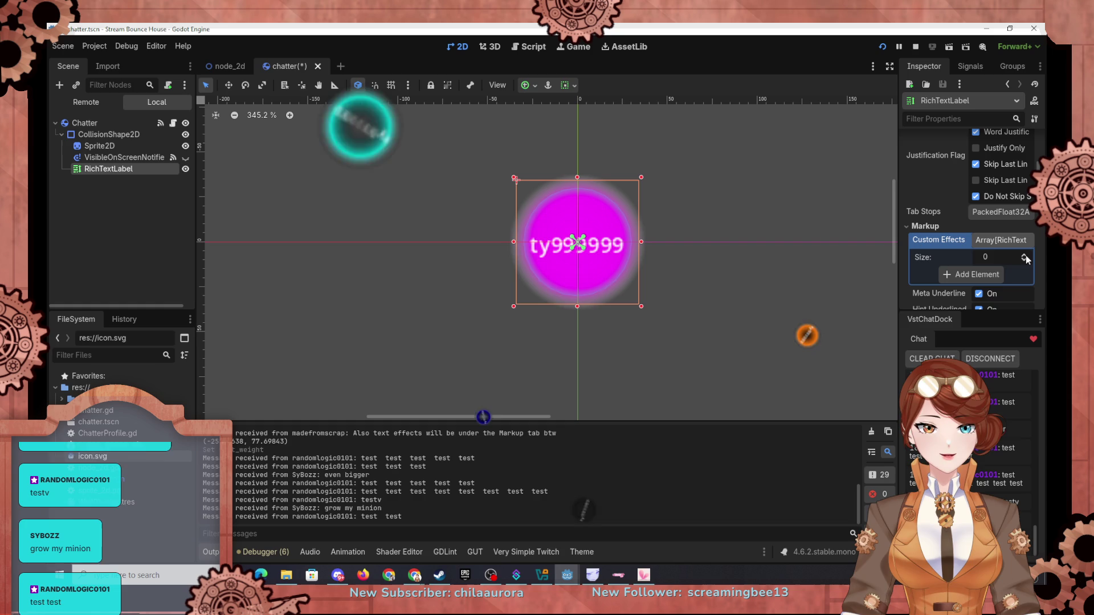
left_click(965, 269)
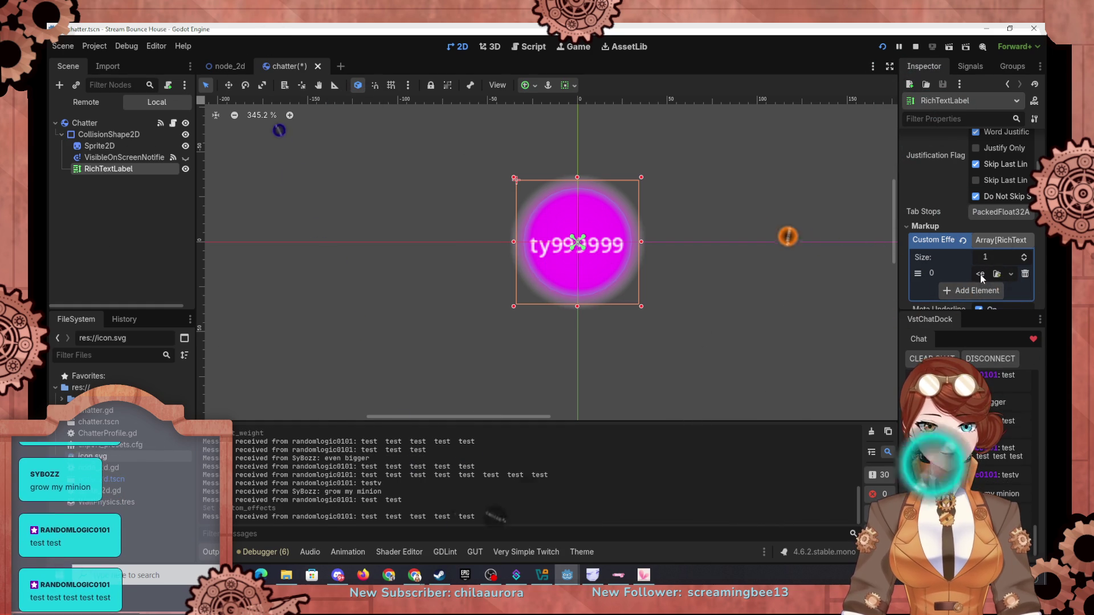
left_click(1010, 274)
left_click(976, 303)
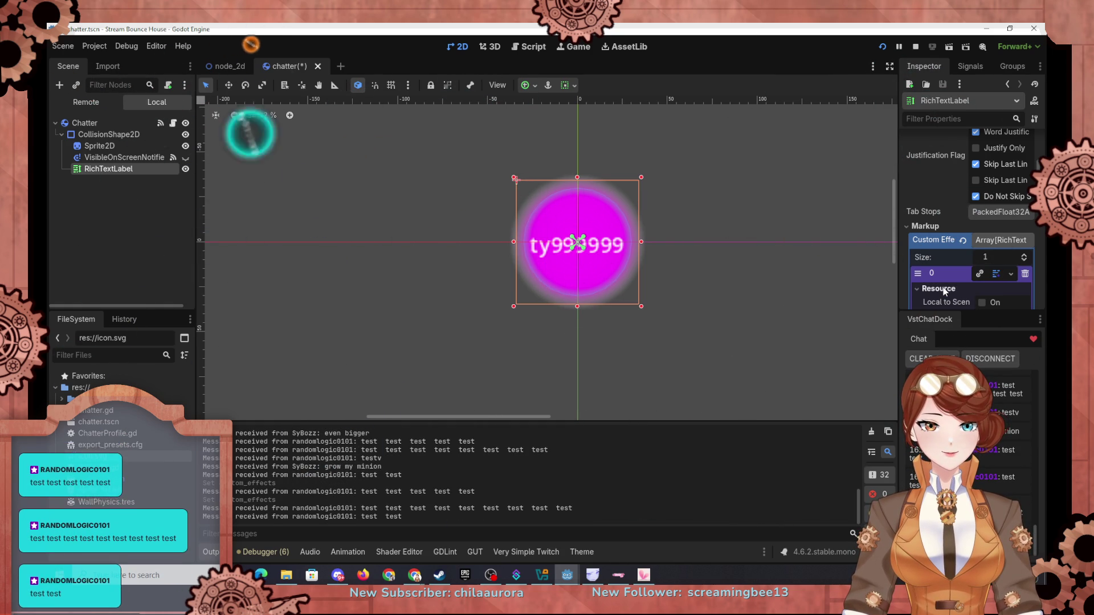
left_click(948, 287)
scroll(948, 278, "down", 2)
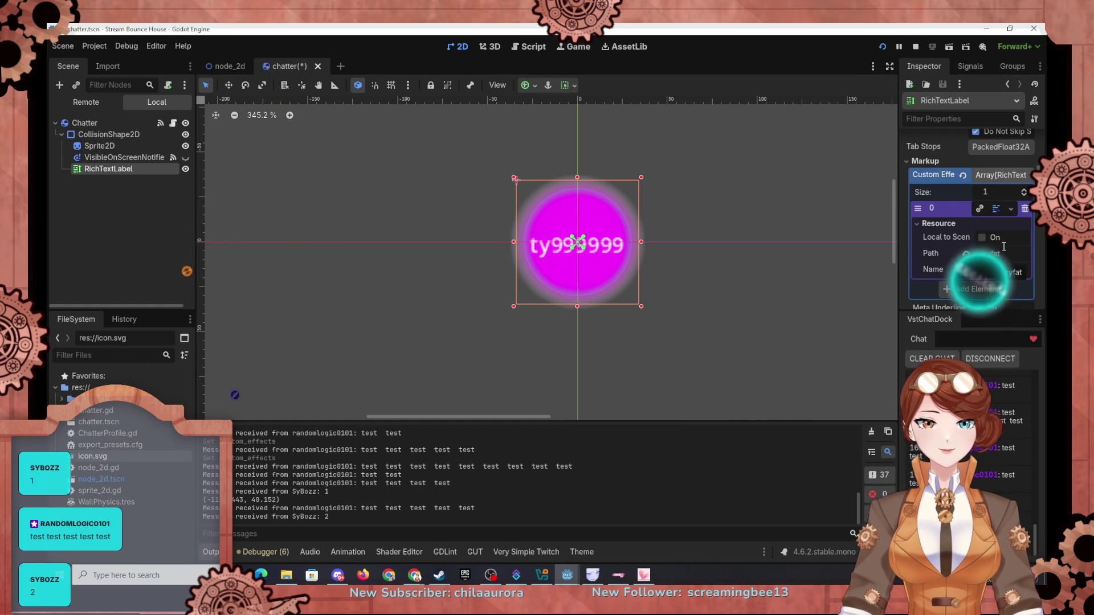
left_click(1010, 208)
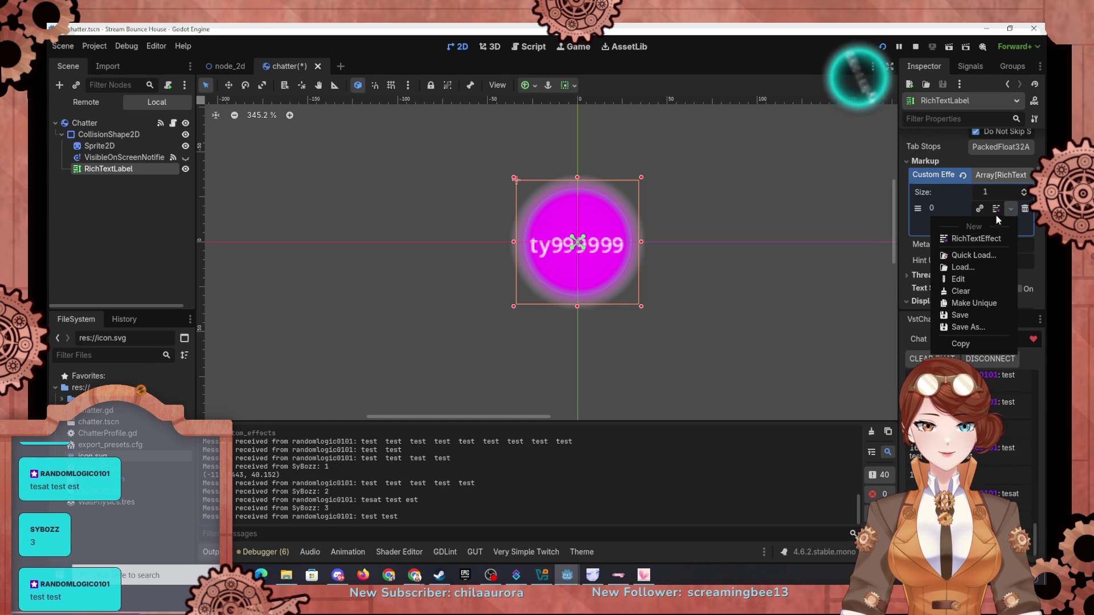
left_click(996, 212)
left_click(996, 212)
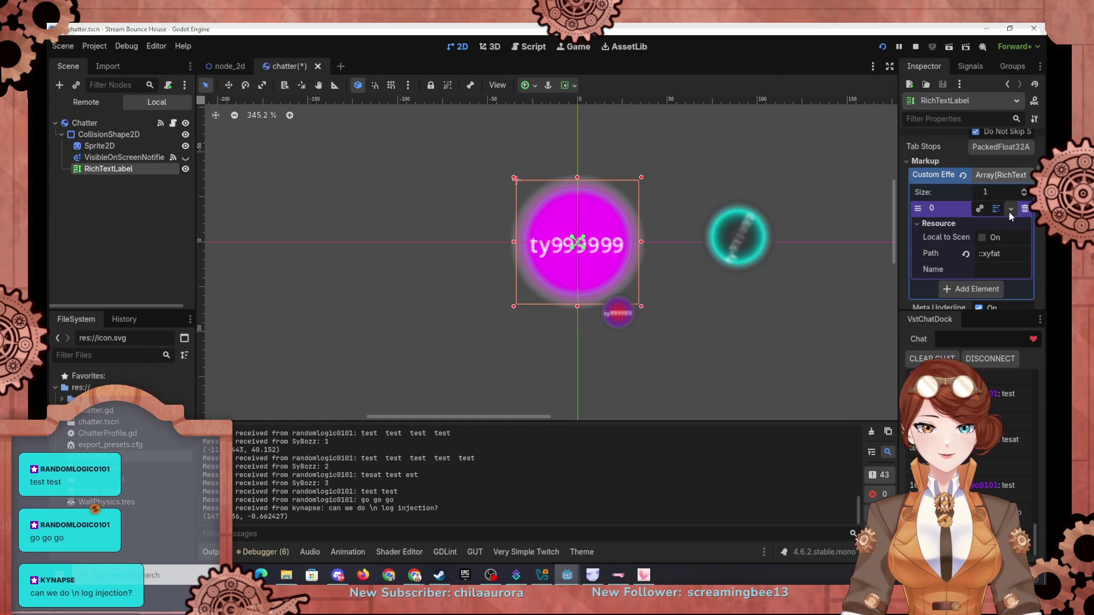
left_click(1025, 209)
scroll(957, 256, "down", 2)
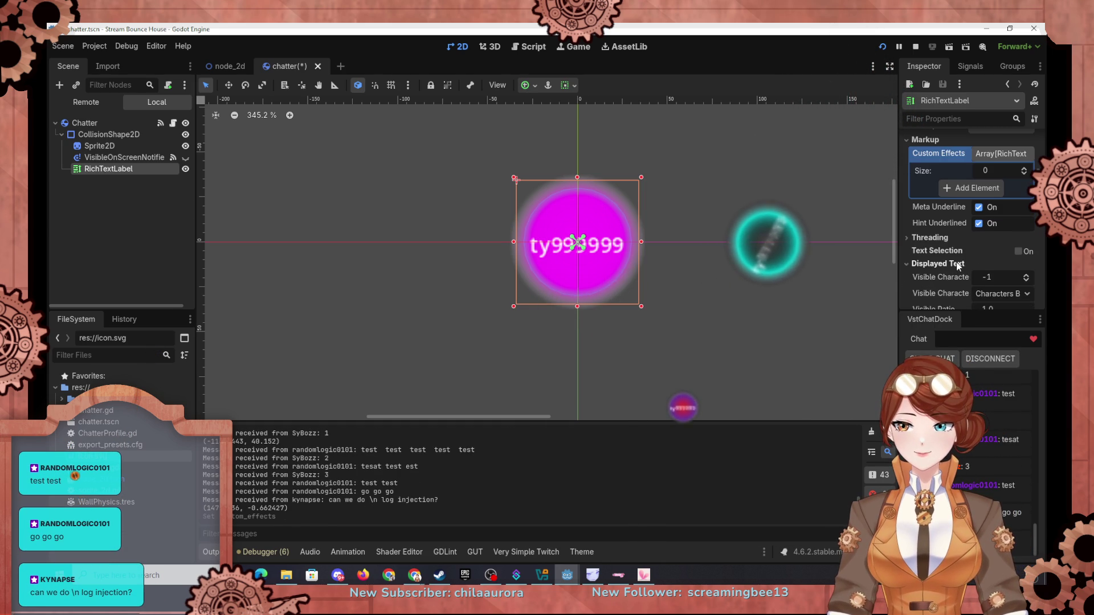
scroll(957, 265, "down", 4)
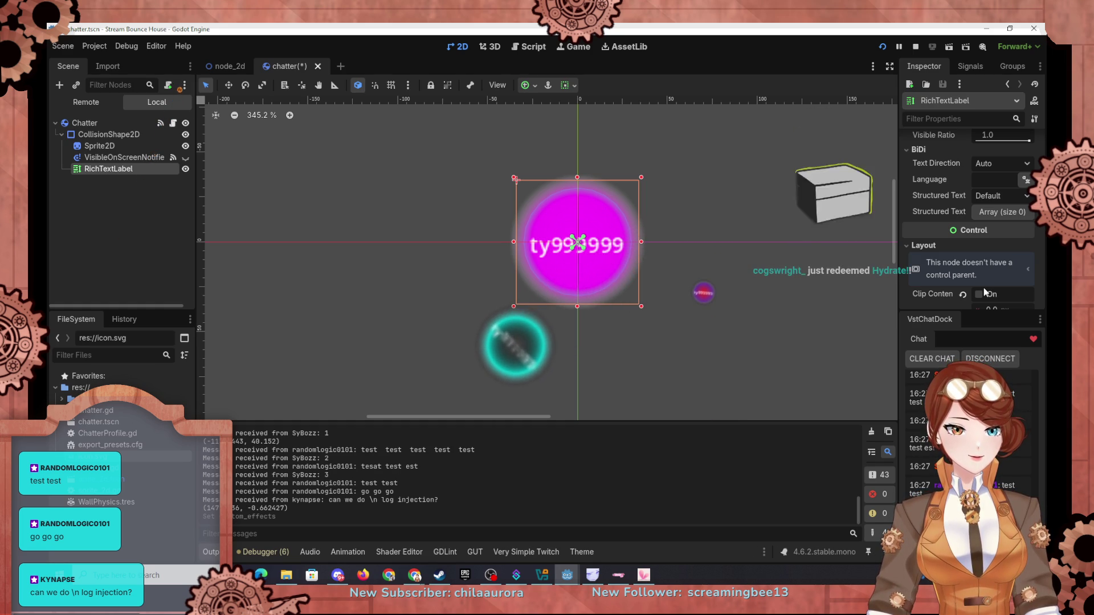
scroll(908, 249, "down", 3)
scroll(909, 248, "down", 5)
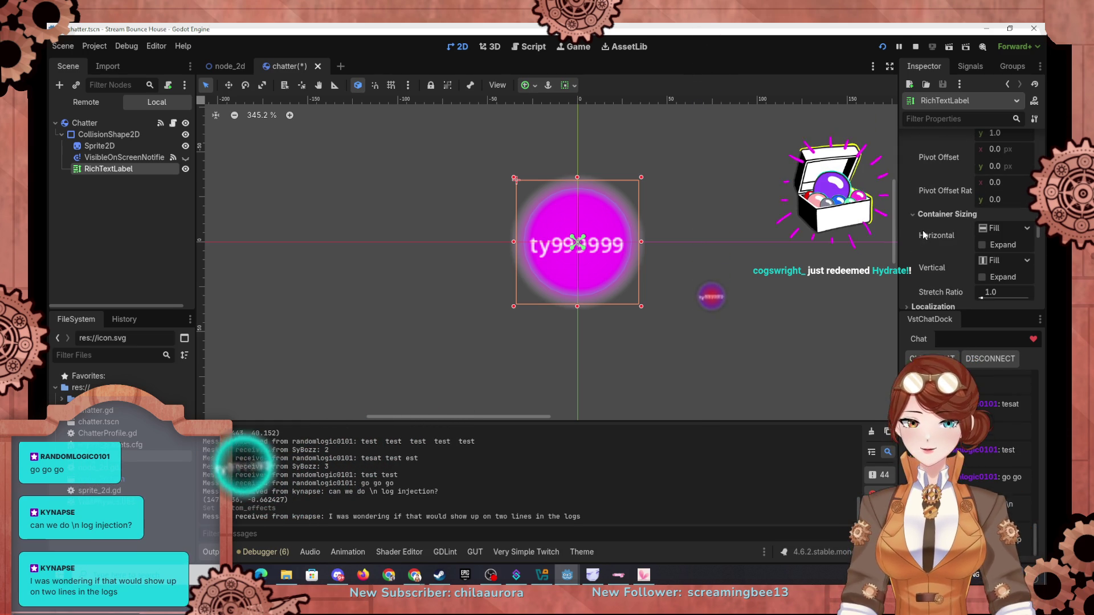
mouse_move(925, 233)
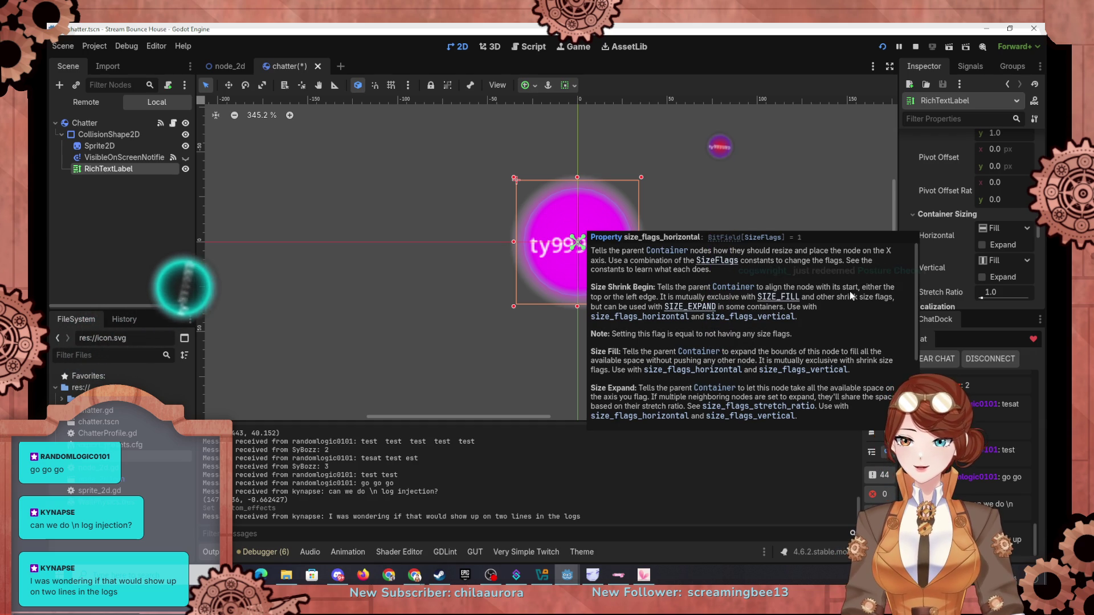
scroll(918, 263, "down", 3)
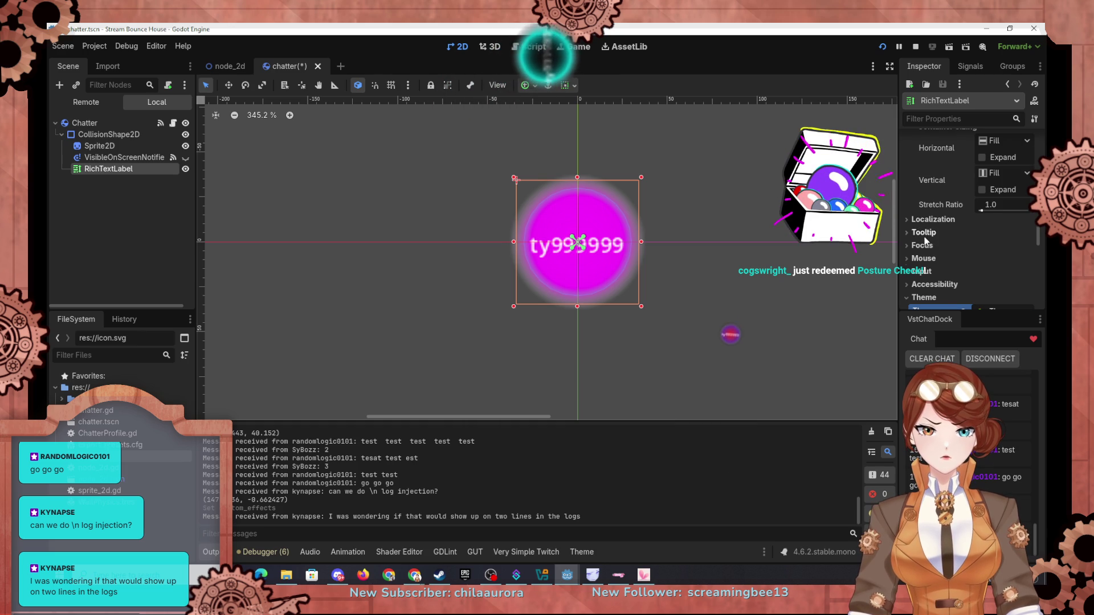
scroll(925, 237, "down", 5)
scroll(924, 237, "down", 1)
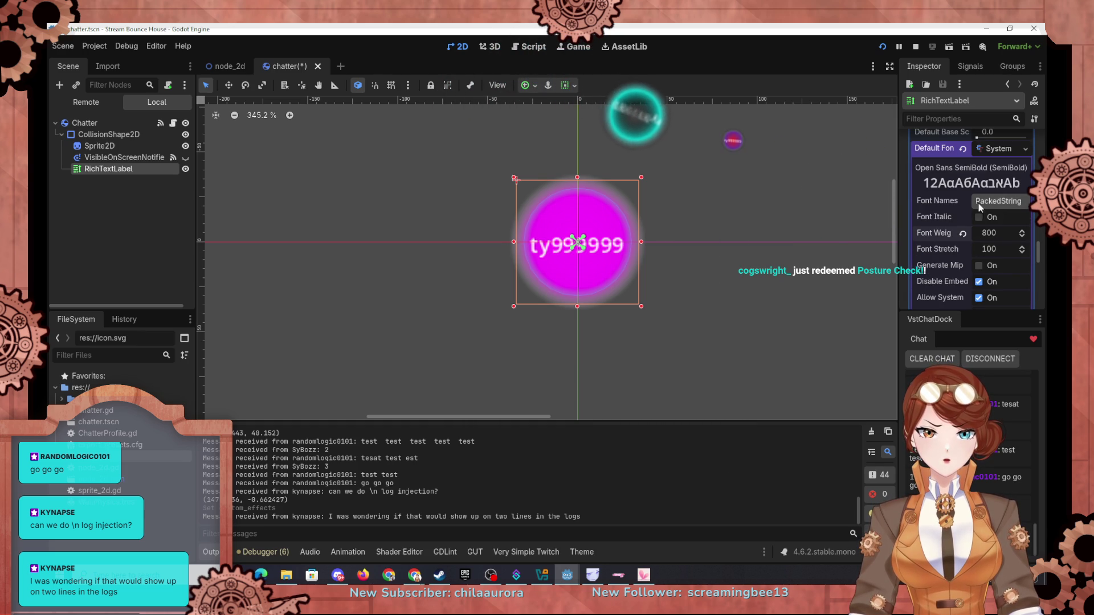
left_click(990, 203)
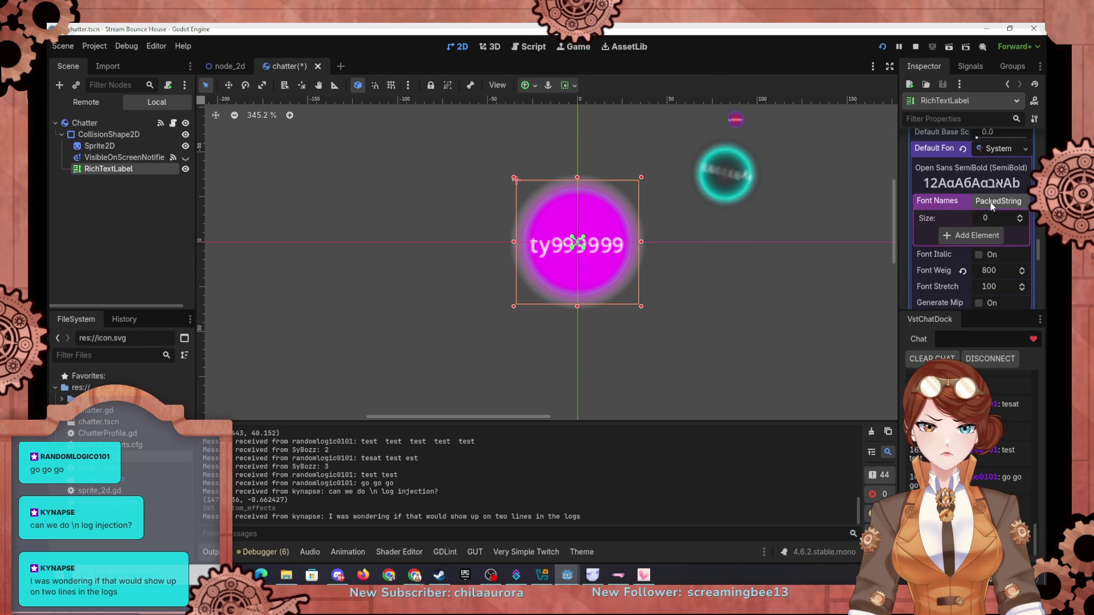
left_click(983, 236)
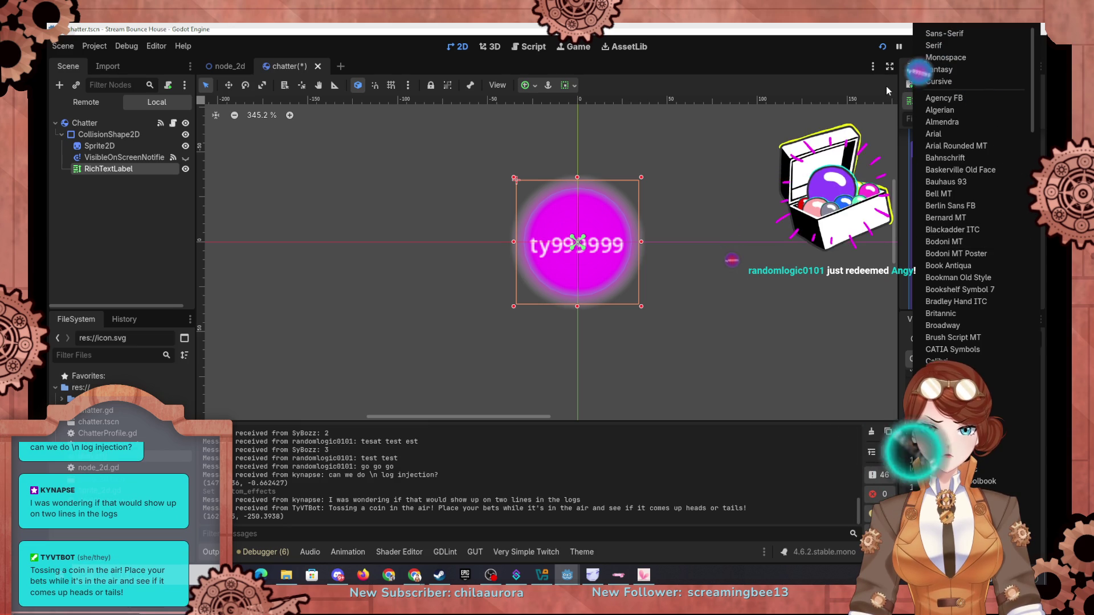
left_click(887, 71)
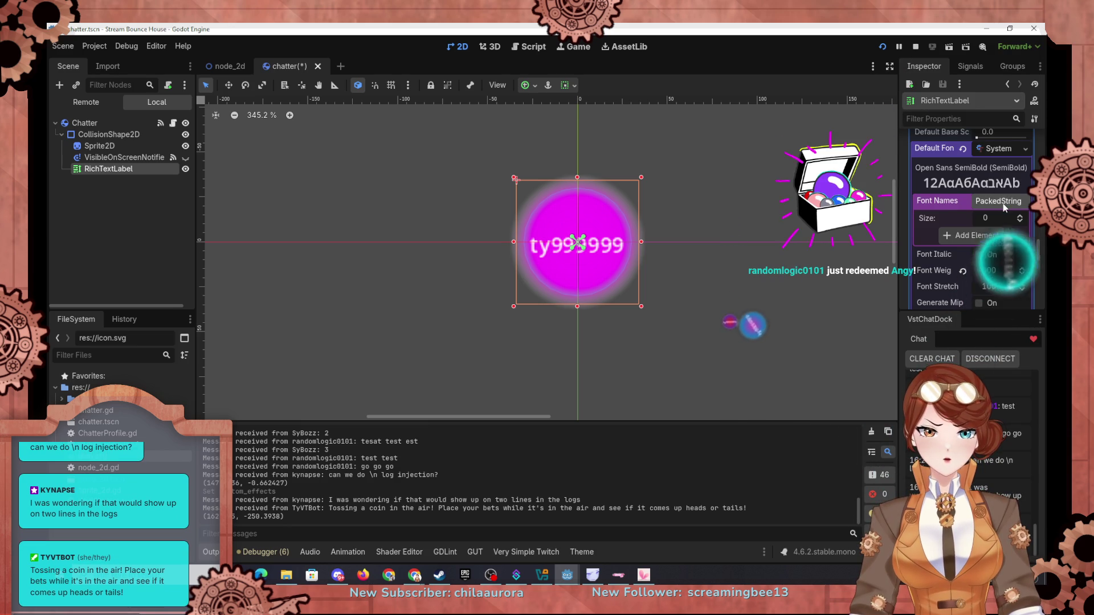